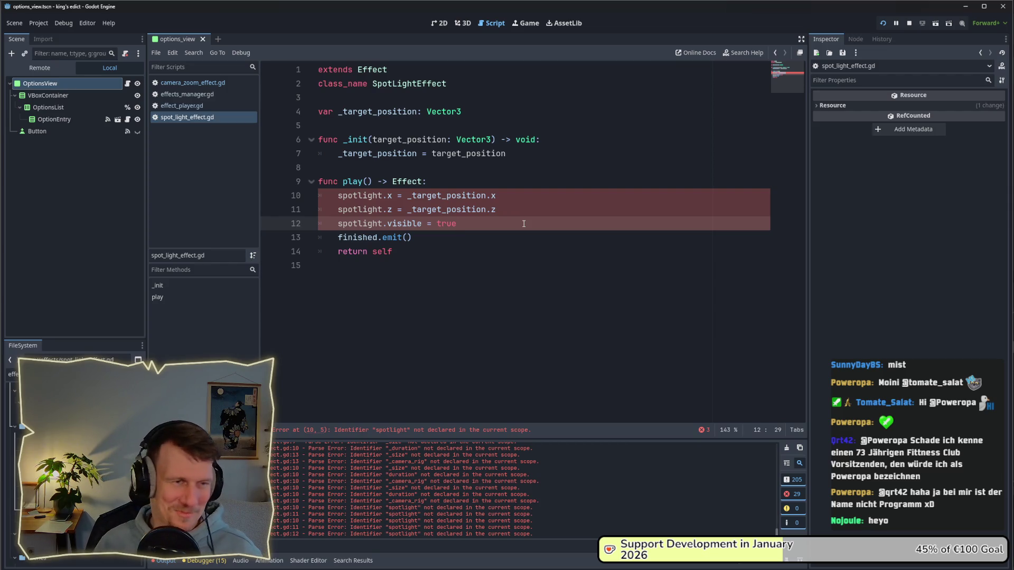
- Review the play function in spot_light_effect.gd, marking lines 8–14 and the spotlight lines
left_click(552, 290)
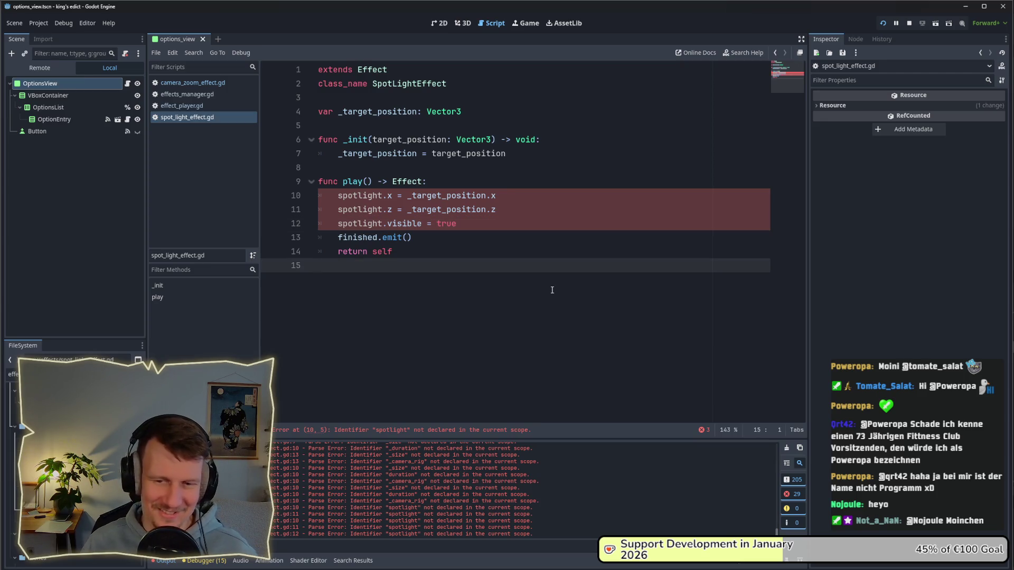
key("Up")
key("Up")
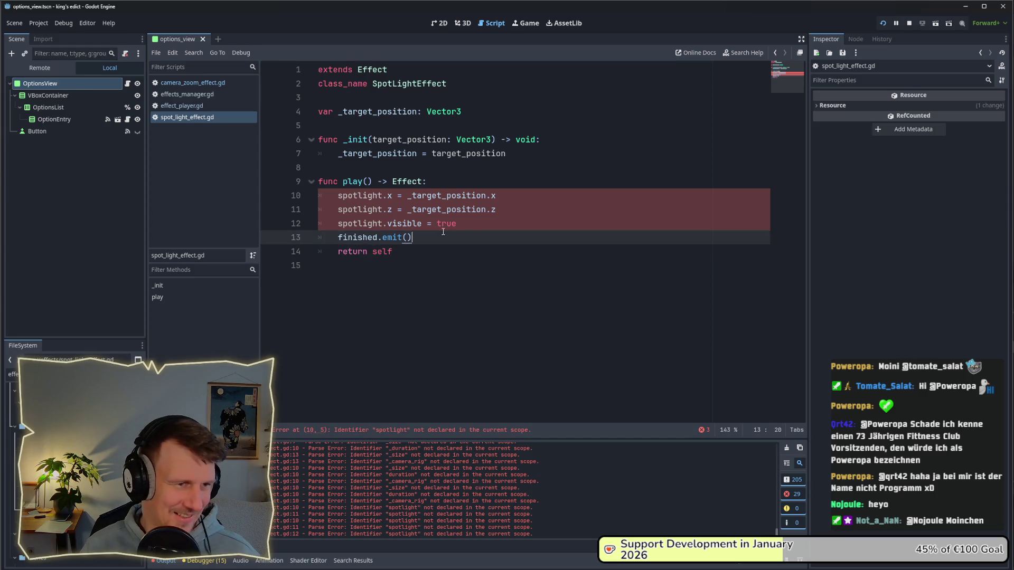
left_click(471, 226)
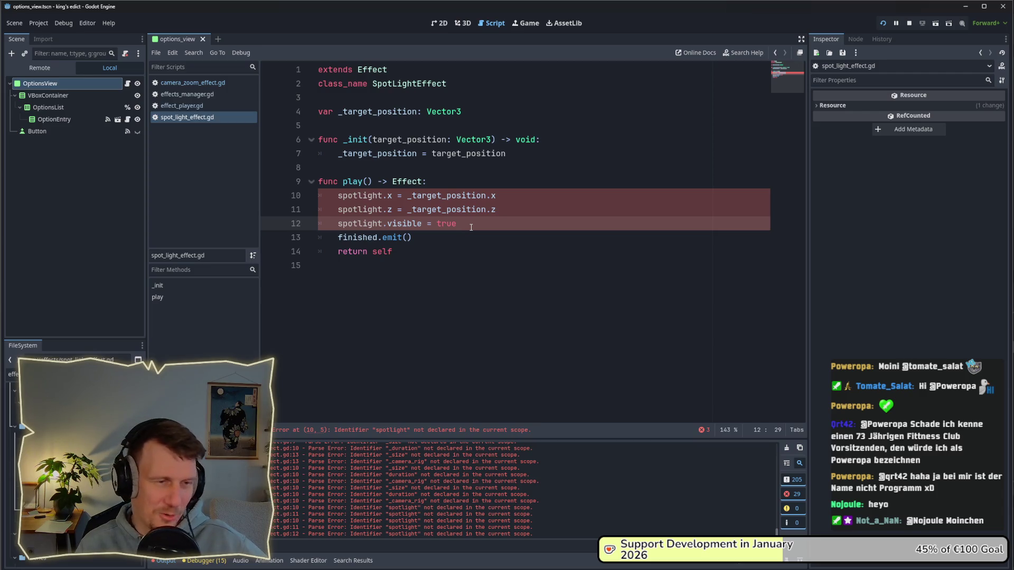
left_click_drag(442, 254, 319, 173)
left_click(459, 234)
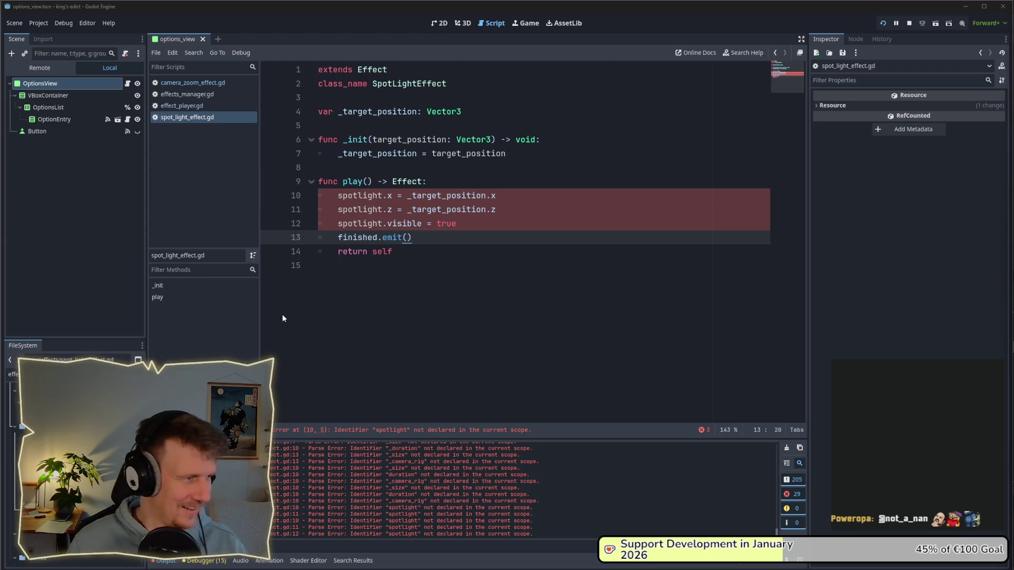
left_click(424, 251)
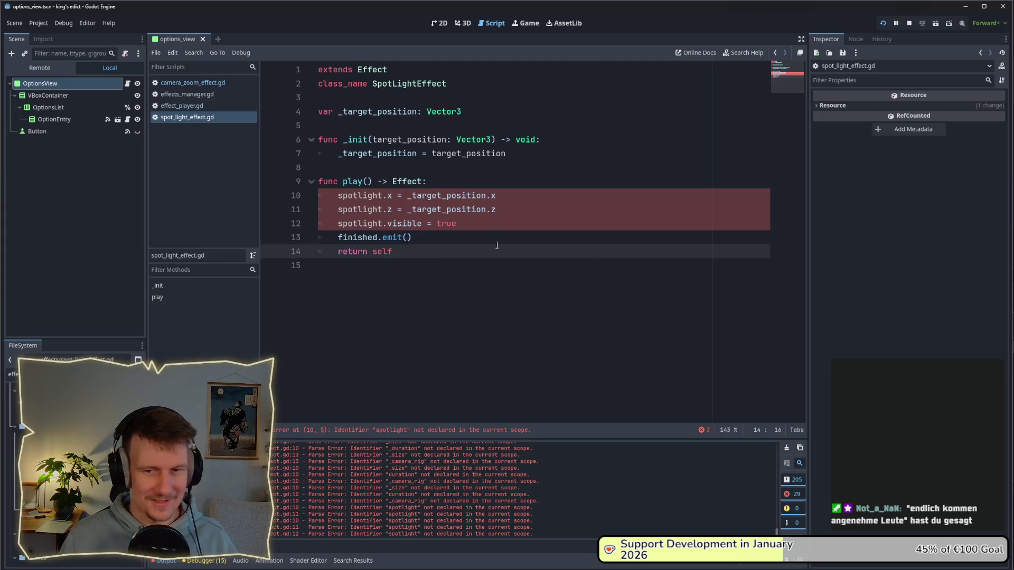
left_click_drag(475, 227, 310, 198)
left_click(460, 256)
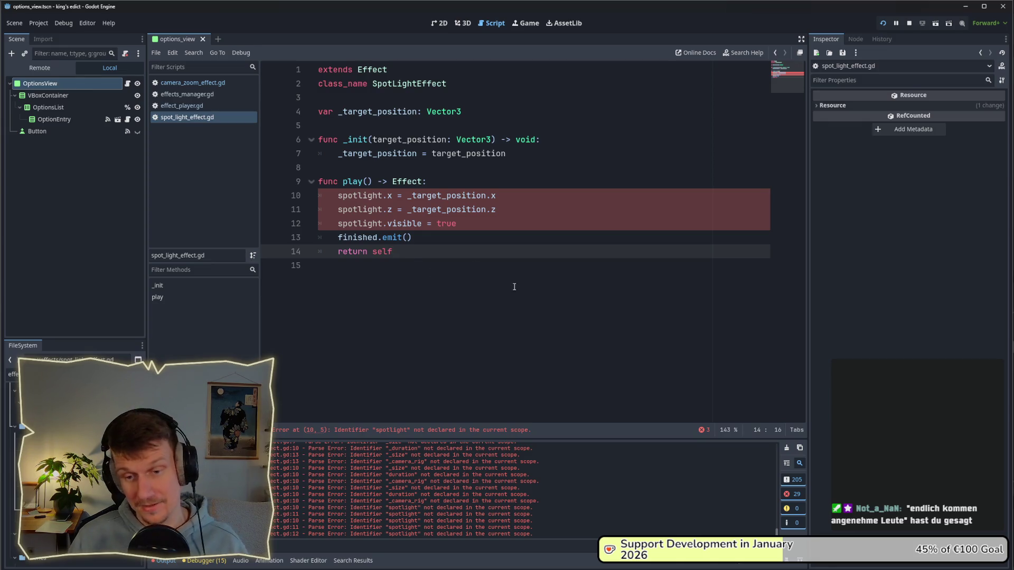
- Inspect spotlight lines 10–12 and _target_position's documentation, then switch to effects_manager.gd
left_click_drag(464, 223, 319, 196)
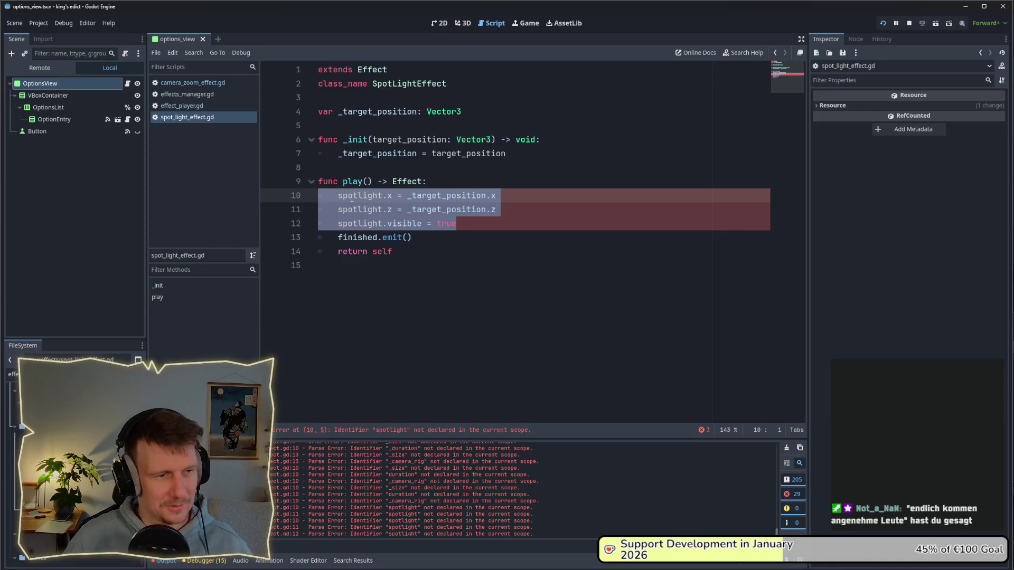
left_click(434, 241)
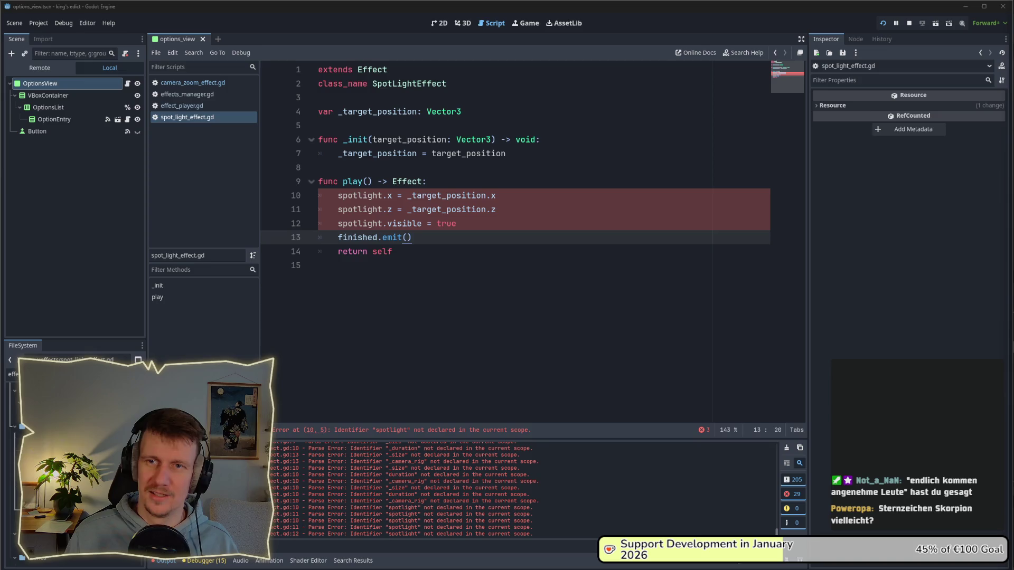
left_click(436, 253)
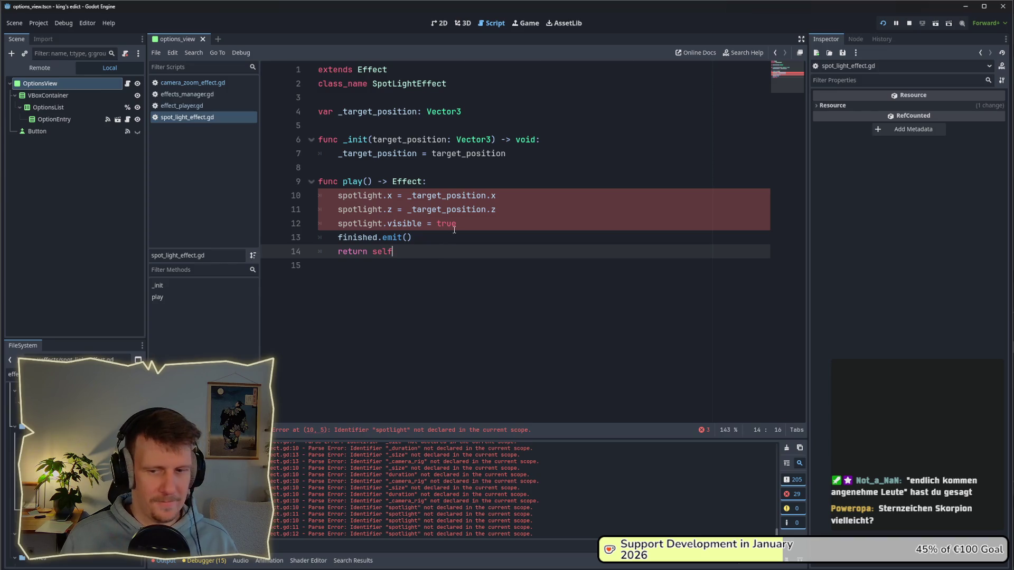
mouse_move(457, 224)
left_mouse_down()
mouse_move(364, 223)
mouse_move(310, 199)
left_mouse_up()
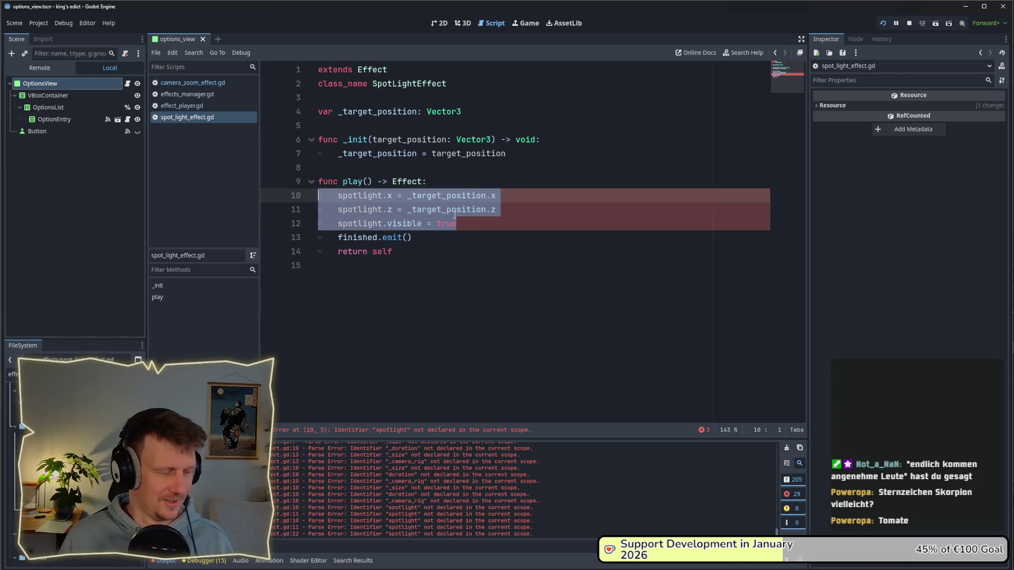
mouse_move(454, 216)
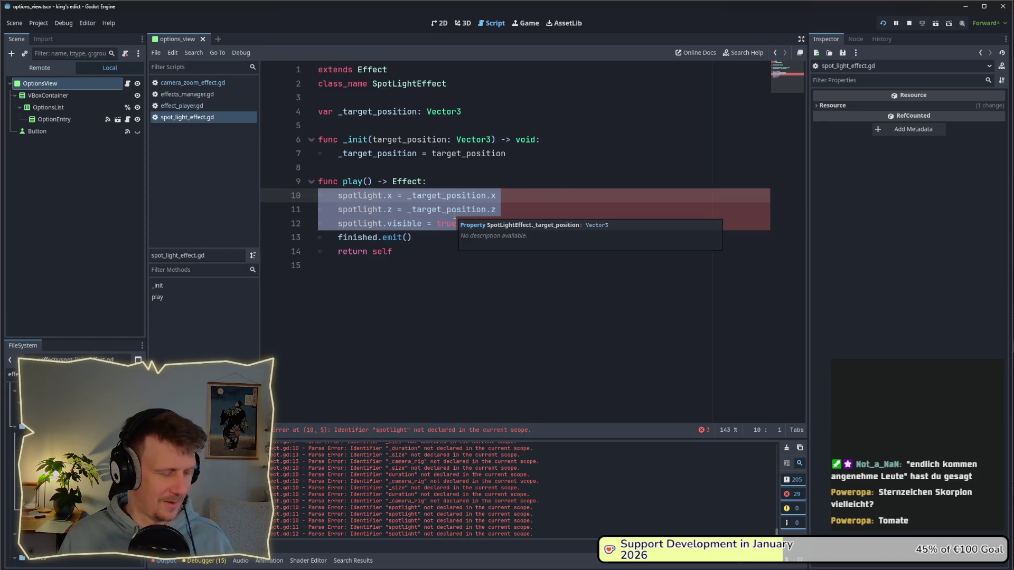
left_click(430, 235)
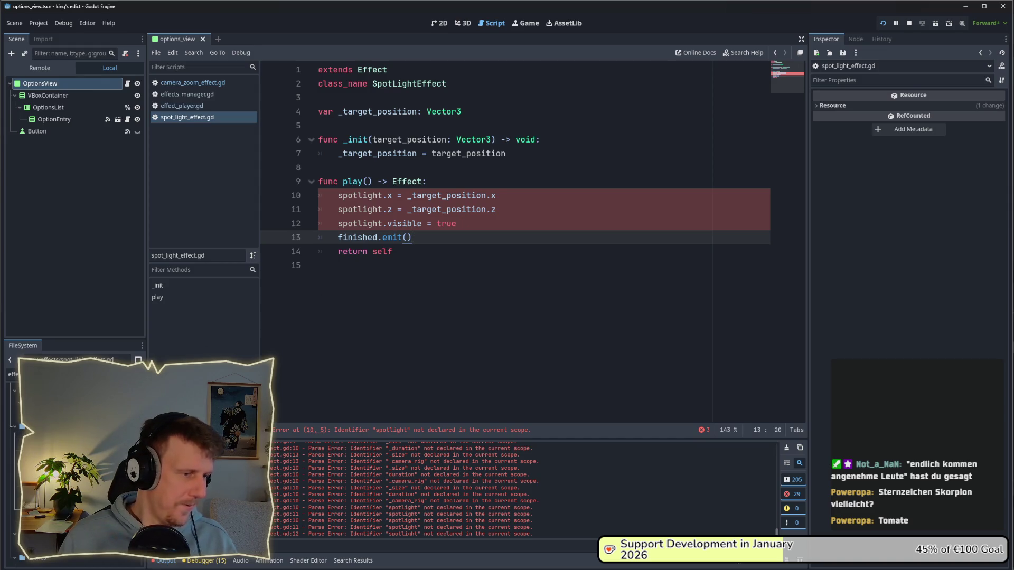
left_click(186, 94)
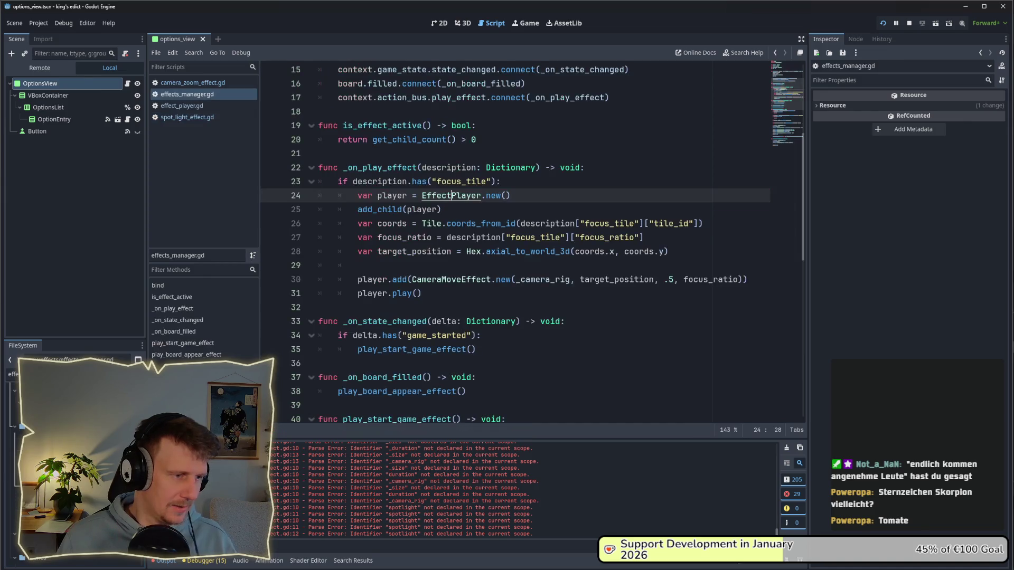
scroll(493, 279, "up", 1)
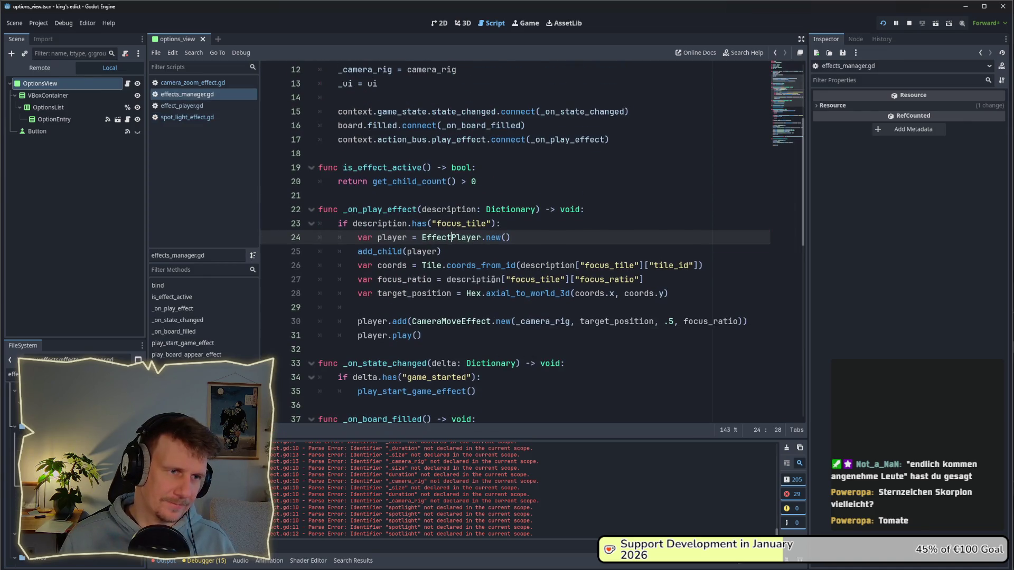
scroll(493, 279, "down", 5)
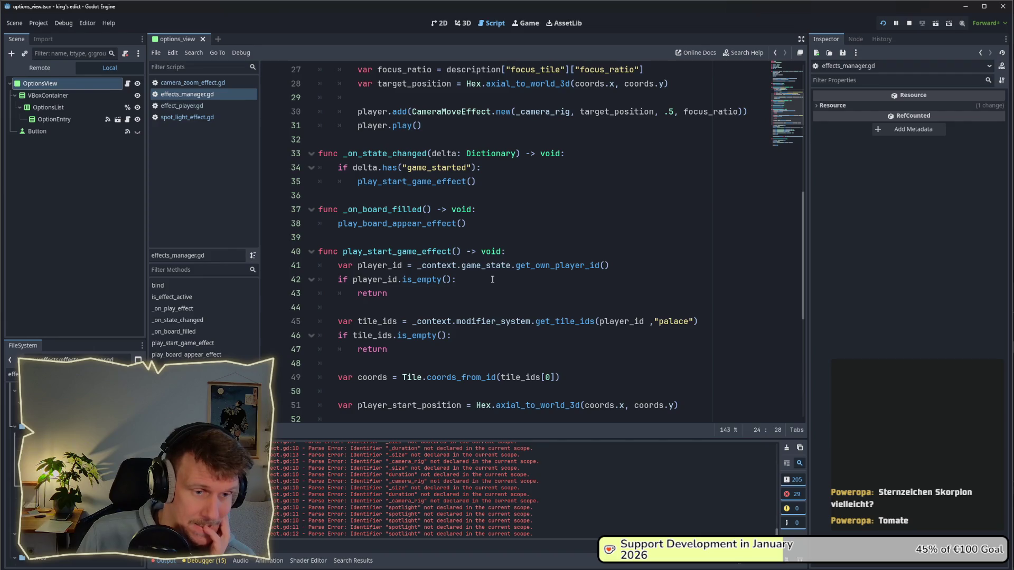
scroll(493, 279, "down", 1)
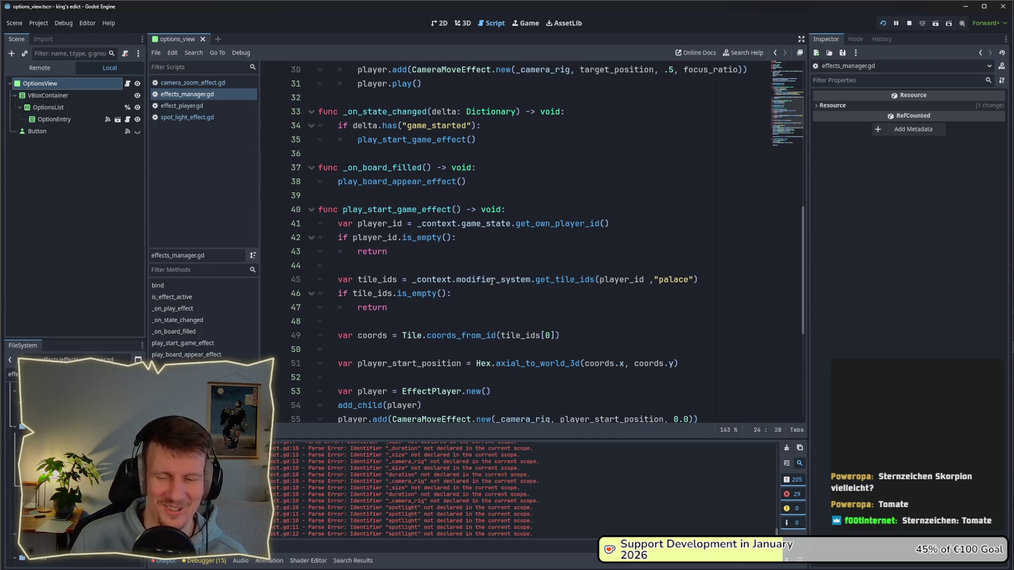
scroll(492, 280, "down", 2)
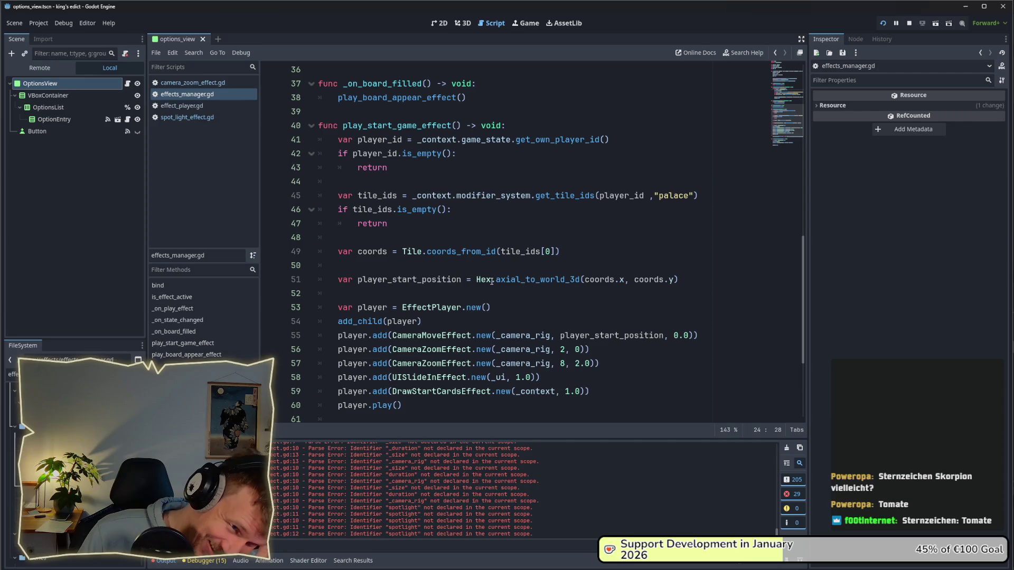
scroll(492, 282, "down", 3)
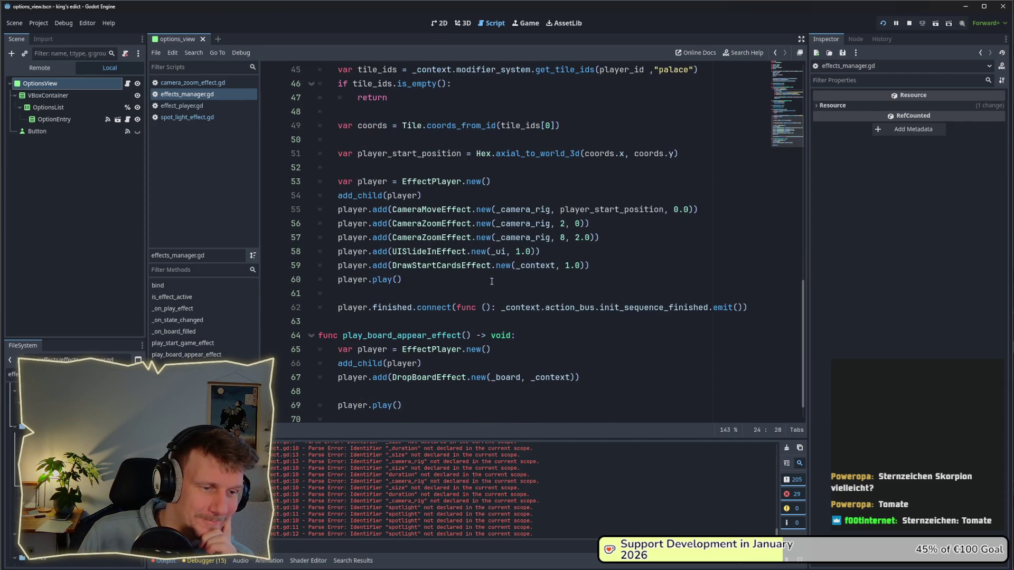
scroll(492, 281, "up", 6)
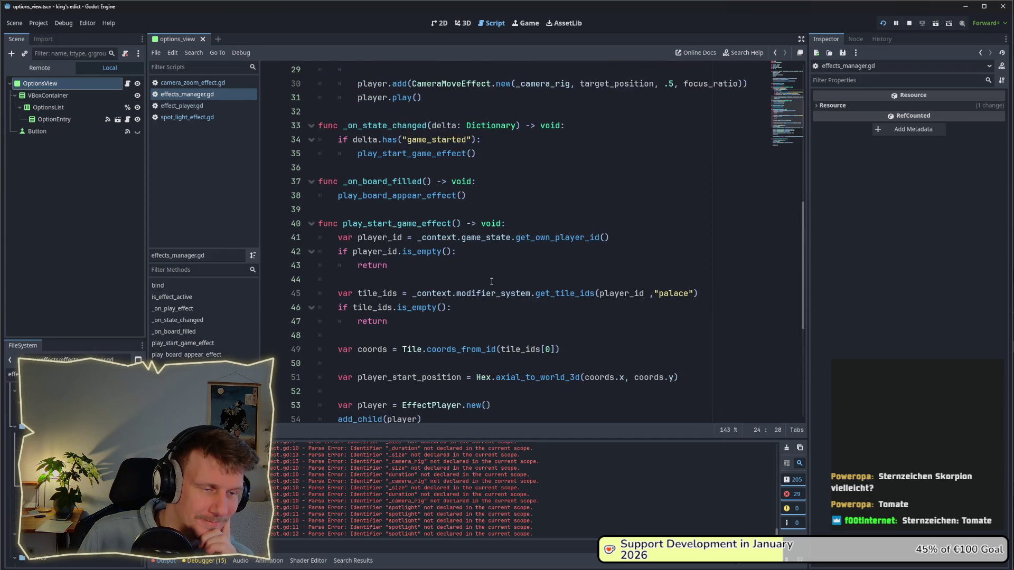
scroll(491, 281, "down", 6)
scroll(491, 281, "up", 1)
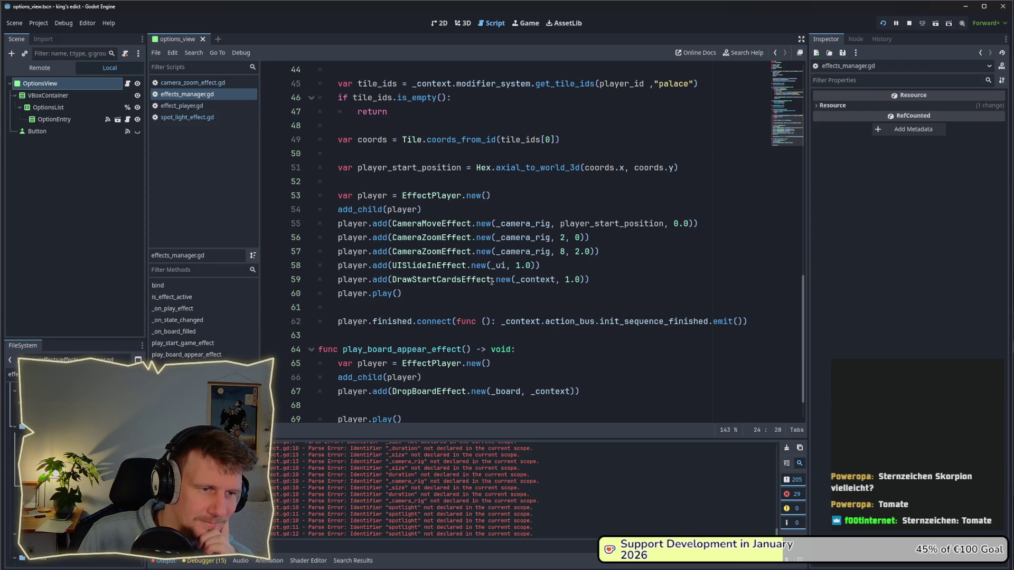
scroll(491, 281, "up", 5)
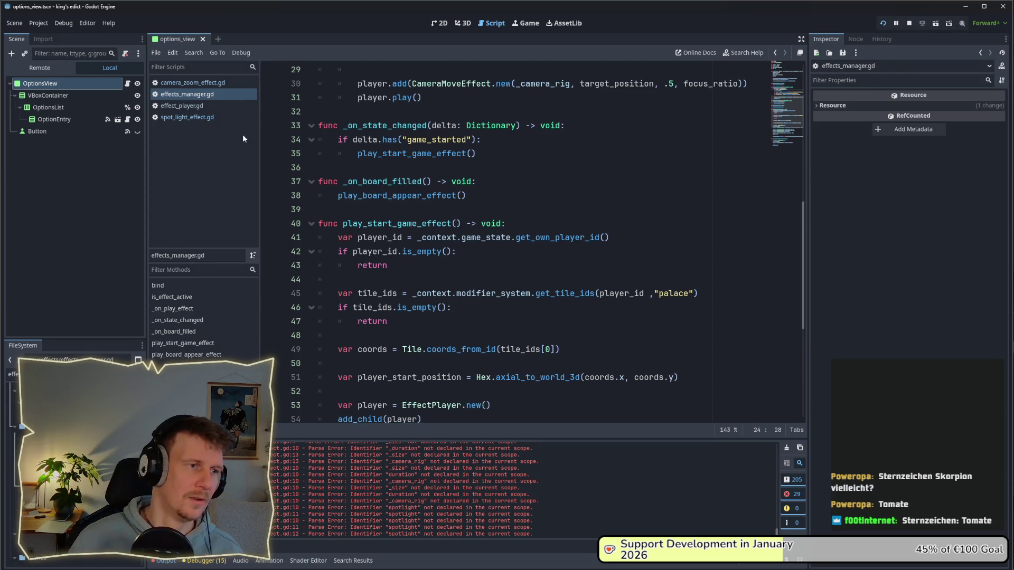
left_click(182, 106)
- Open options_view.gd by filtering the project files for 'opt'
left_click(207, 94)
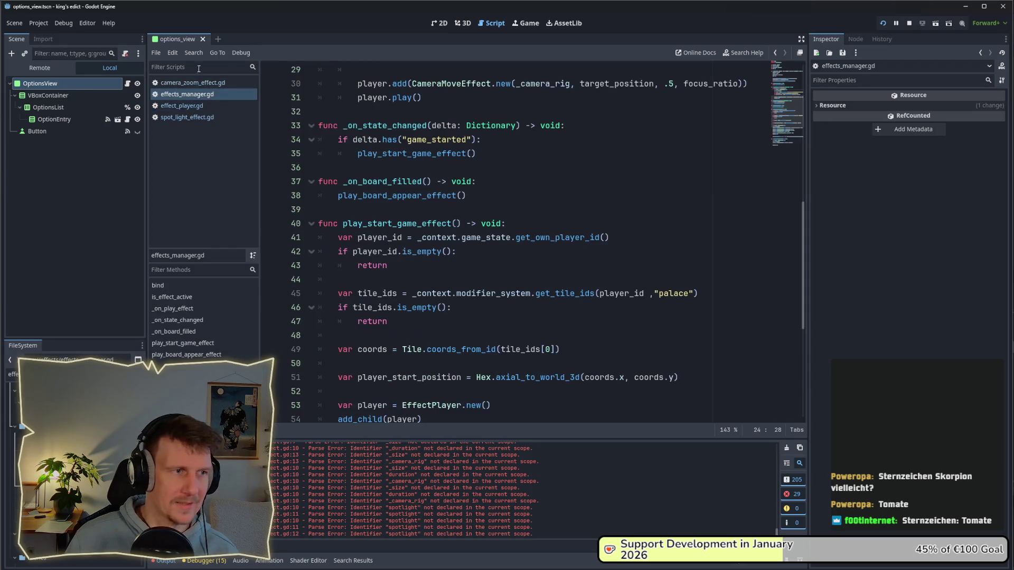
left_click(13, 374)
type("ope")
key("BackSpace")
key("BackSpace")
key("BackSpace")
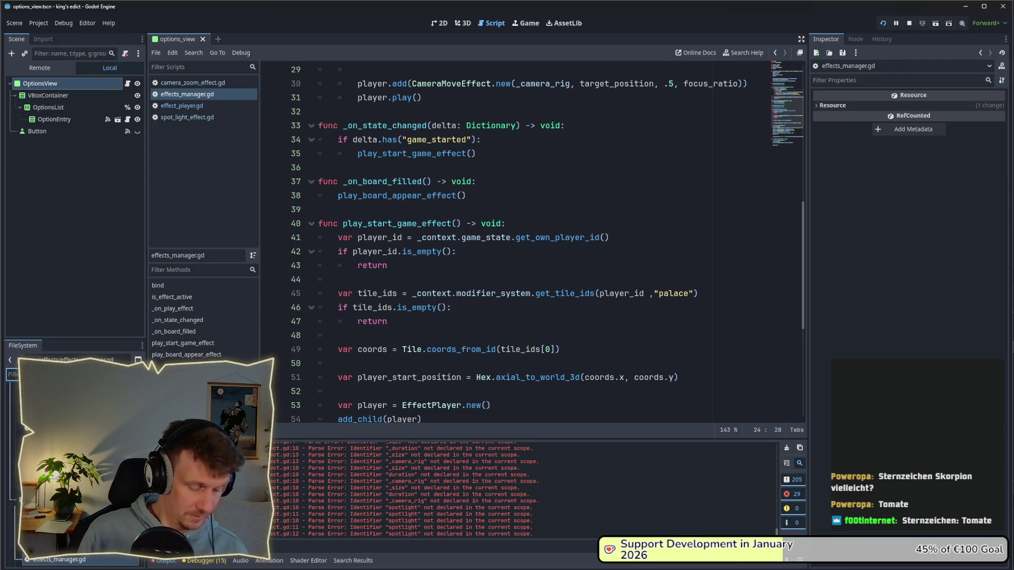
type("opt")
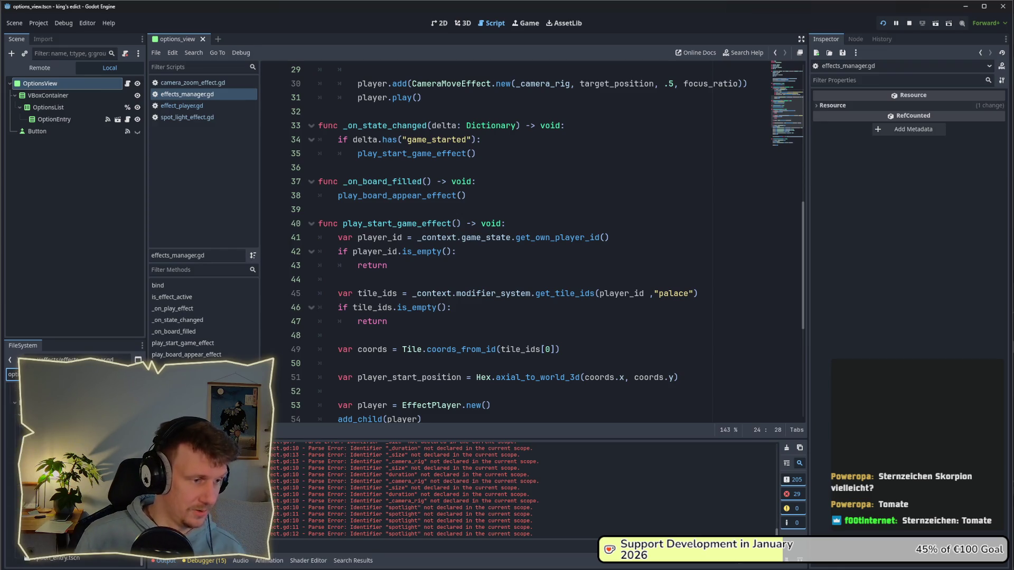
key("Return")
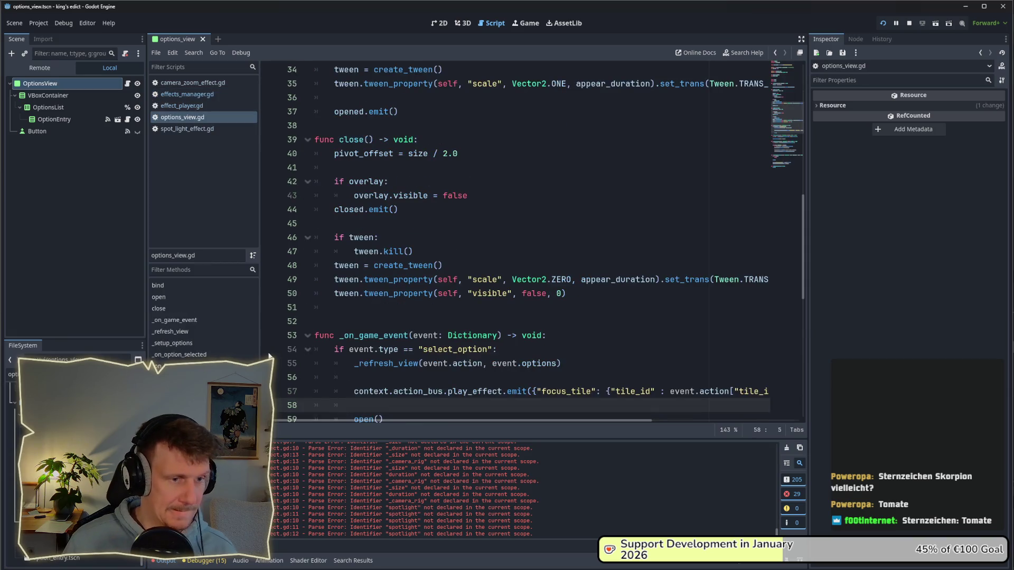
scroll(495, 315, "down", 1)
scroll(507, 285, "down", 2)
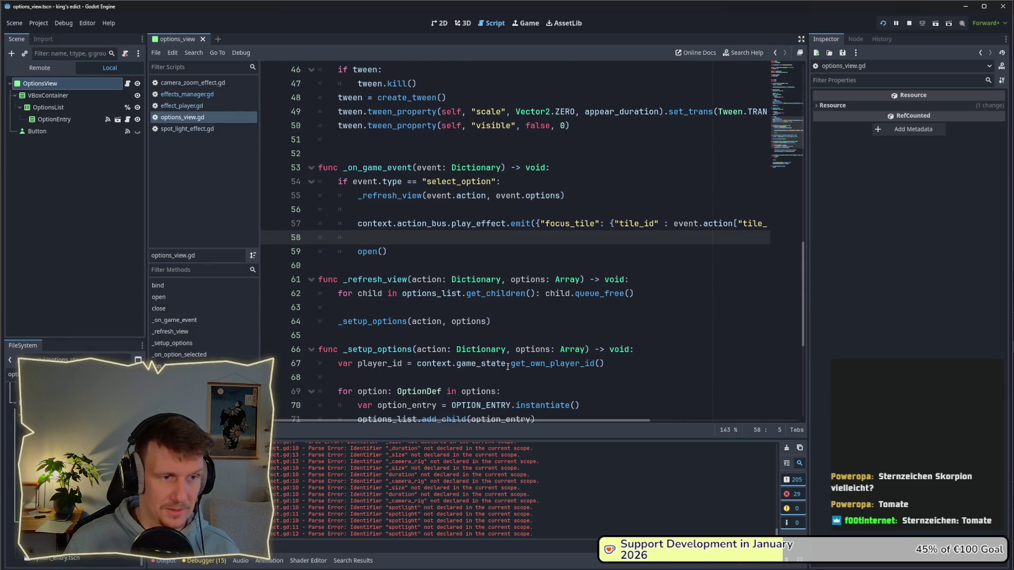
left_click_drag(486, 423, 517, 422)
left_click_drag(578, 419, 775, 261)
- Duplicate the play_effect emit call from line 57 onto line 58 with matching indentation
left_click_drag(770, 223, 318, 223)
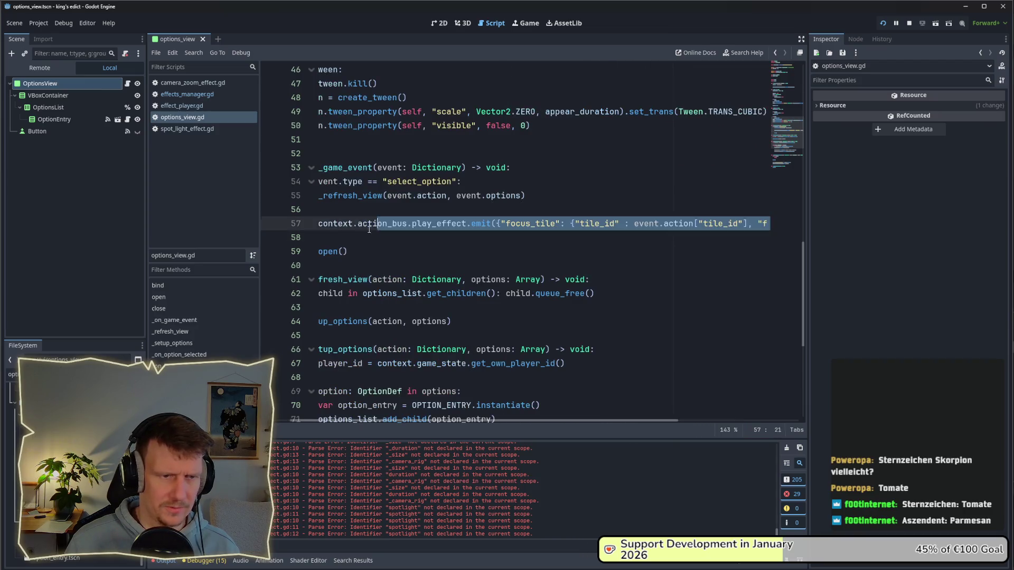
key("ctrl+c")
left_click(370, 237)
key("ctrl+v")
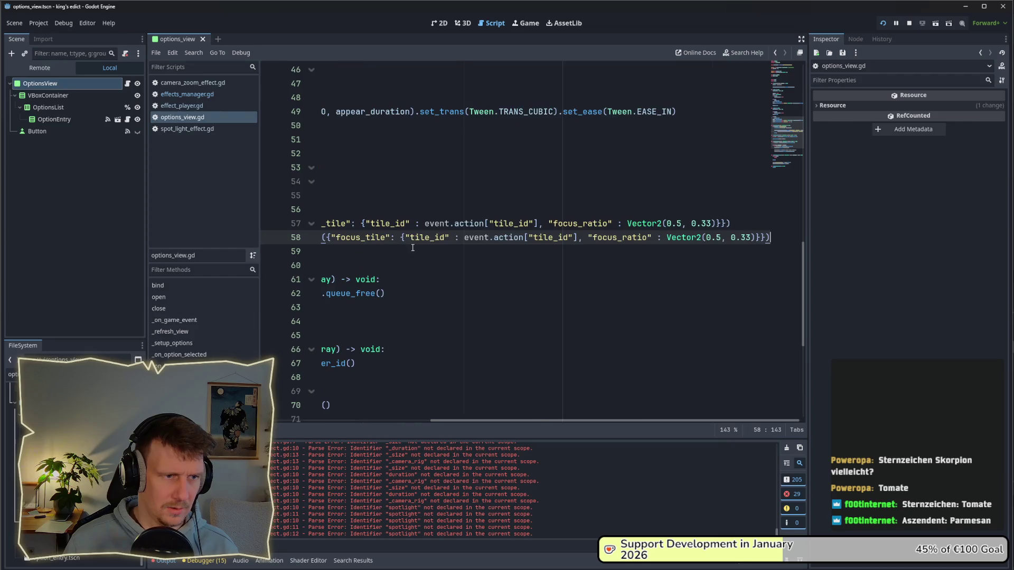
mouse_move(520, 422)
left_mouse_down()
mouse_move(507, 370)
mouse_move(401, 268)
left_mouse_up()
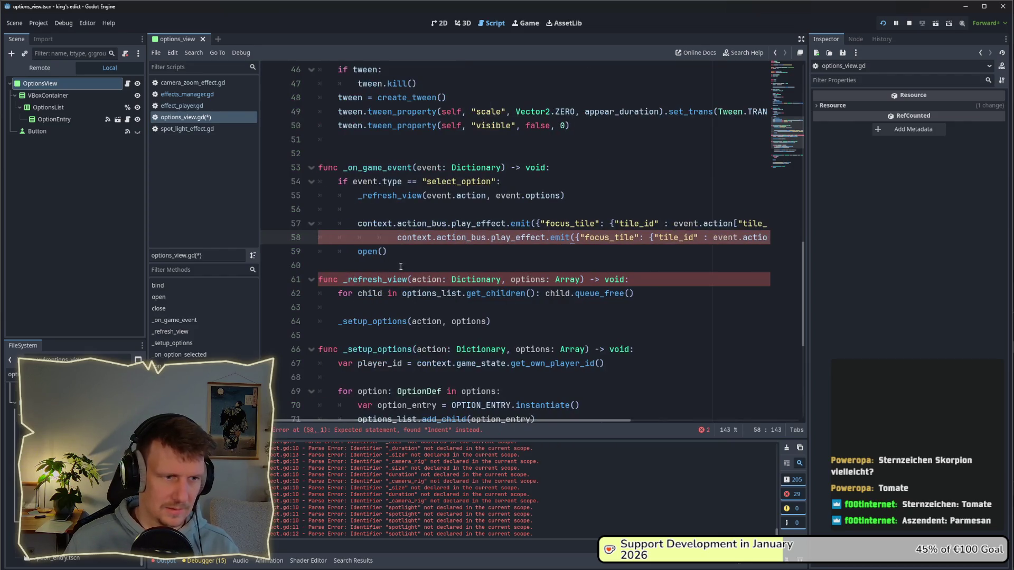
left_click(394, 238)
key("BackSpace")
- Rename focus_tile to spotlight on line 58, drop focus_ratio, close the braces, and save
double_click(571, 239)
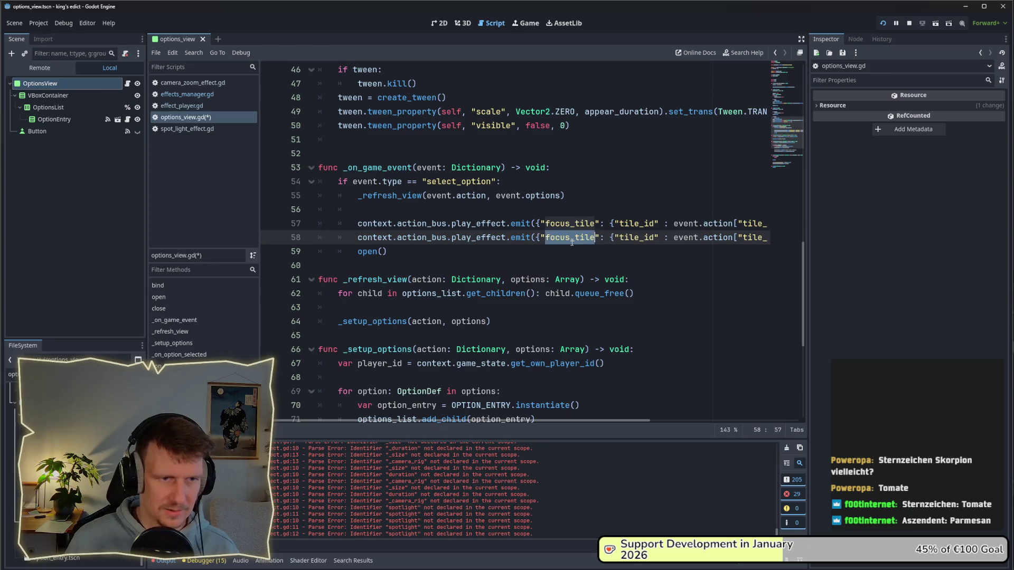
type("sp")
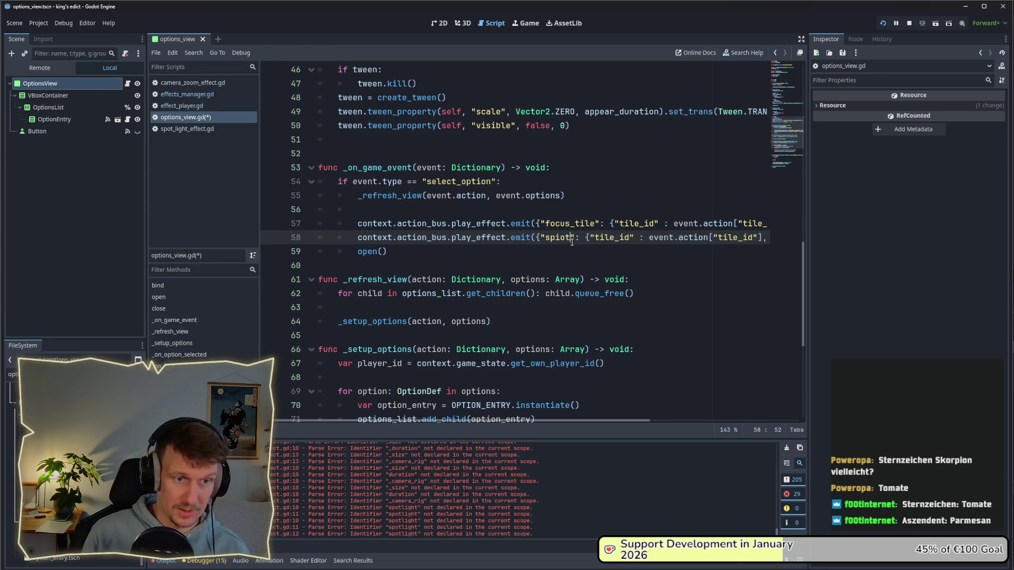
type("otlight")
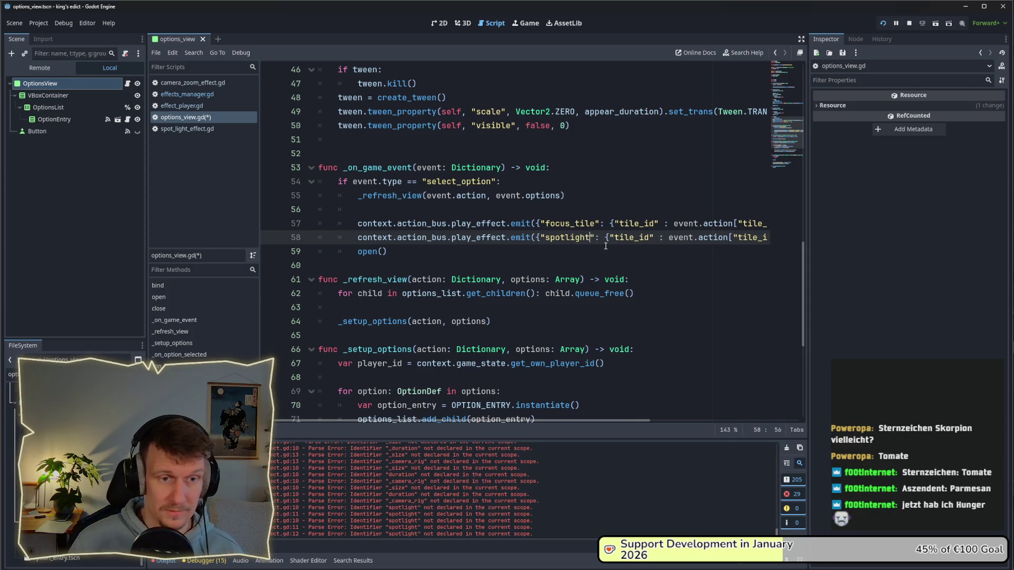
mouse_move(586, 420)
left_mouse_down()
mouse_move(739, 419)
mouse_move(727, 415)
left_mouse_up()
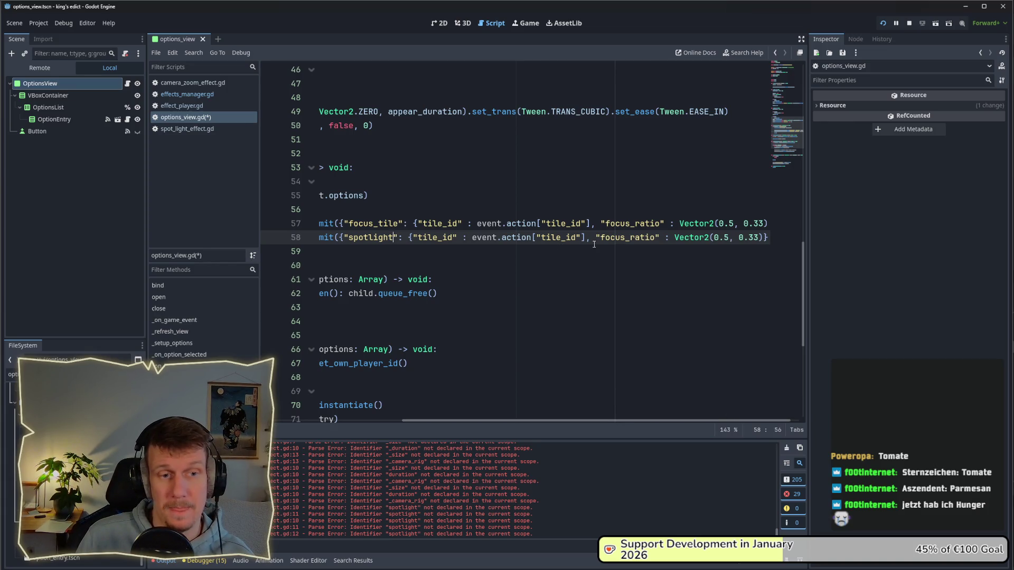
left_click_drag(591, 237, 759, 238)
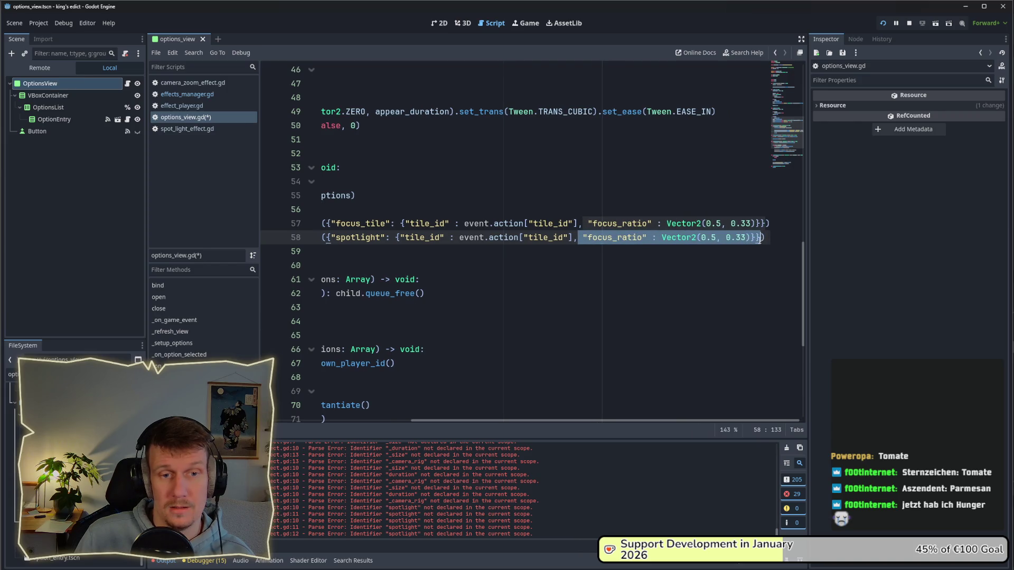
key("BackSpace")
key("BackSpace")
key("BackSpace")
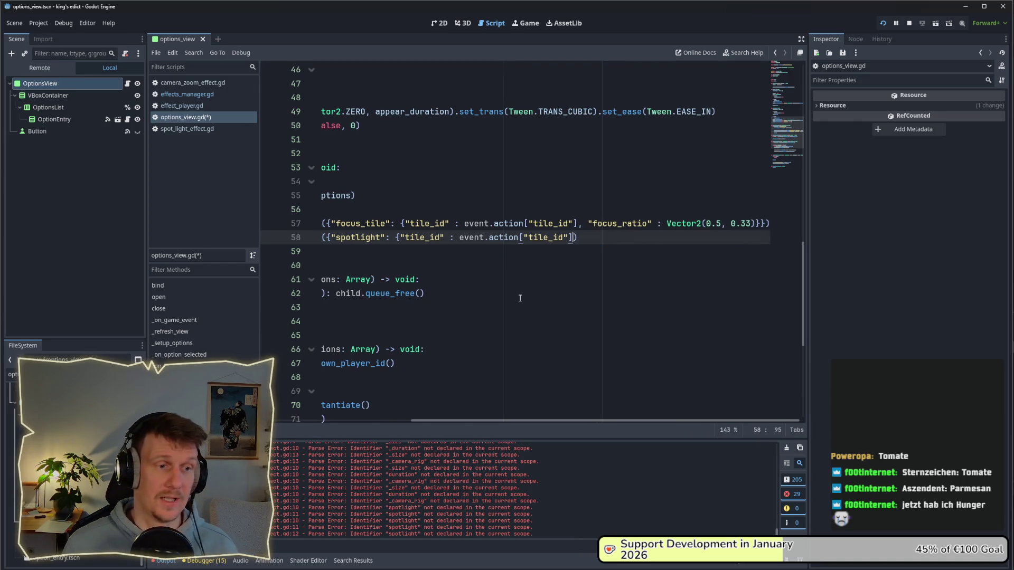
left_click(401, 237)
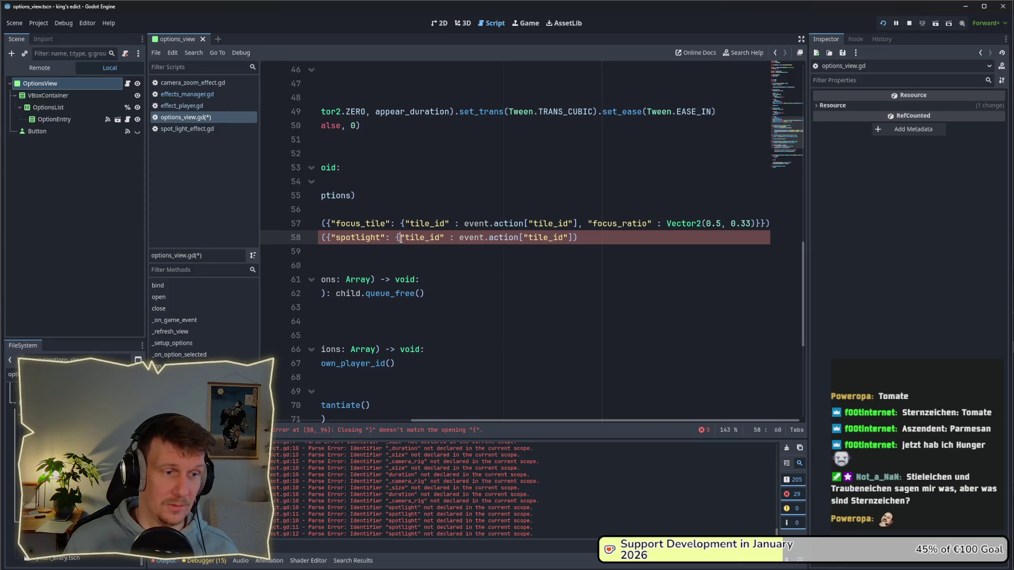
left_click(575, 238)
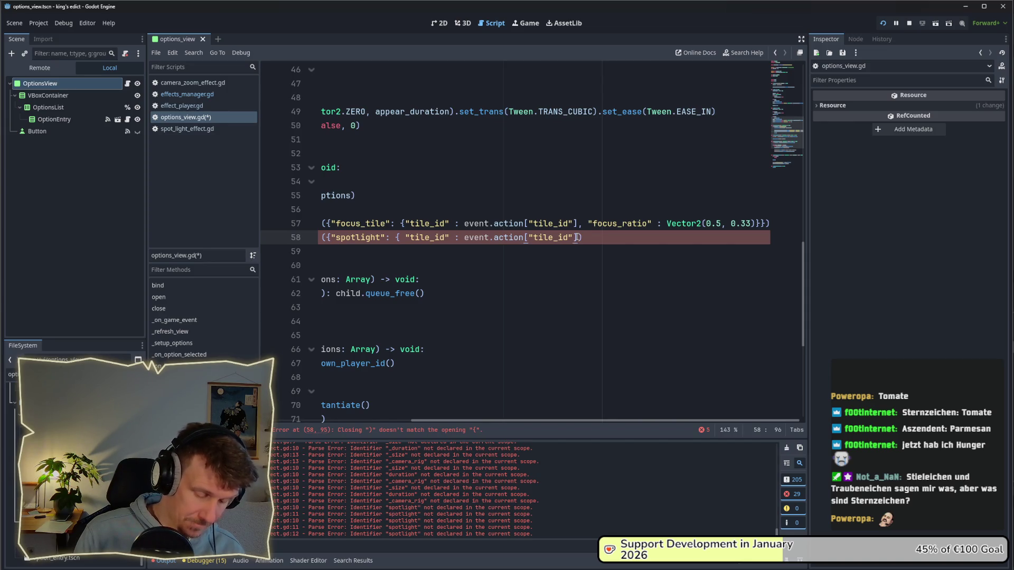
type("}")
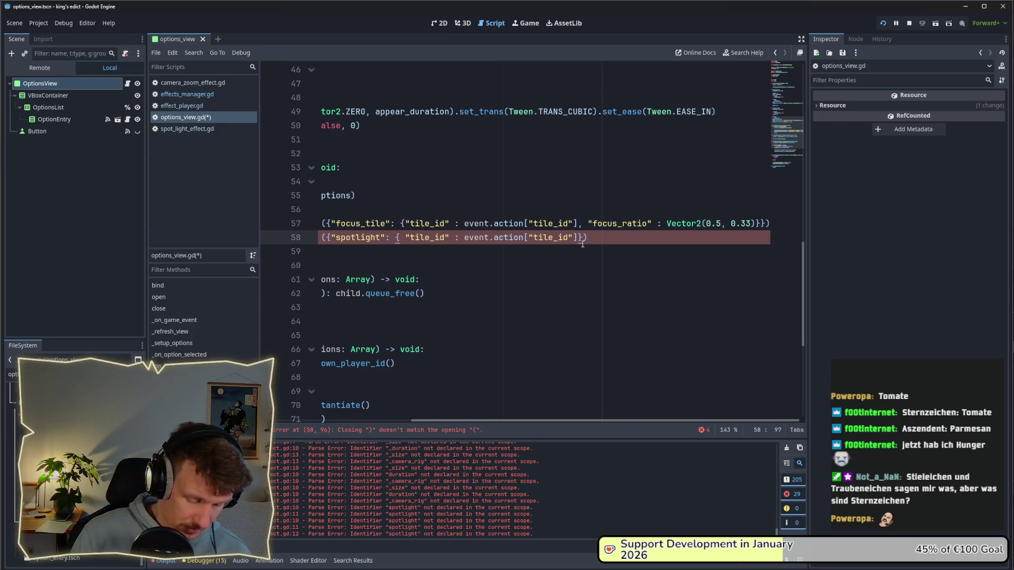
type("}")
key("ctrl+s")
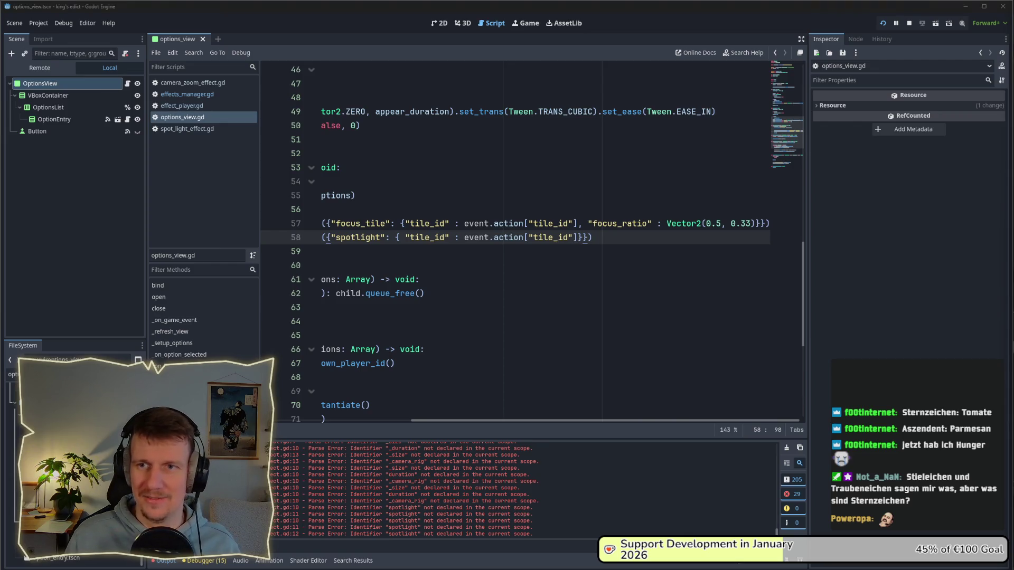
- Undo the last change, review options_view.gd's long lines, then return to effects_manager.gd
key("ctrl+z")
key("ctrl+z")
key("ctrl+z")
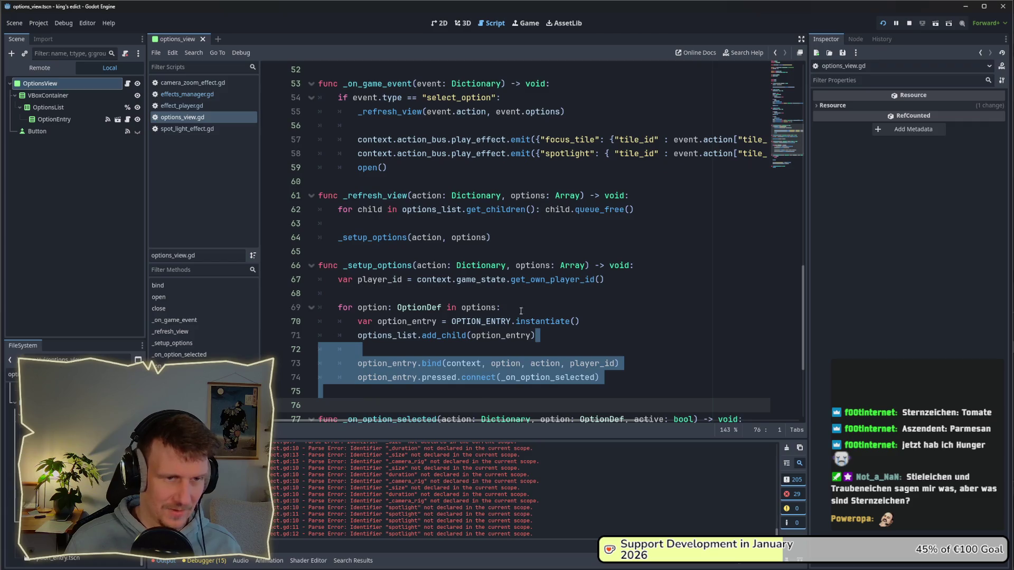
scroll(587, 410, "right", 5)
scroll(587, 410, "left", 5)
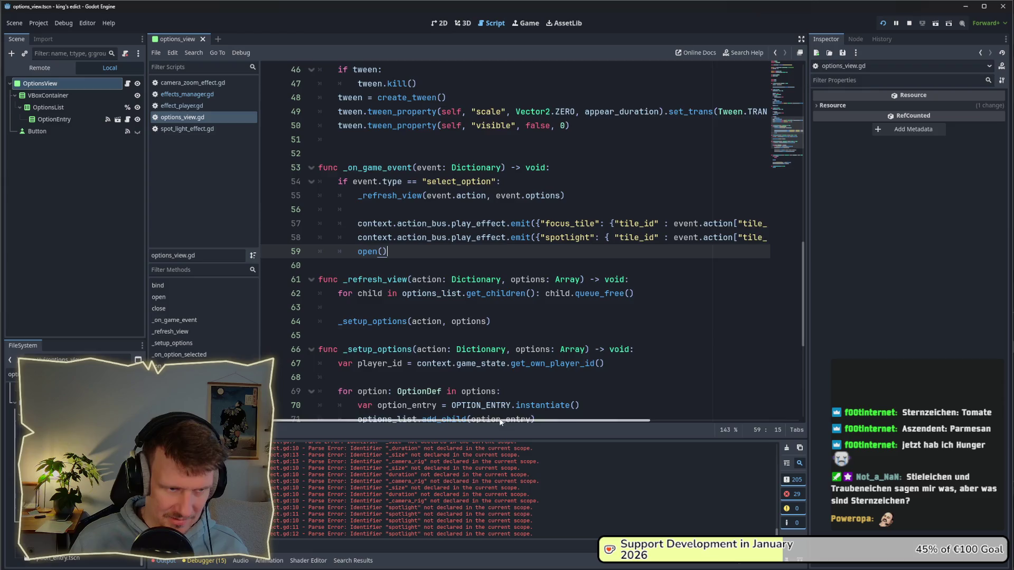
scroll(499, 420, "right", 5)
scroll(582, 419, "left", 5)
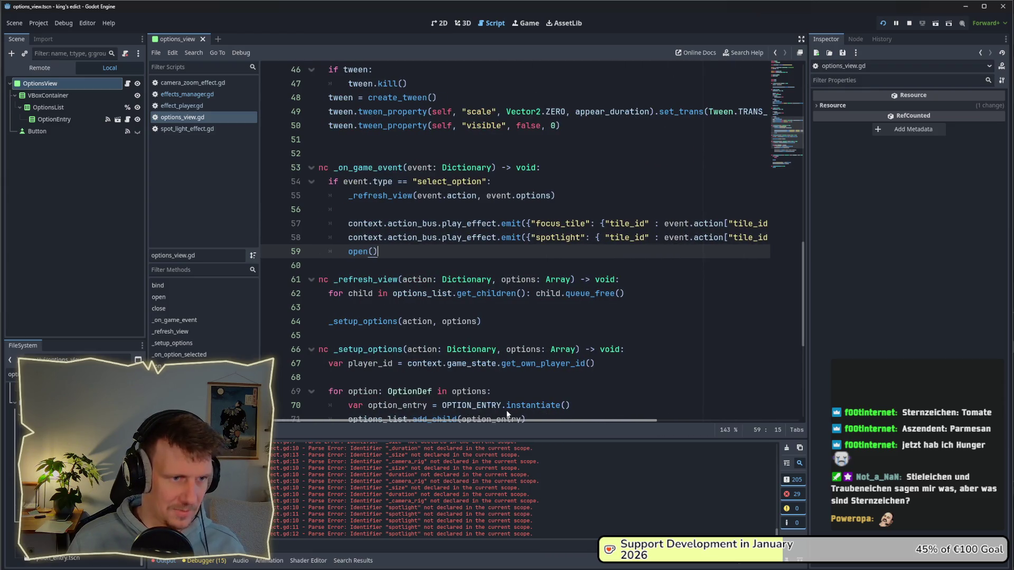
scroll(523, 411, "right", 2)
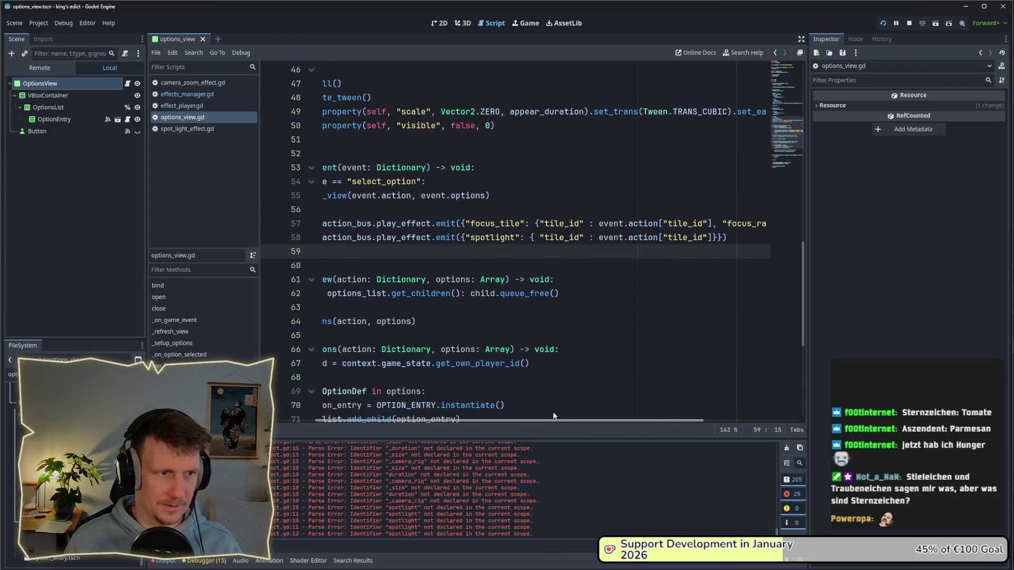
scroll(528, 415, "left", 3)
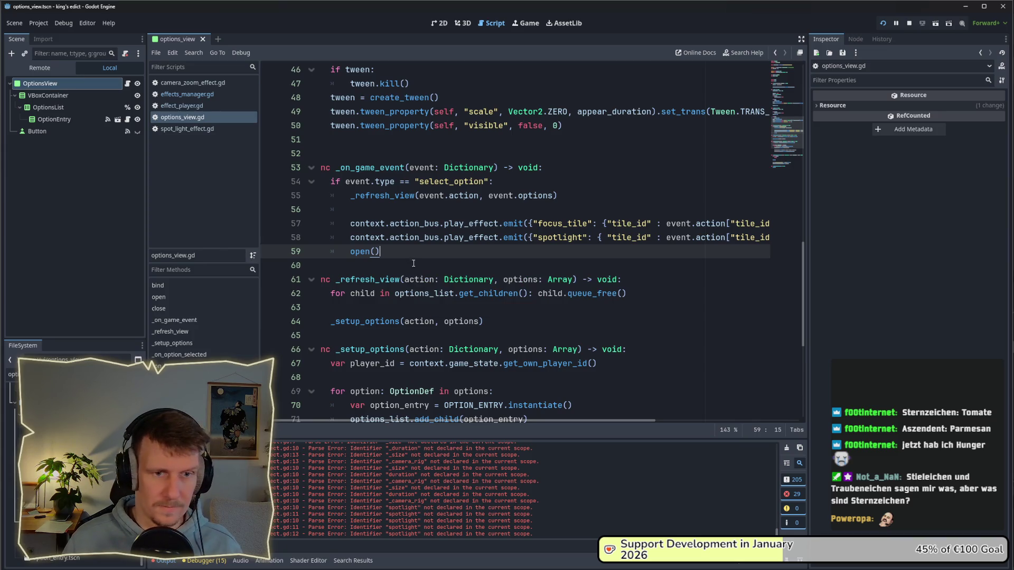
scroll(494, 422, "right", 2)
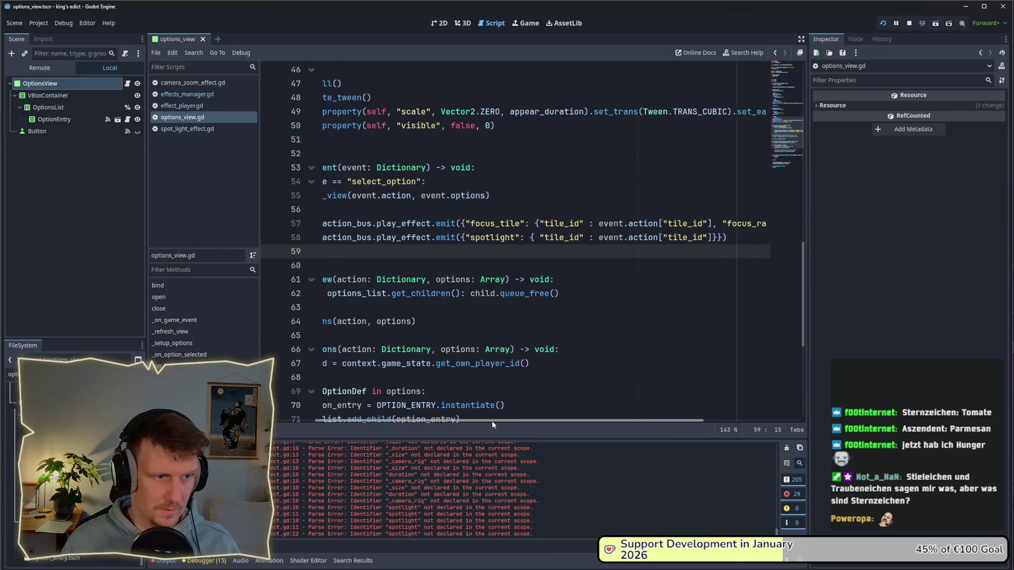
left_click_drag(493, 420, 461, 419)
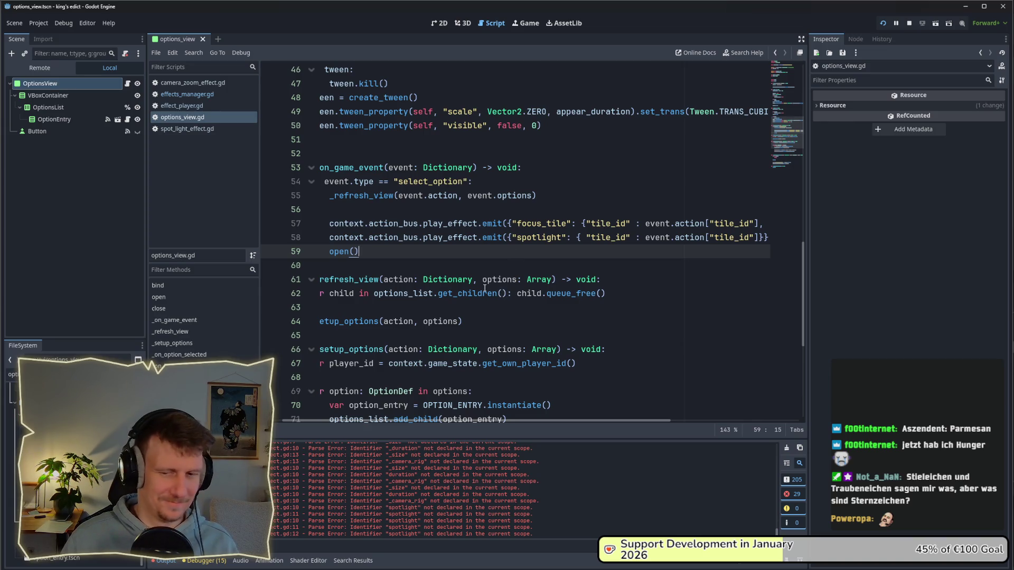
mouse_move(485, 288)
scroll(487, 419, "left", 2)
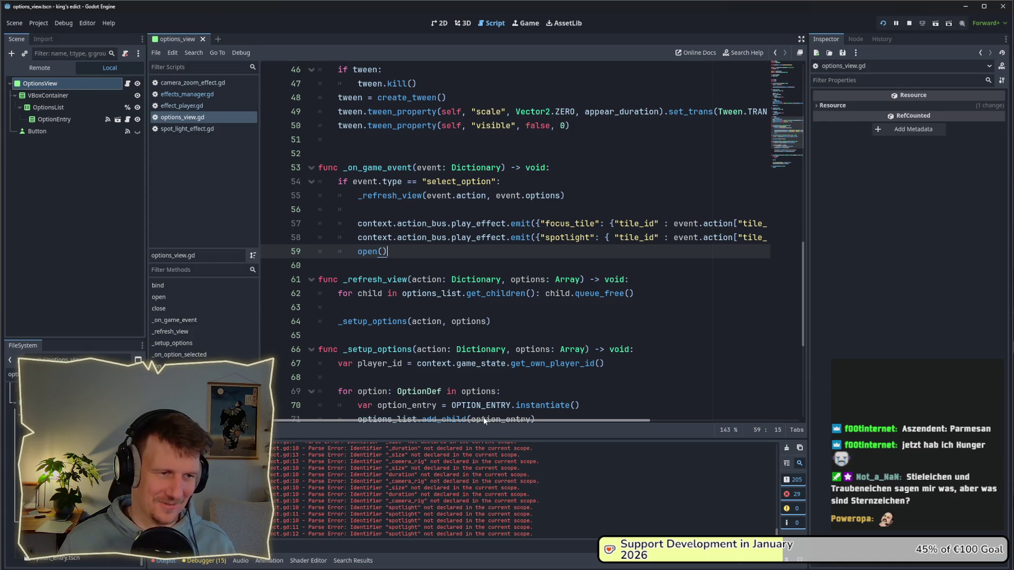
mouse_move(418, 421)
left_mouse_down()
mouse_move(595, 428)
mouse_move(411, 423)
left_mouse_up()
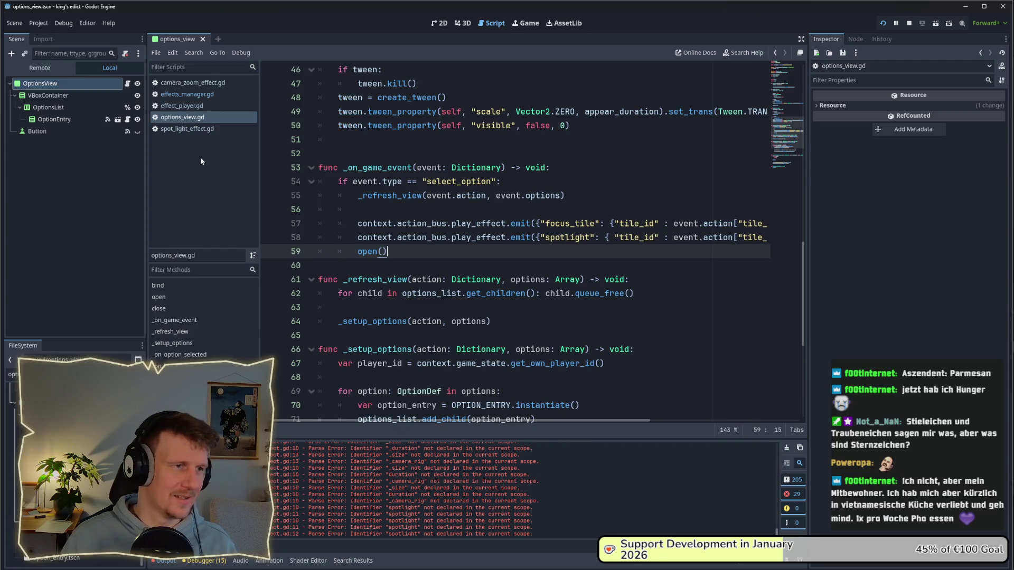
left_click(191, 95)
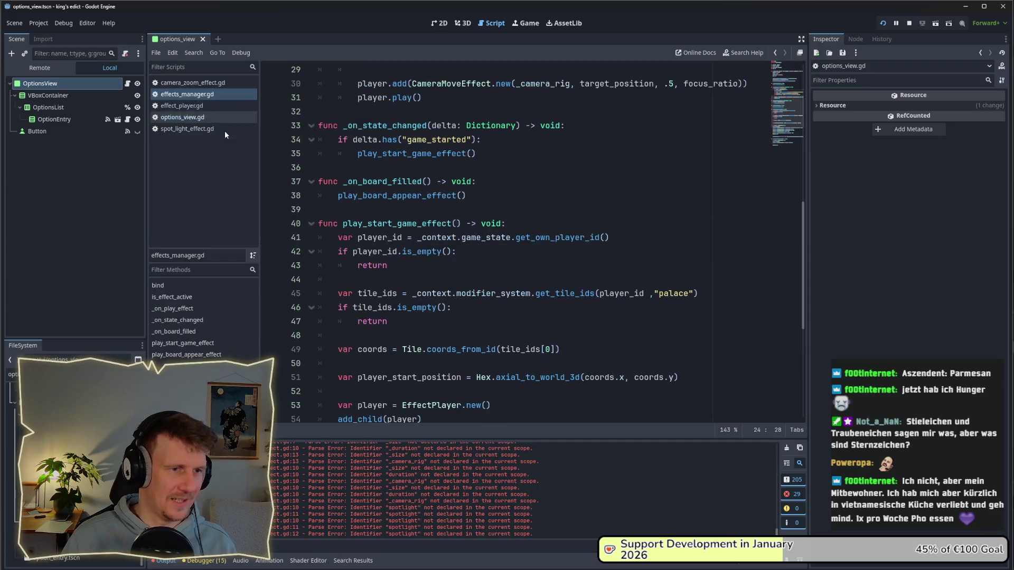
- Add an if description.has("spotlight") check on line 33, after player.play()
left_click(480, 158)
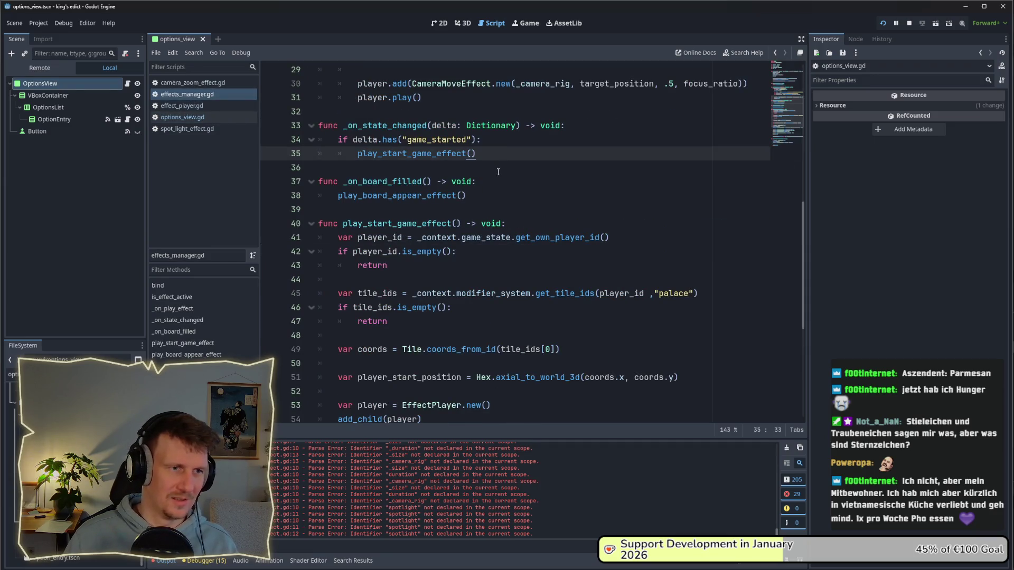
scroll(498, 174, "up", 5)
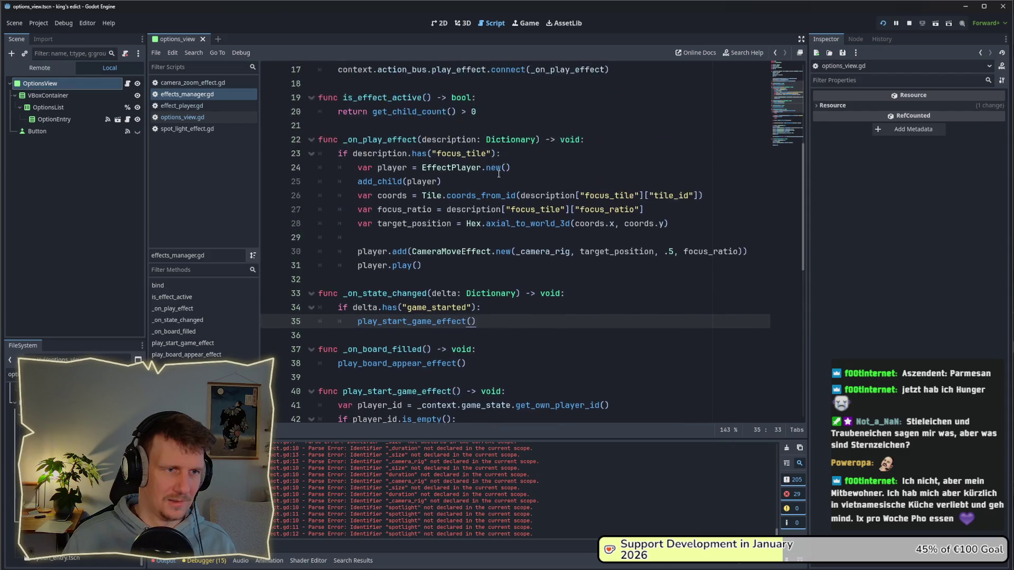
left_click(431, 306)
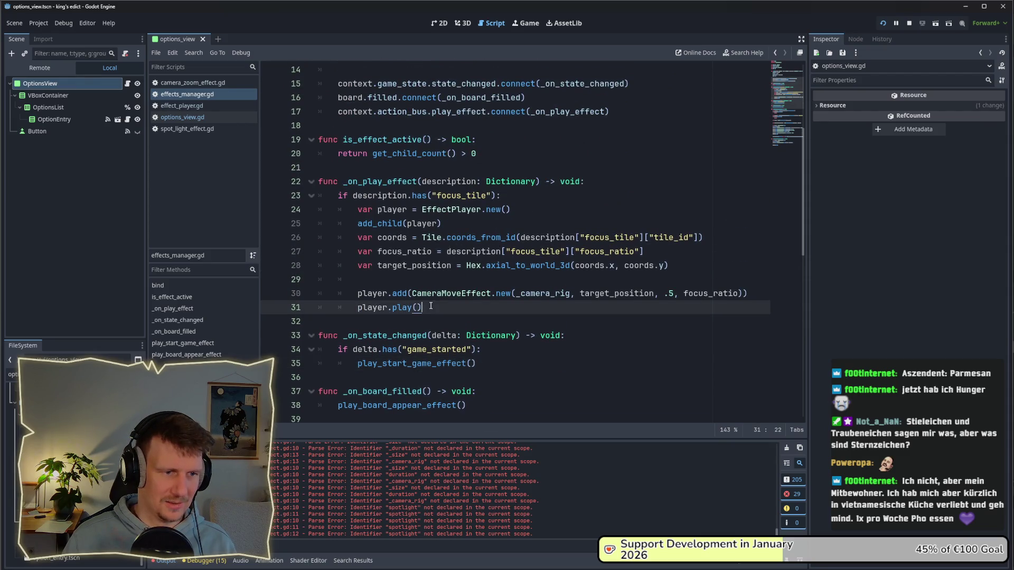
left_click(524, 199)
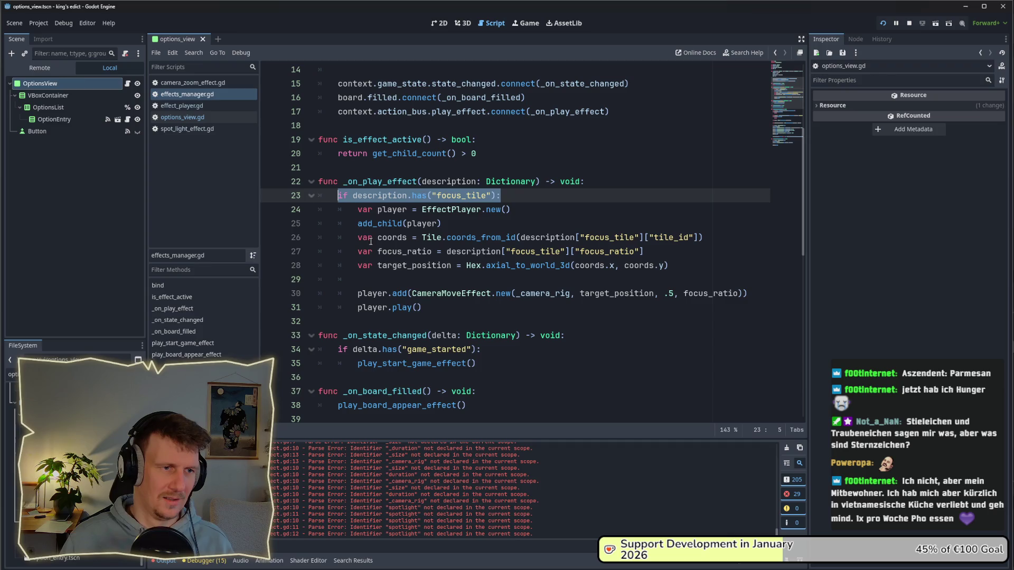
left_click(437, 308)
key("Return")
key("Return")
key("Return")
key("Return")
key("Up")
key("Up")
type("if description.has(\"focus_tile\"):")
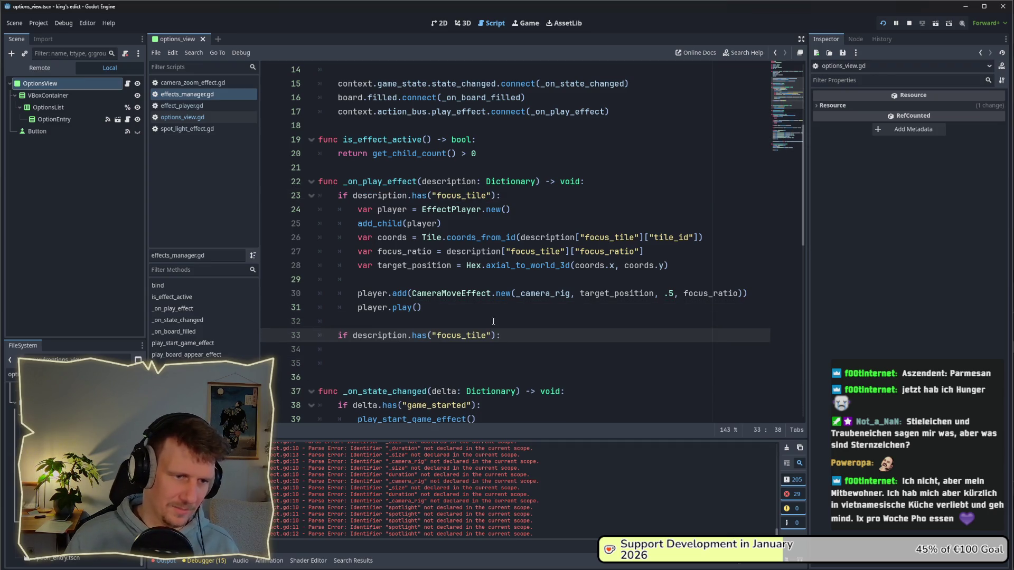
double_click(463, 335)
type("sp")
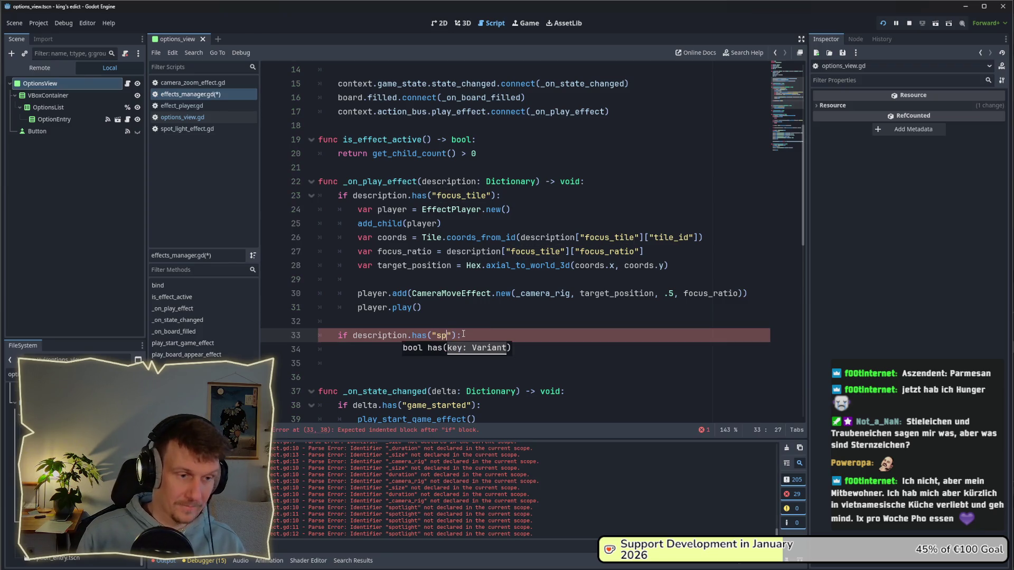
type("otlight")
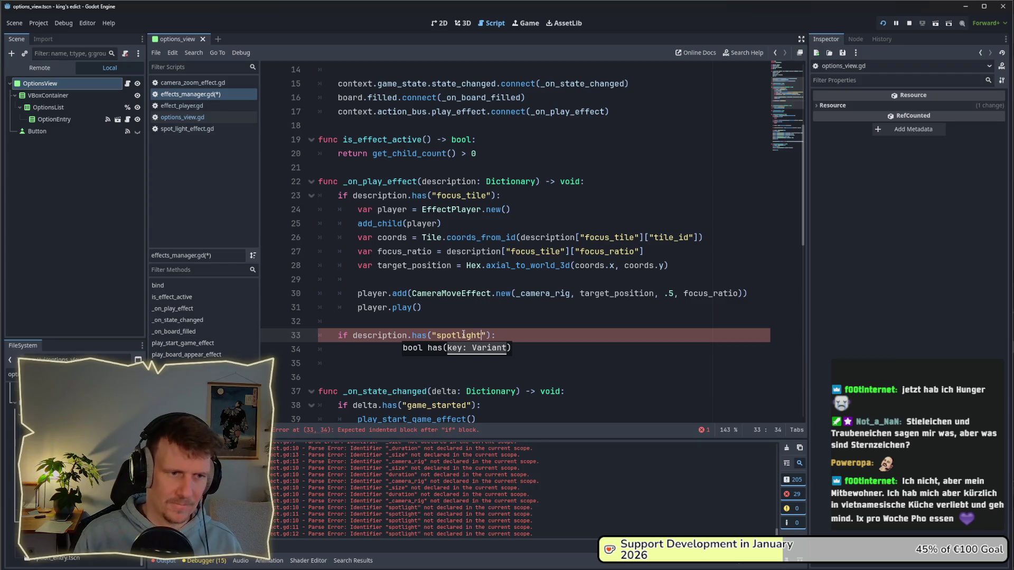
- Copy the focus_tile branch body (lines 24–31) under the new spotlight check
mouse_move(433, 307)
left_mouse_down()
mouse_move(380, 306)
mouse_move(338, 224)
mouse_move(319, 217)
left_mouse_up()
key("ctrl+c")
left_click(359, 349)
key("ctrl+v")
left_click(376, 321)
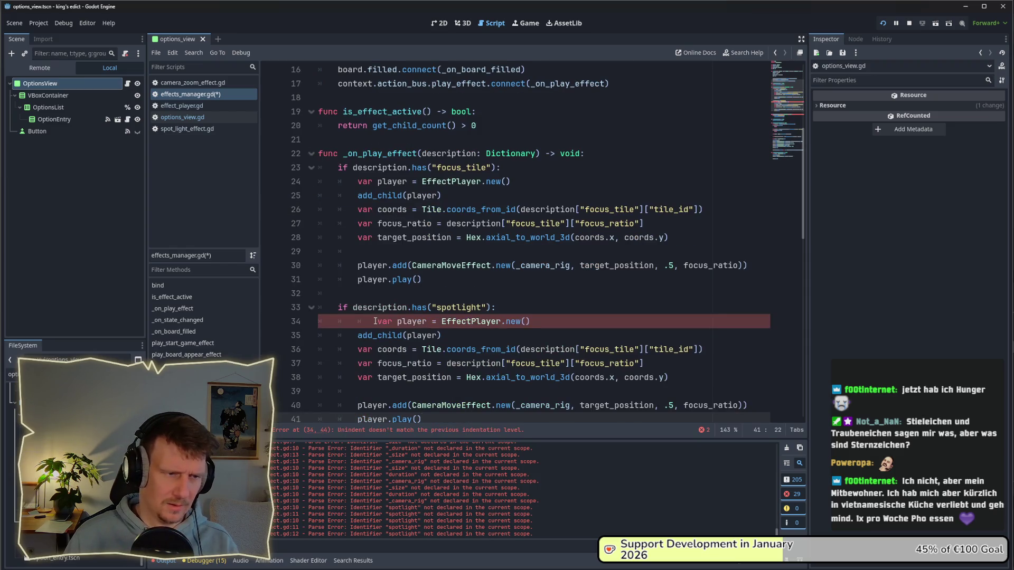
key("BackSpace")
scroll(436, 332, "down", 2)
left_click(439, 252)
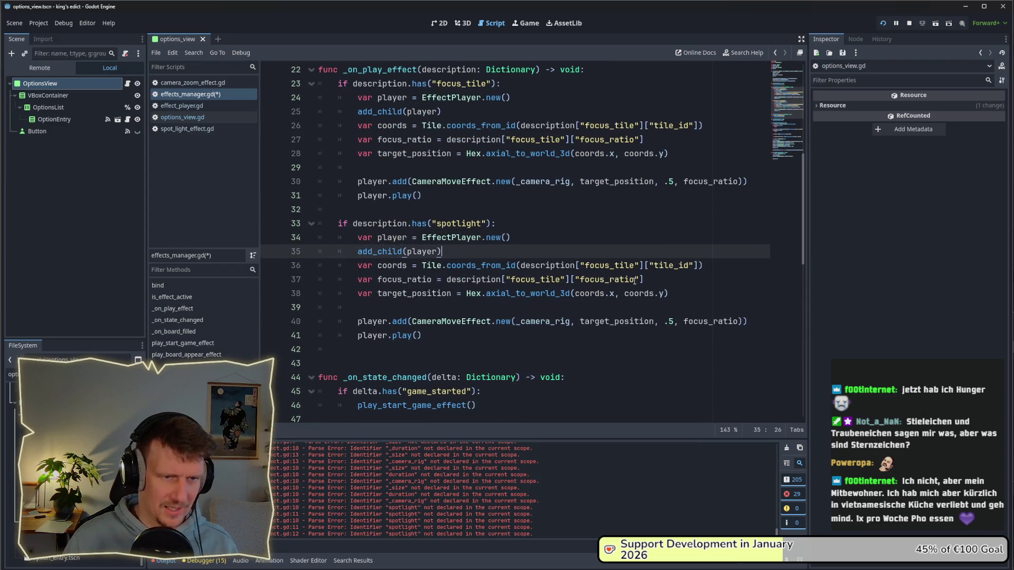
left_click(433, 333)
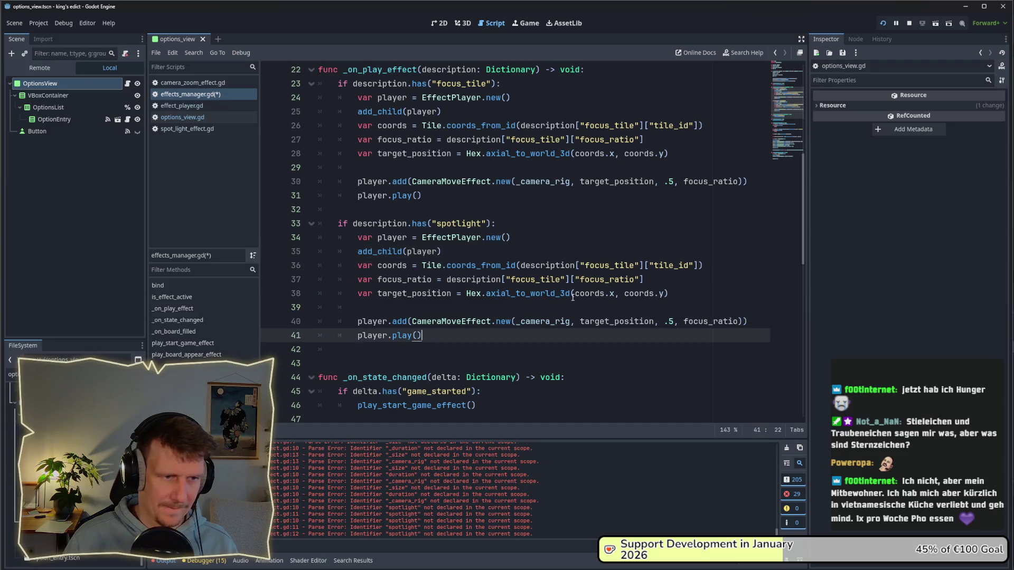
left_click(574, 293)
left_click_drag(683, 292, 404, 283)
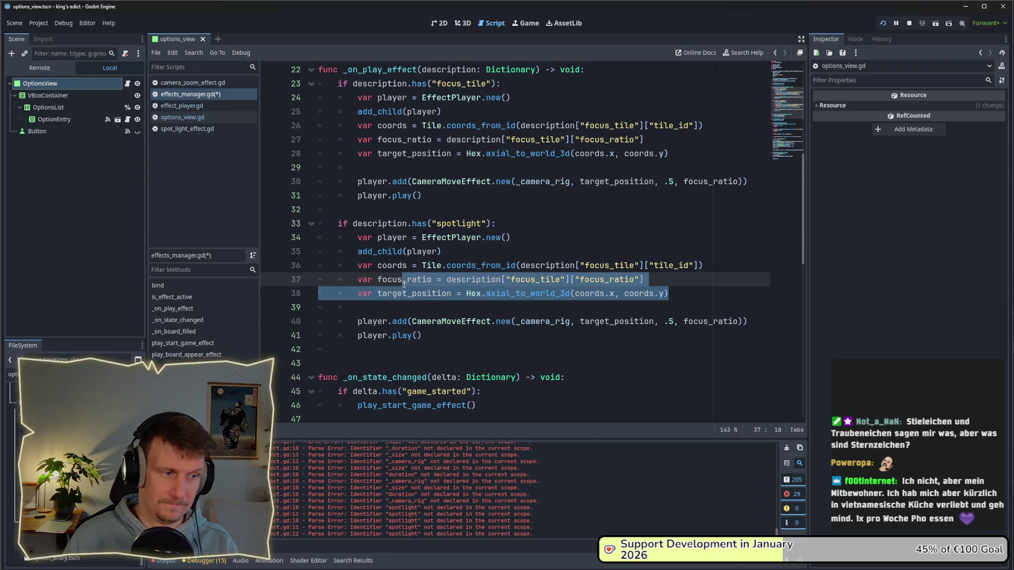
- Replace the CameraMoveEffect constructor with SpotLightEffect.new(target_position) and save
double_click(465, 321)
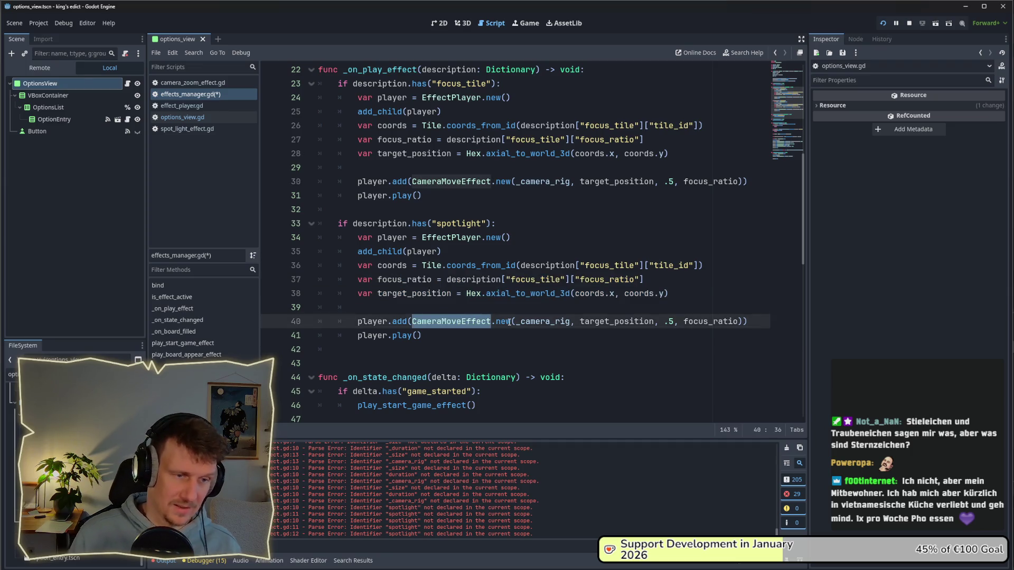
type("Spotl")
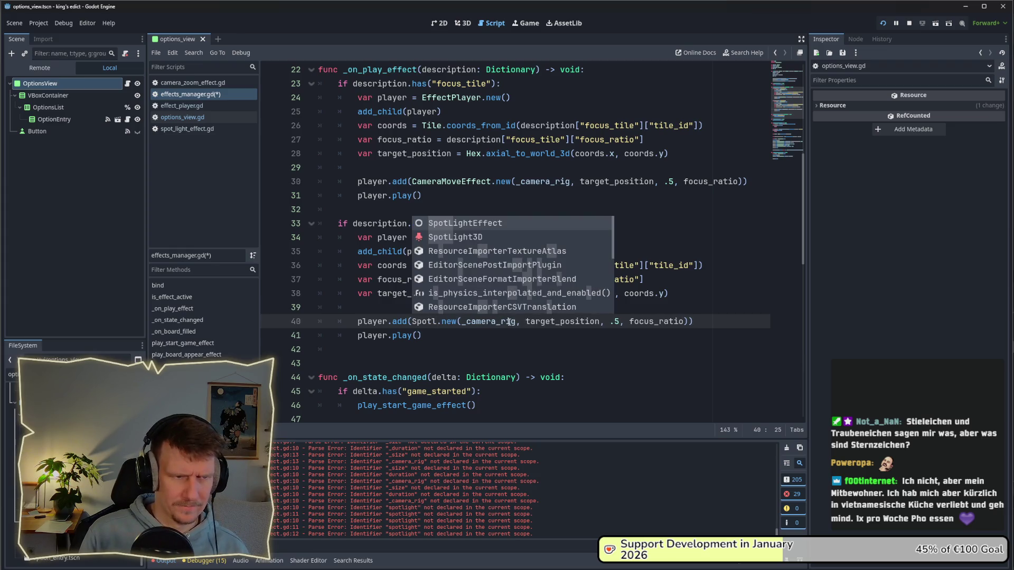
key("Return")
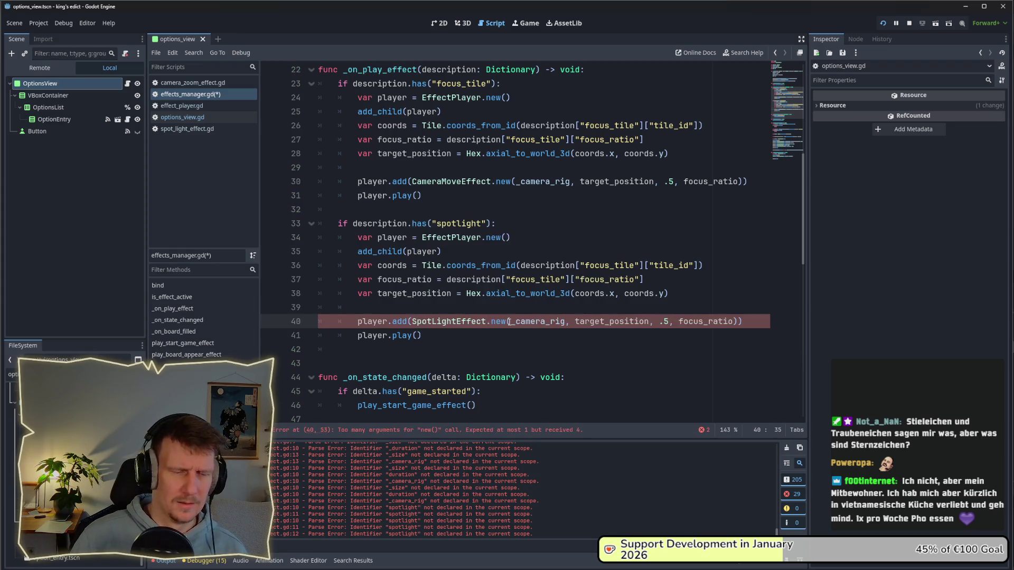
left_click_drag(511, 321, 734, 321)
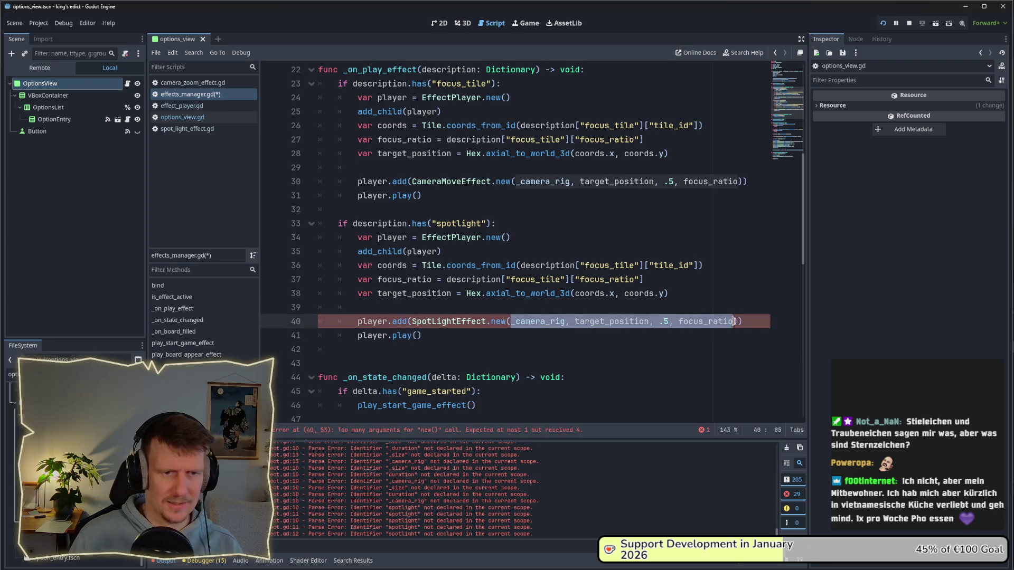
key("BackSpace")
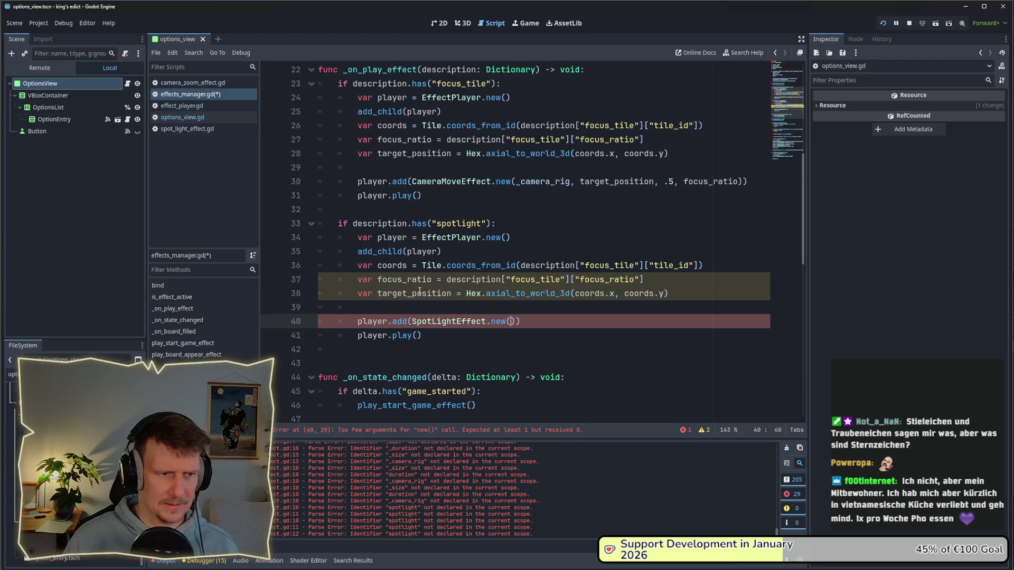
double_click(420, 293)
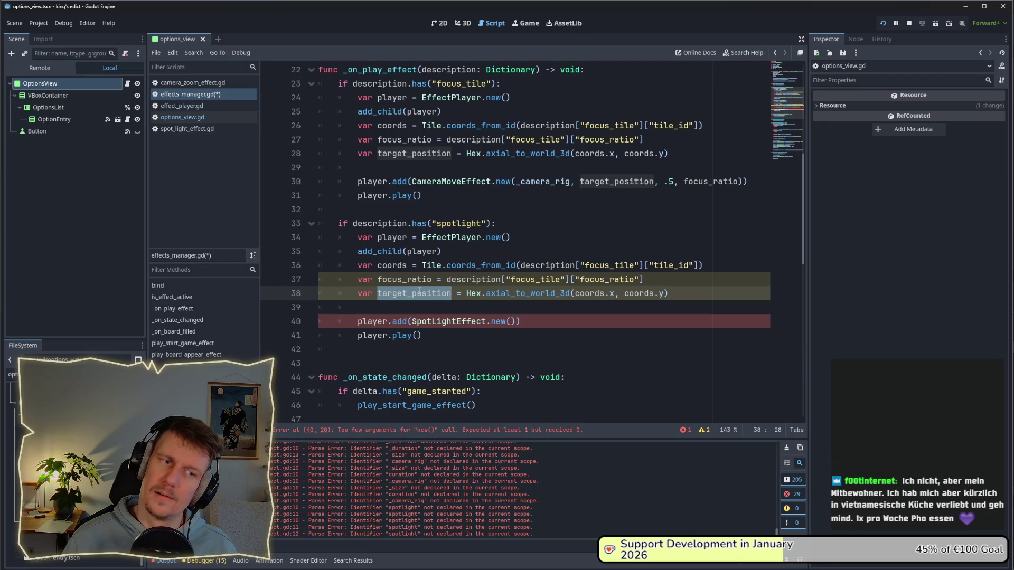
left_click(508, 321)
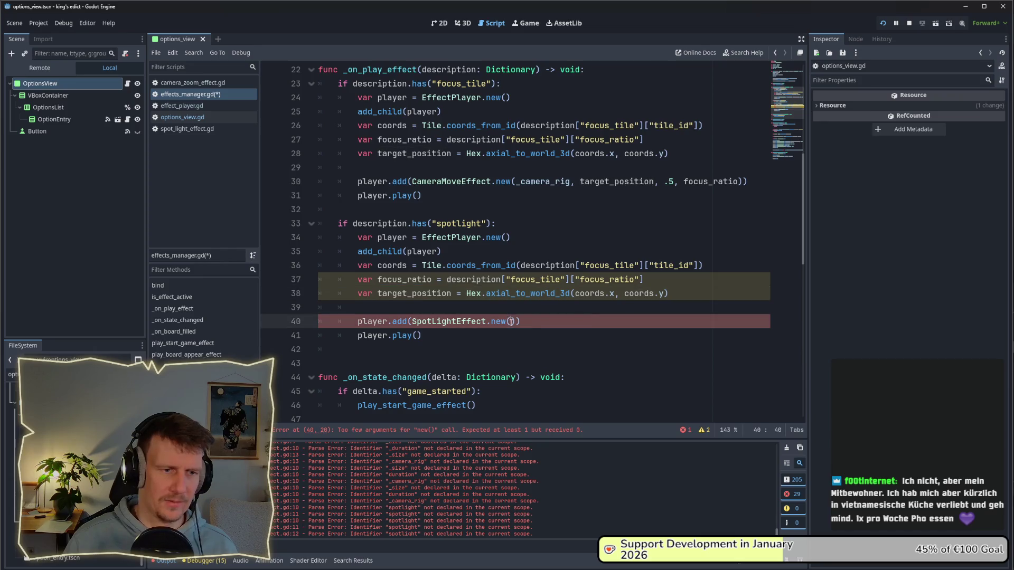
key("ctrl+v")
key("ctrl+s")
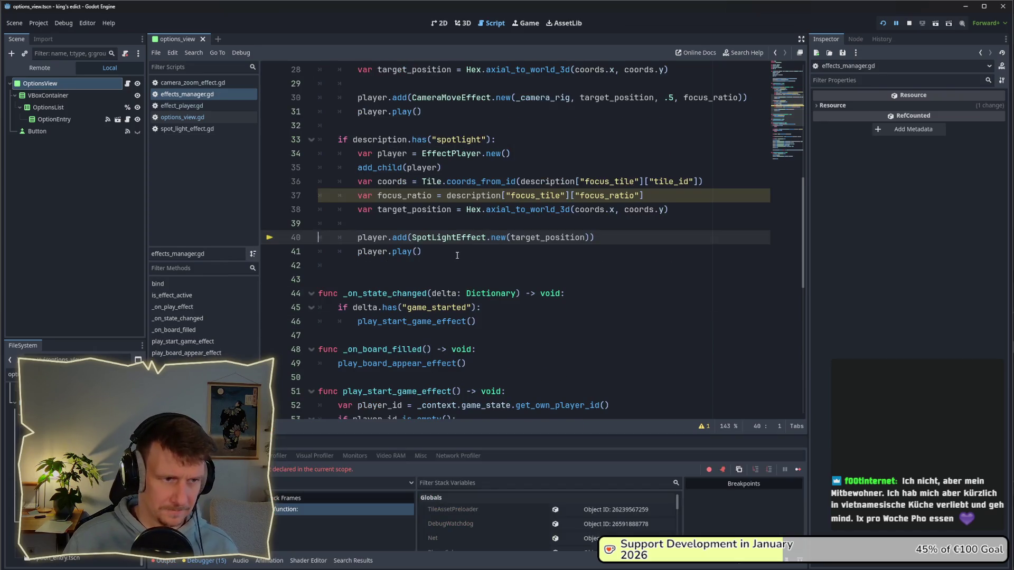
- Stop the paused game and delete the unused focus_ratio line in the spotlight branch
left_click(498, 251)
left_click(907, 24)
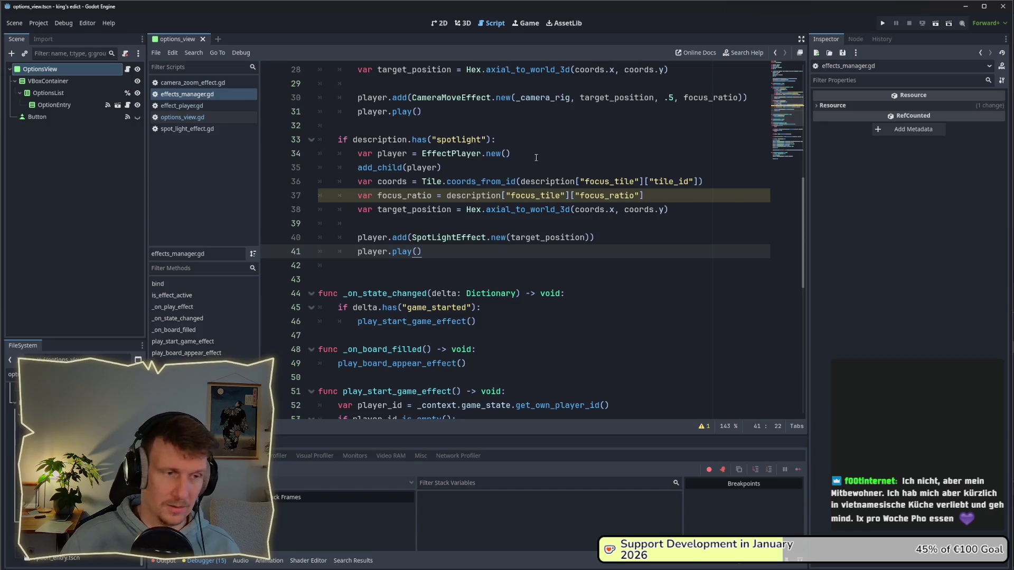
key("Up")
key("Up")
key("Up")
key("End")
key("shift+Up")
key("BackSpace")
- Make the coords line read description["spotlight"] instead of focus_tile, and save
scroll(607, 221, "up", 2)
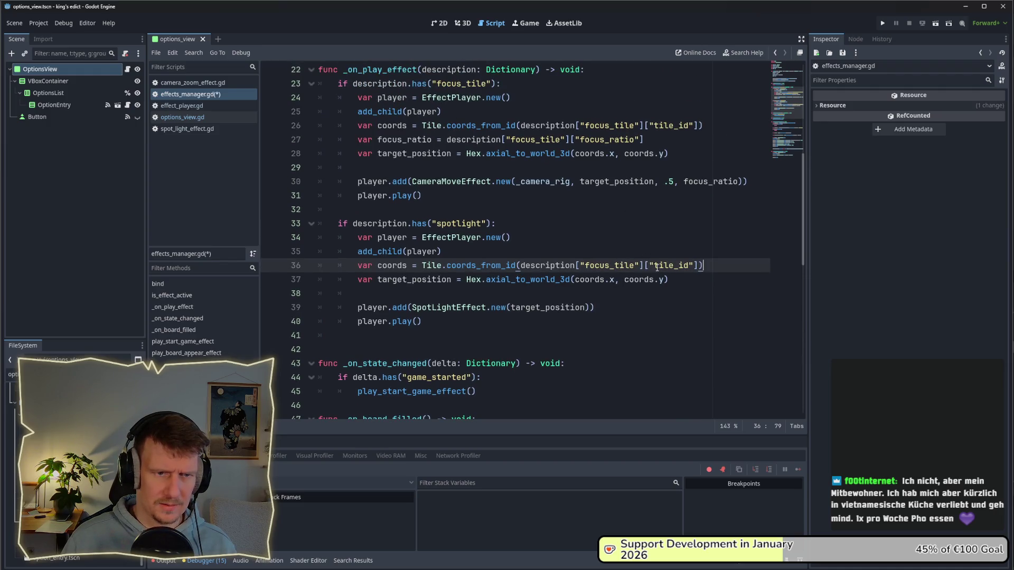
double_click(468, 224)
key("ctrl+c")
double_click(607, 265)
key("ctrl+v")
left_click(584, 247)
key("ctrl+s")
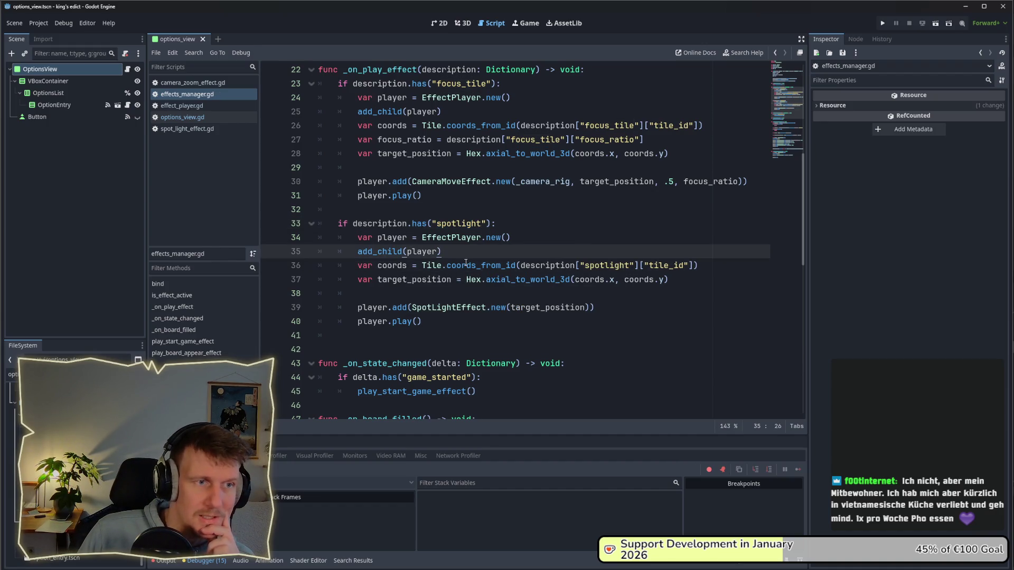
- Jump to the SpotLightEffect script definition
scroll(465, 262, "down", 2)
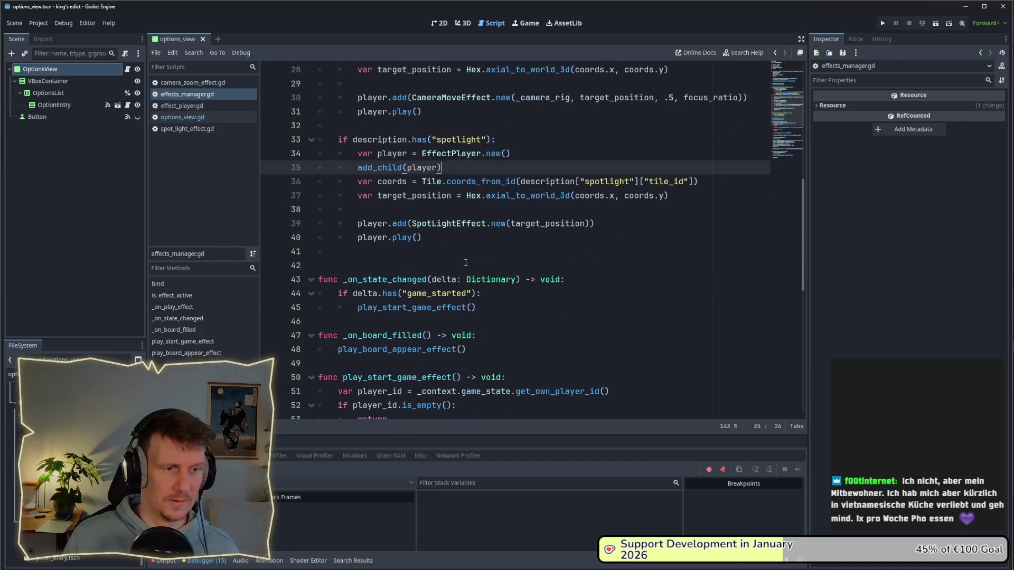
left_click(457, 234)
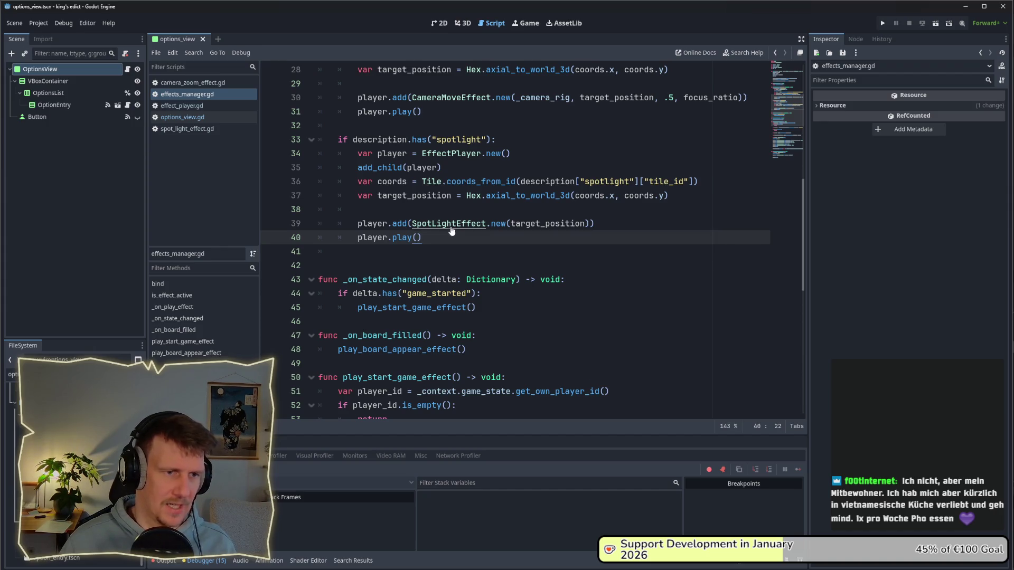
left_click(452, 226, "ctrl")
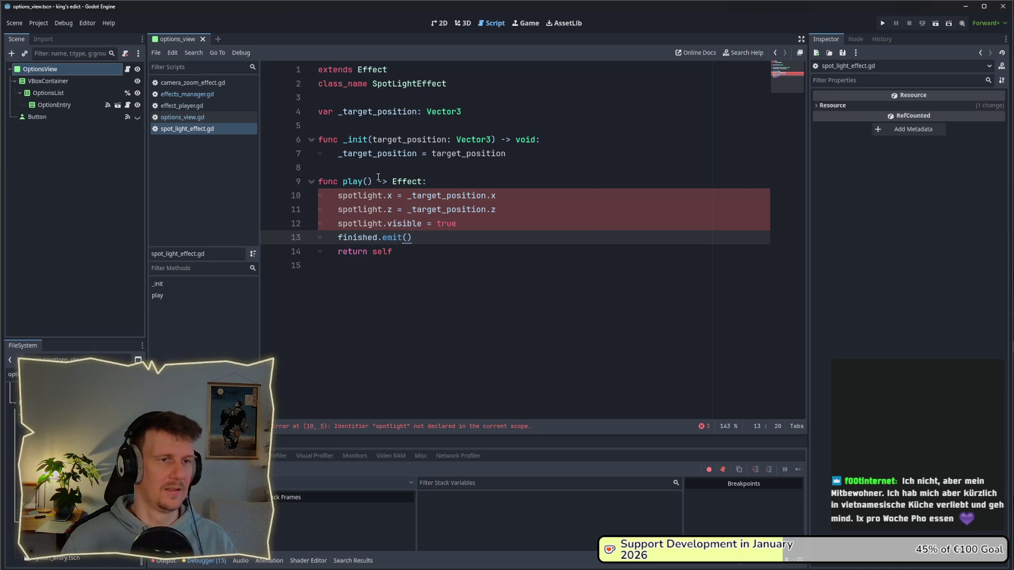
- Open game_scene.tscn, inspect the ContraLight node, then return to spot_light_effect.gd's play()
left_click(7, 374)
type("gam")
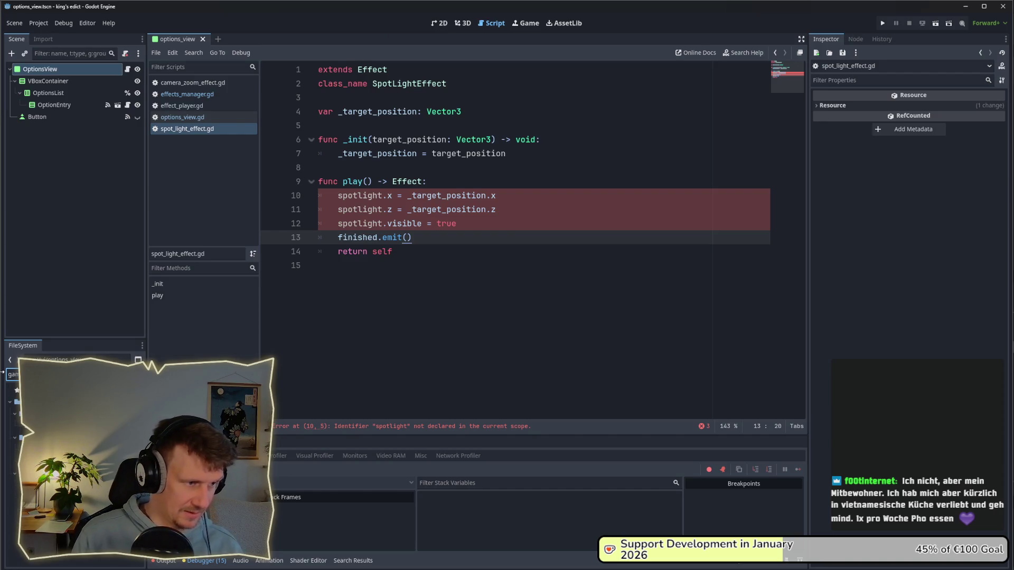
double_click(37, 412)
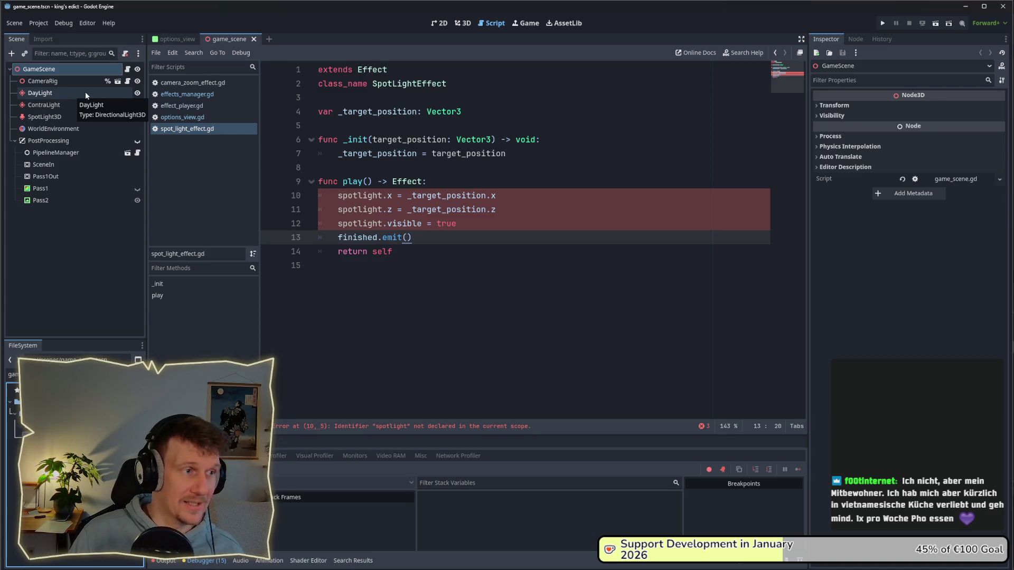
left_click(77, 105)
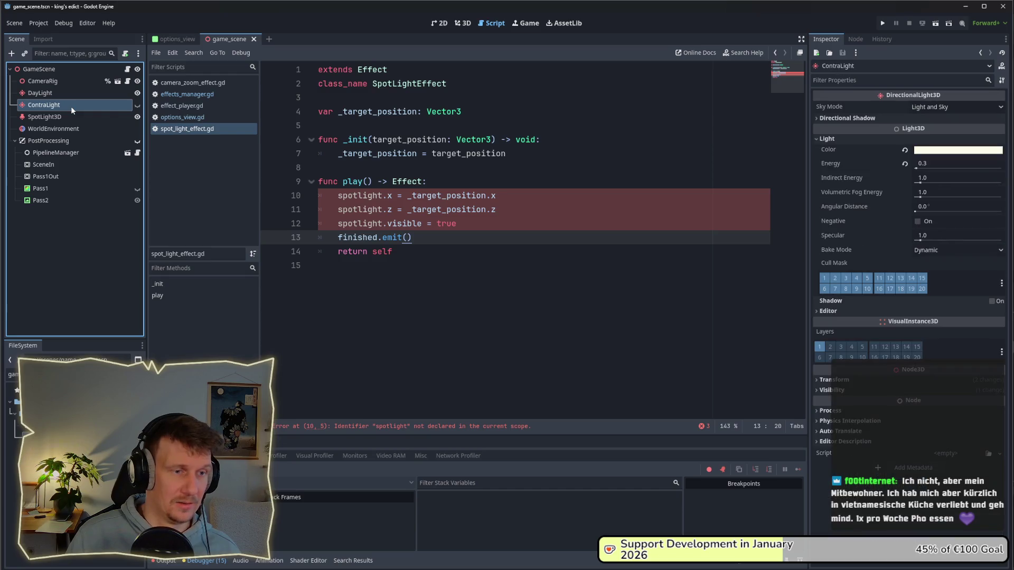
left_click(469, 173)
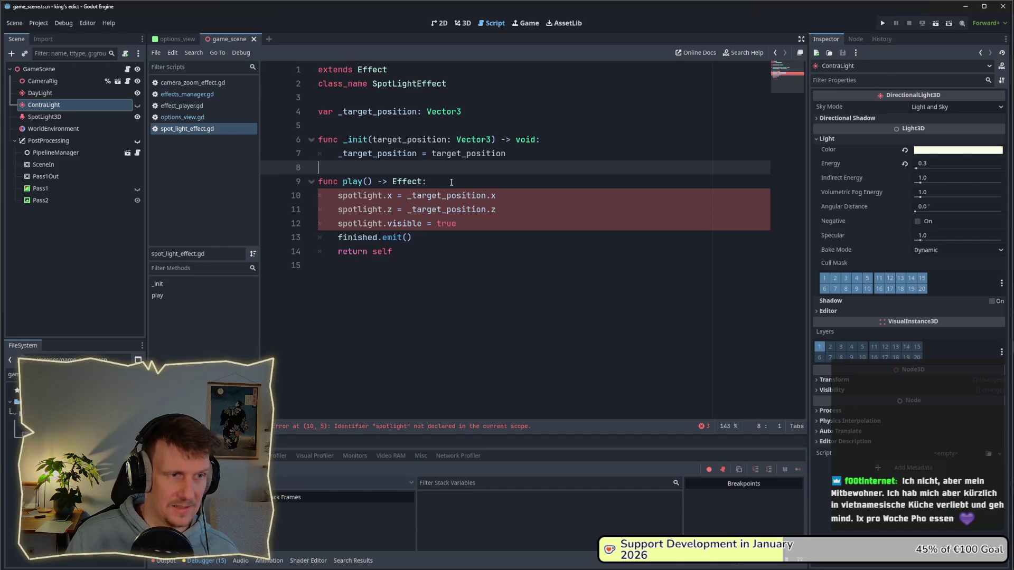
left_click(451, 181)
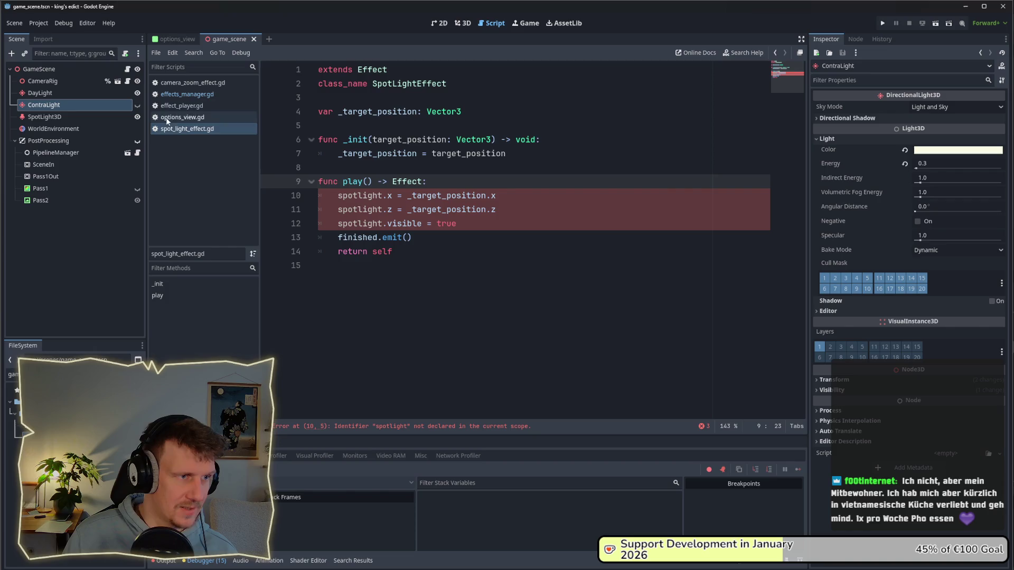
- Open action_bus.gd by filtering the project files for 'acti'
double_click(11, 374)
type("acti")
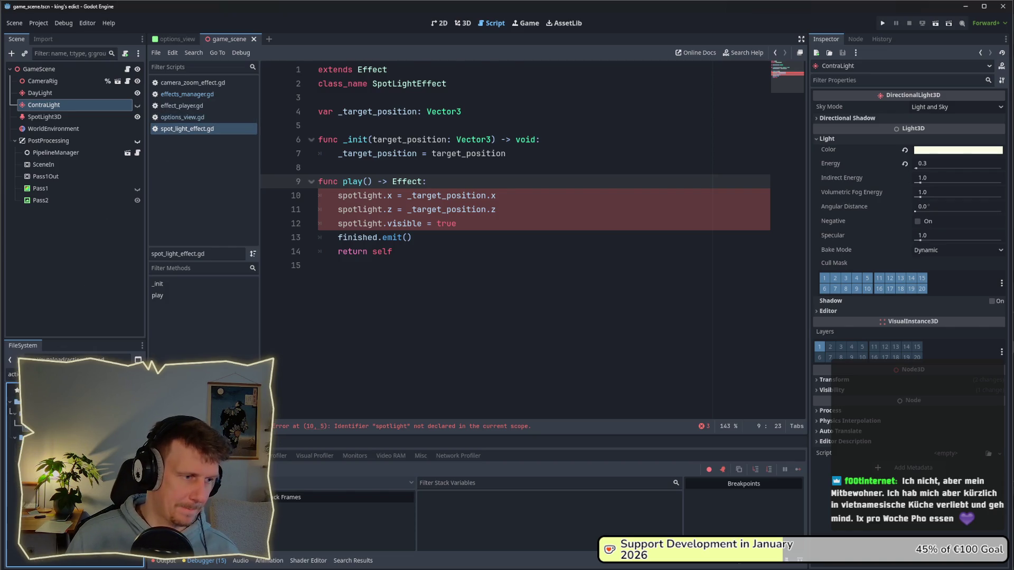
key("Return")
left_click_drag(804, 257, 801, 296)
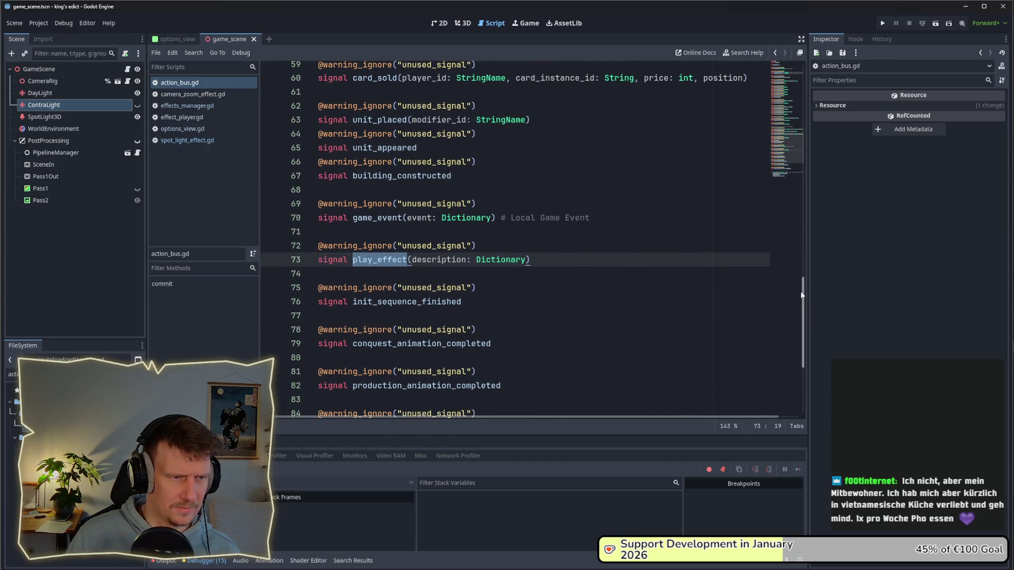
- Check the play_effect(description: Dictionary) signal in action_bus.gd, then go back to effects_manager.gd
scroll(467, 297, "down", 4)
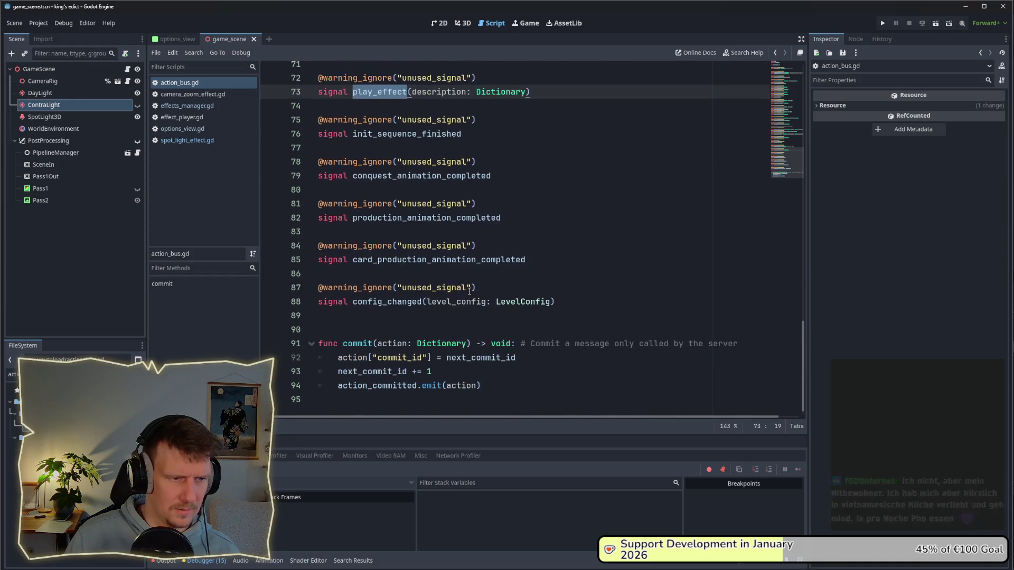
scroll(470, 289, "up", 5)
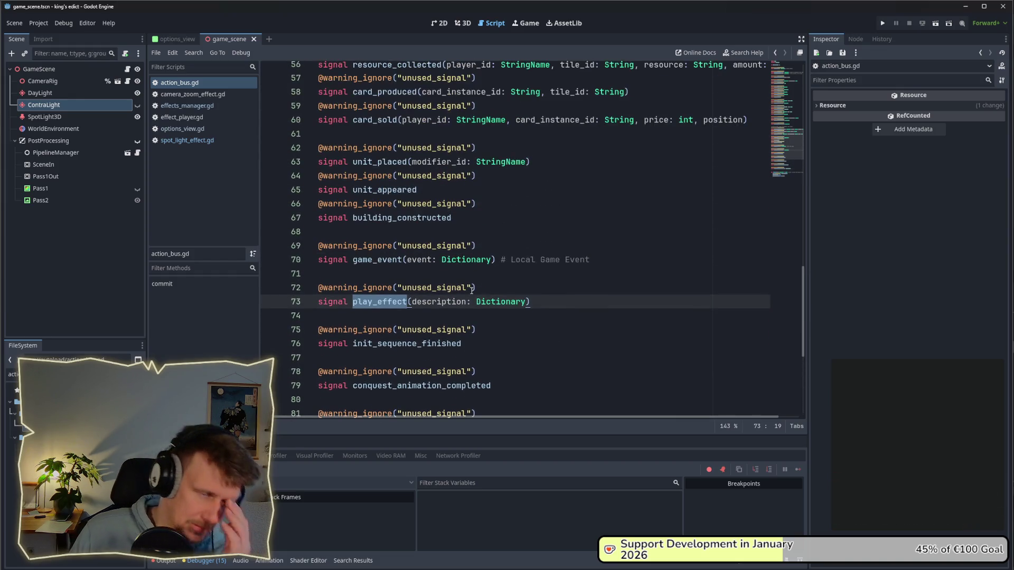
mouse_move(494, 298)
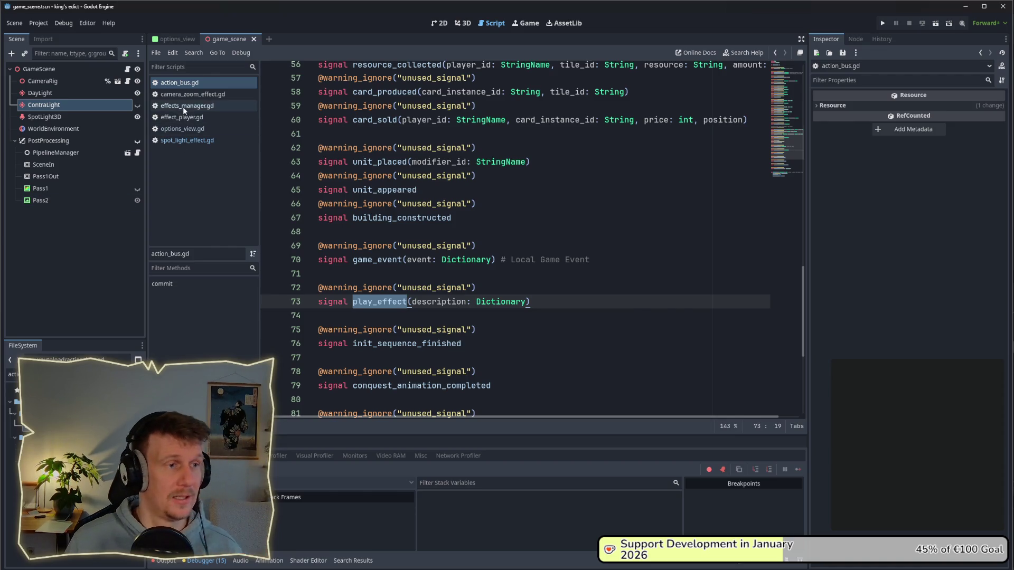
key("alt+Left")
- Delete the spotlight block and extra blank lines after player.play() in effects_manager.gd
left_click(611, 237)
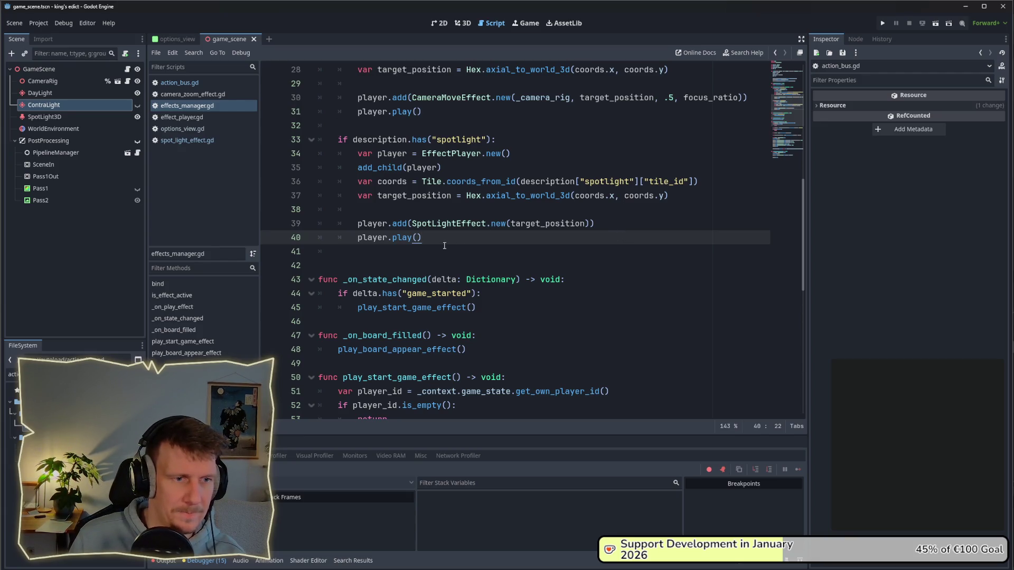
left_click_drag(443, 237, 312, 141)
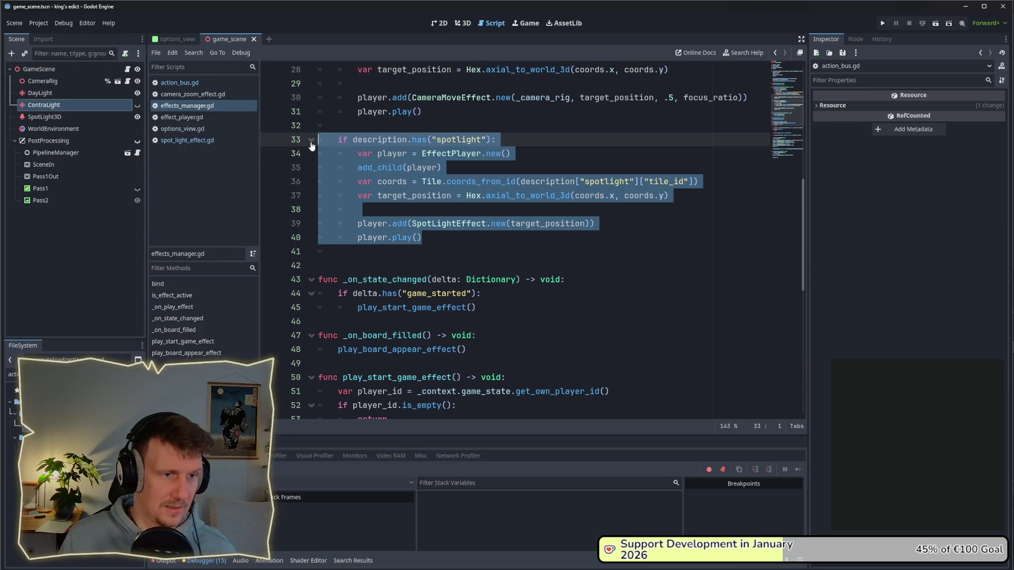
key("BackSpace")
key("BackSpace")
key("Delete")
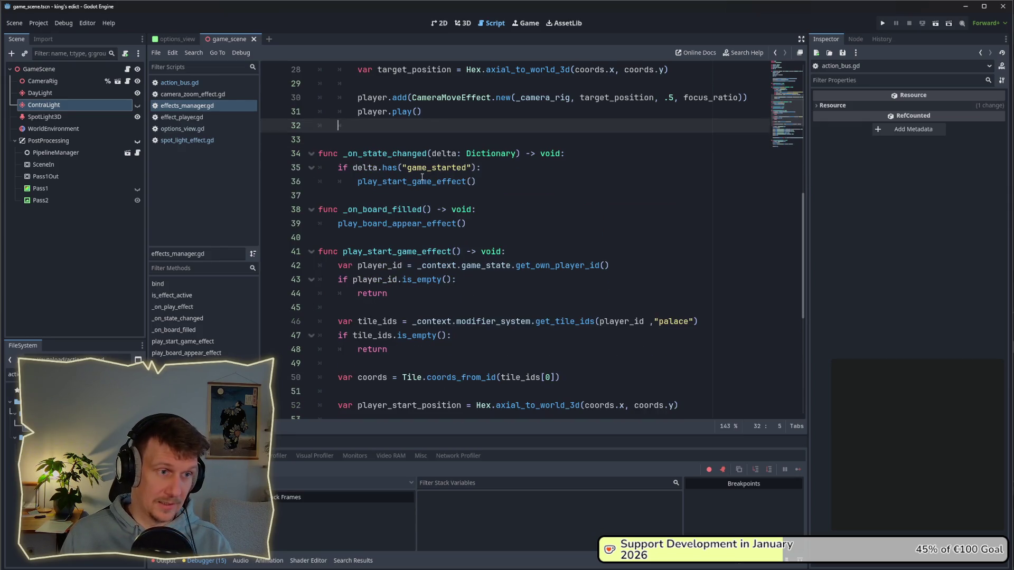
scroll(422, 175, "up", 1)
key("BackSpace")
key("BackSpace")
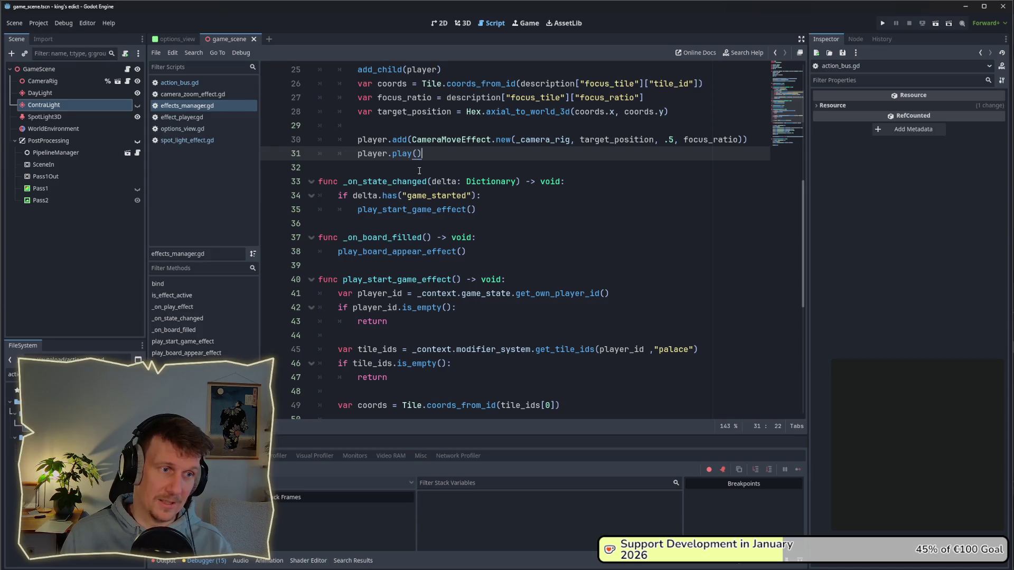
- Check the ContraLight and DayLight nodes, then begin attaching a script to SpotLight3D, editing its name
left_click(68, 108)
left_click(63, 91)
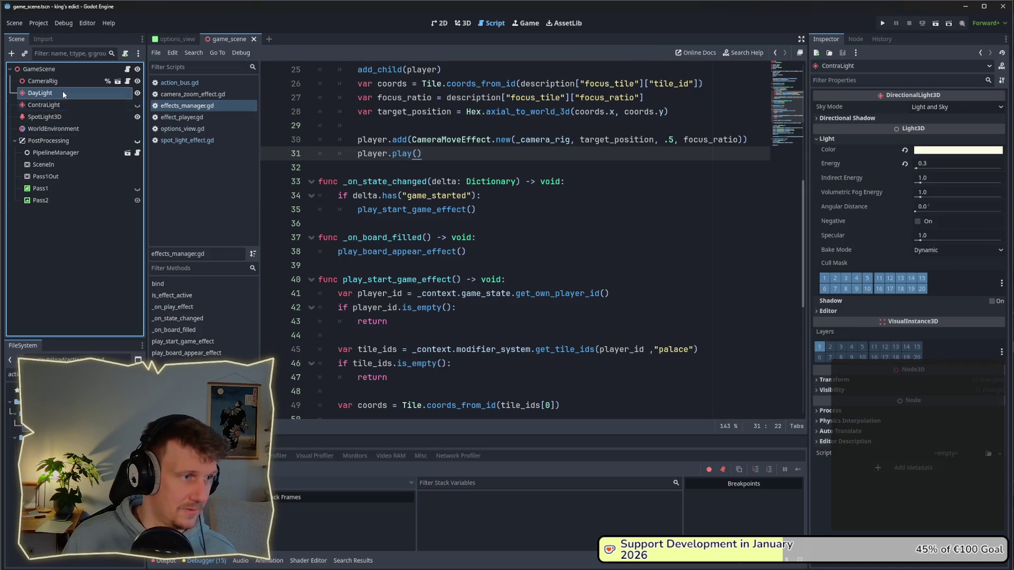
left_click(62, 104)
right_click(63, 116)
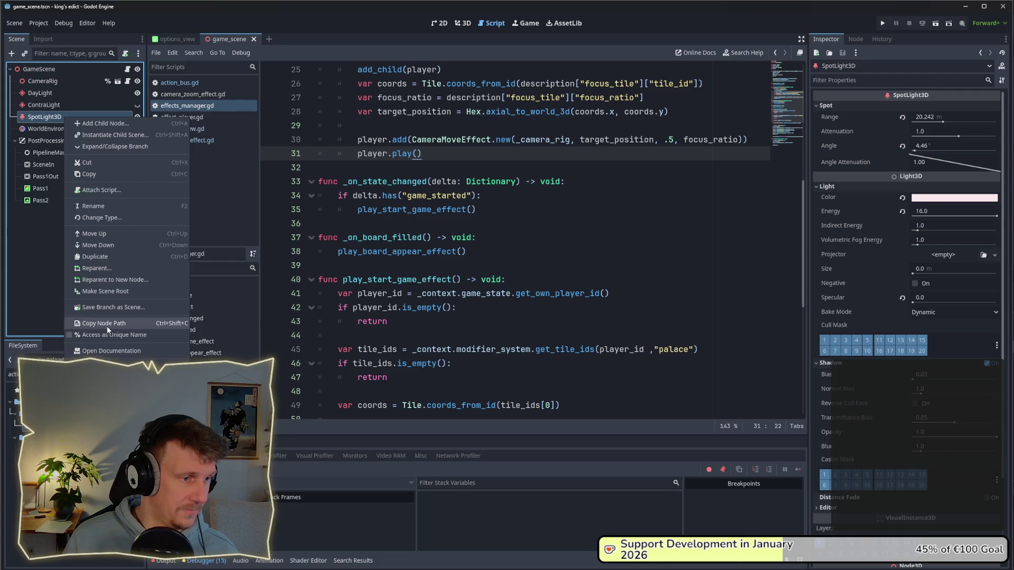
left_click(109, 192)
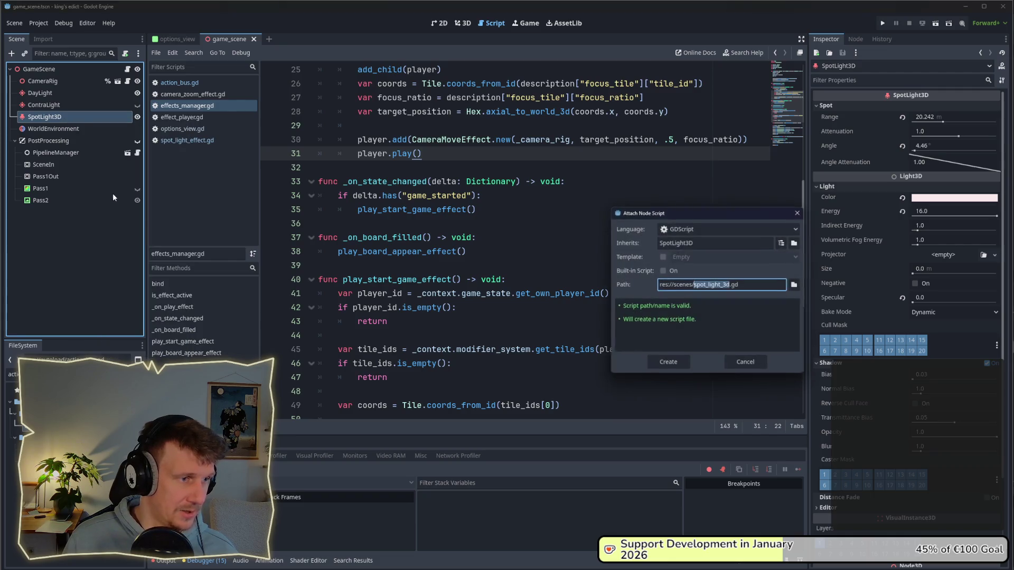
left_click(726, 285)
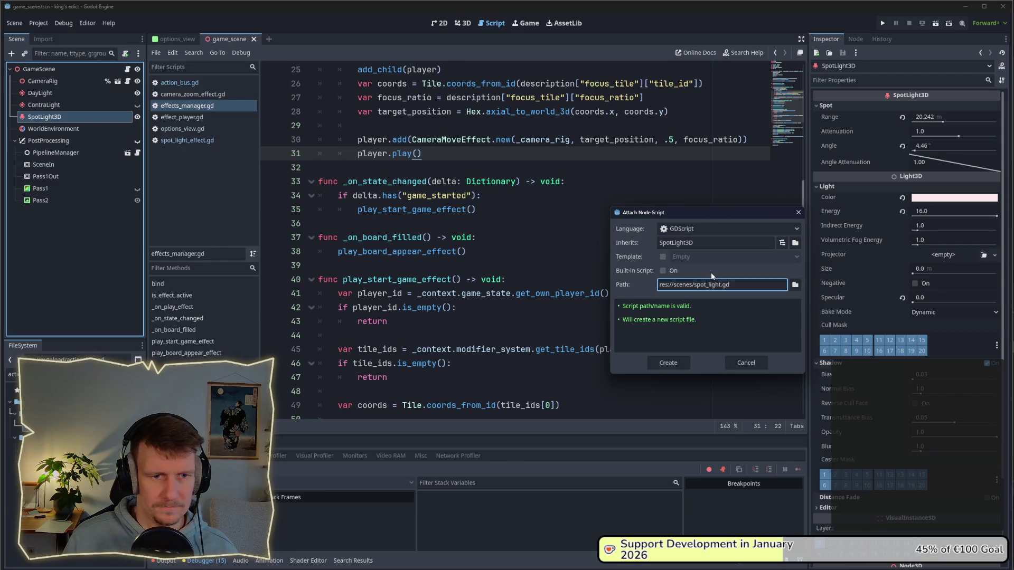
type("_")
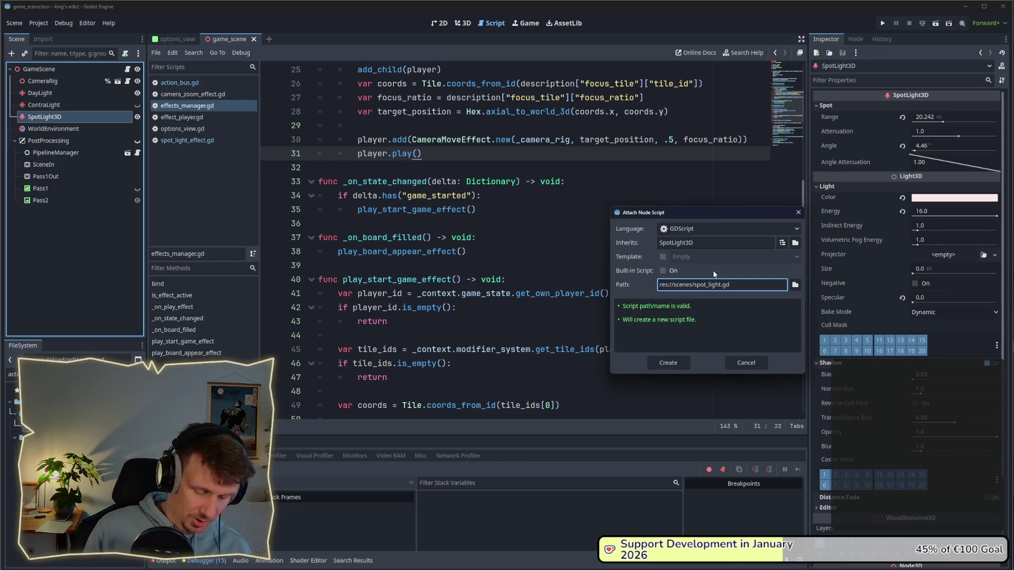
type("controller")
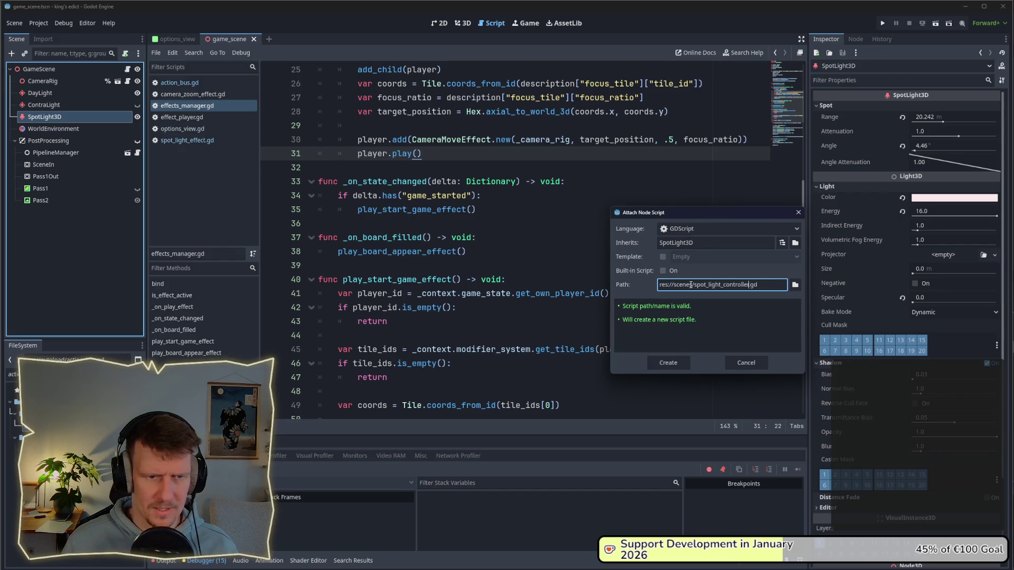
- Browse the effects and scenes folders for a path, cancel the attach, and filter files for 'effe'
left_click(794, 285)
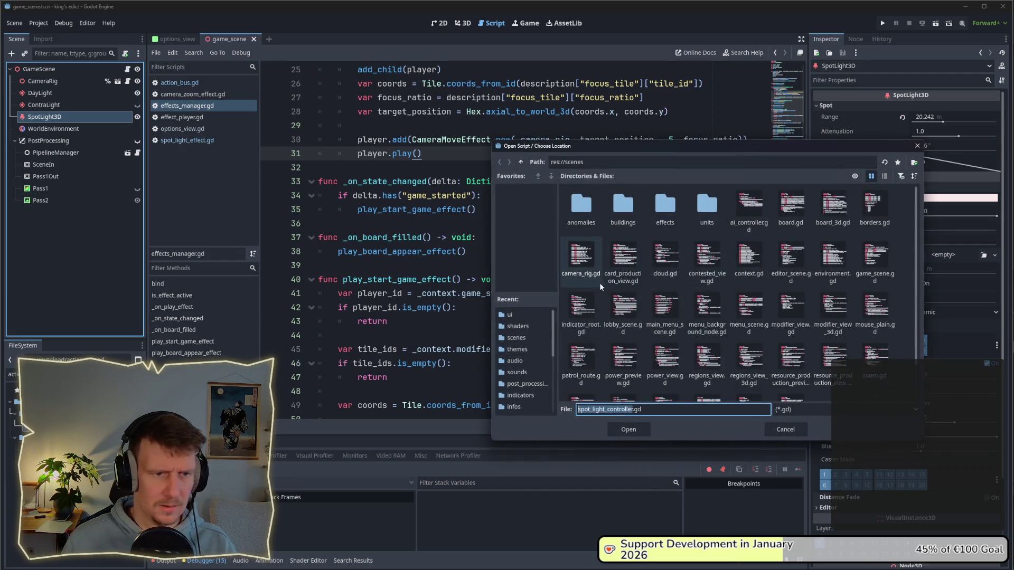
double_click(665, 208)
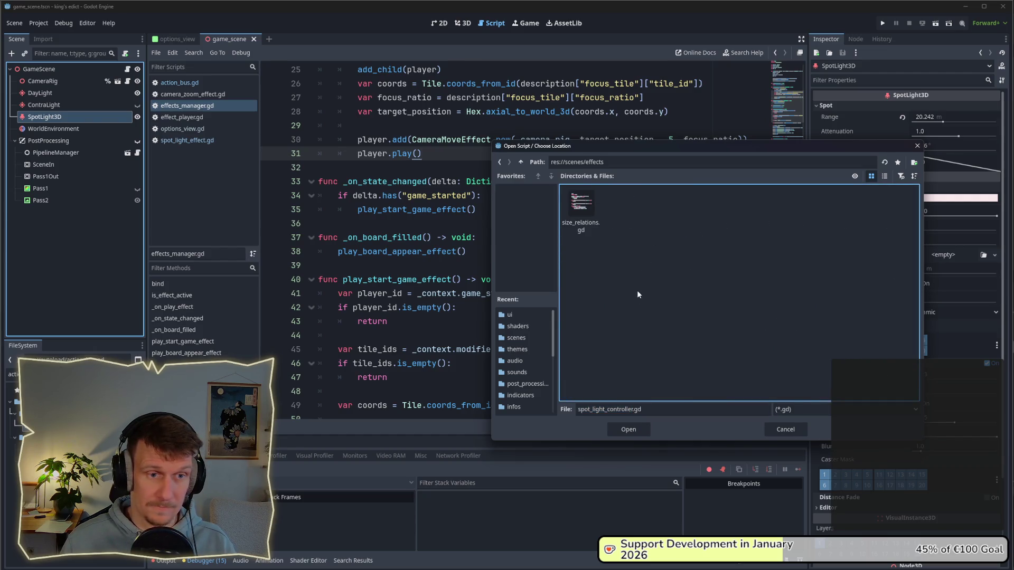
left_click(499, 162)
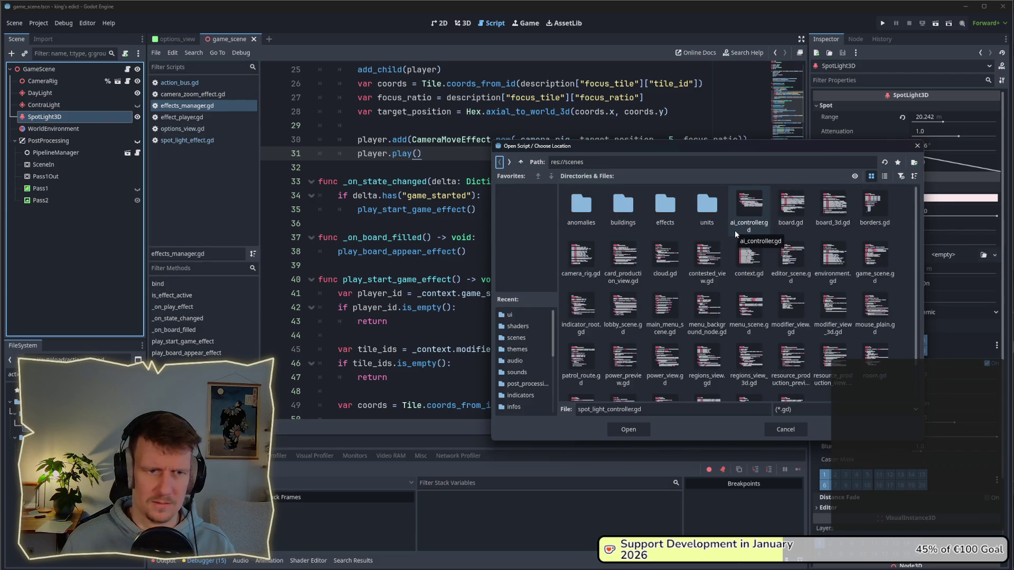
scroll(633, 253, "down", 1)
scroll(581, 306, "up", 1)
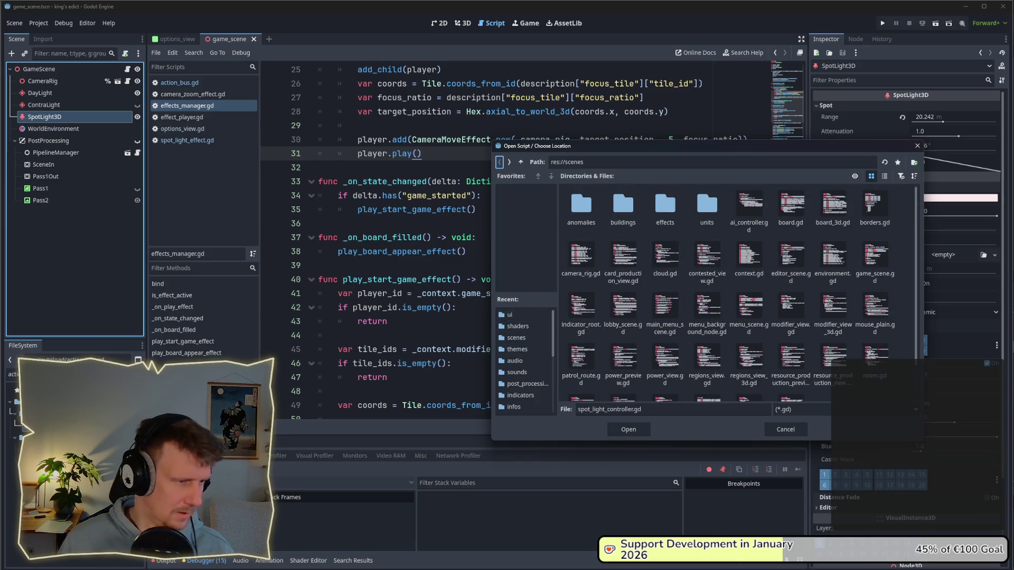
key("Return")
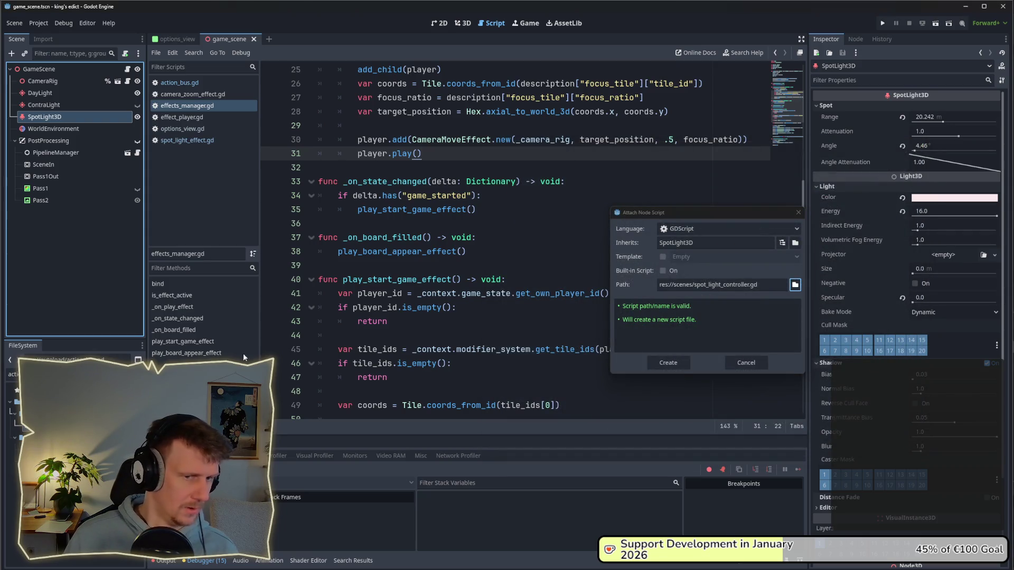
left_click(798, 212)
left_click(13, 374)
type("effe")
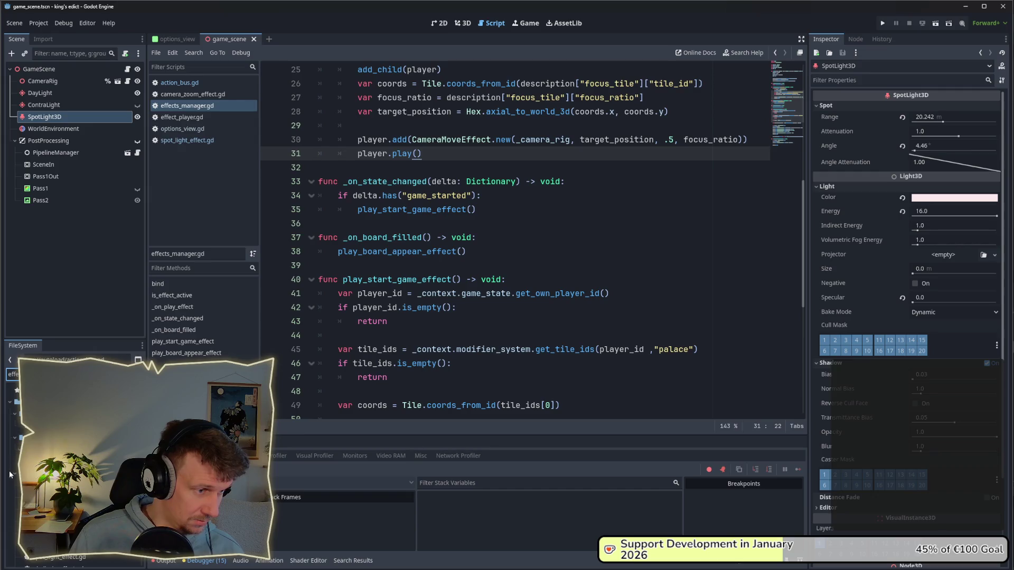
- Review play_start_game_effect in effects_manager.gd, placing the caret at lines 38 and 39
scroll(53, 475, "up", 3)
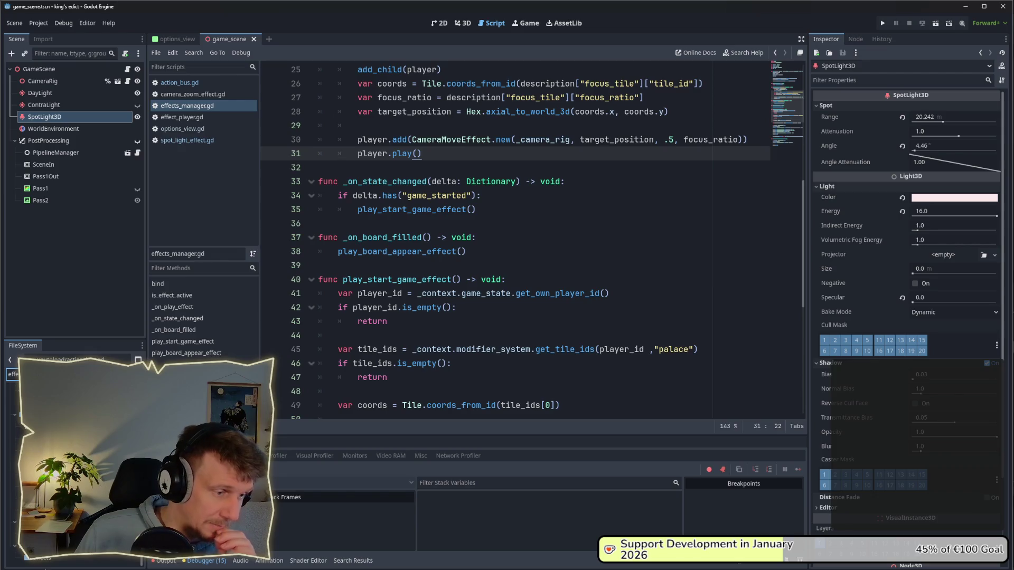
scroll(45, 563, "down", 2)
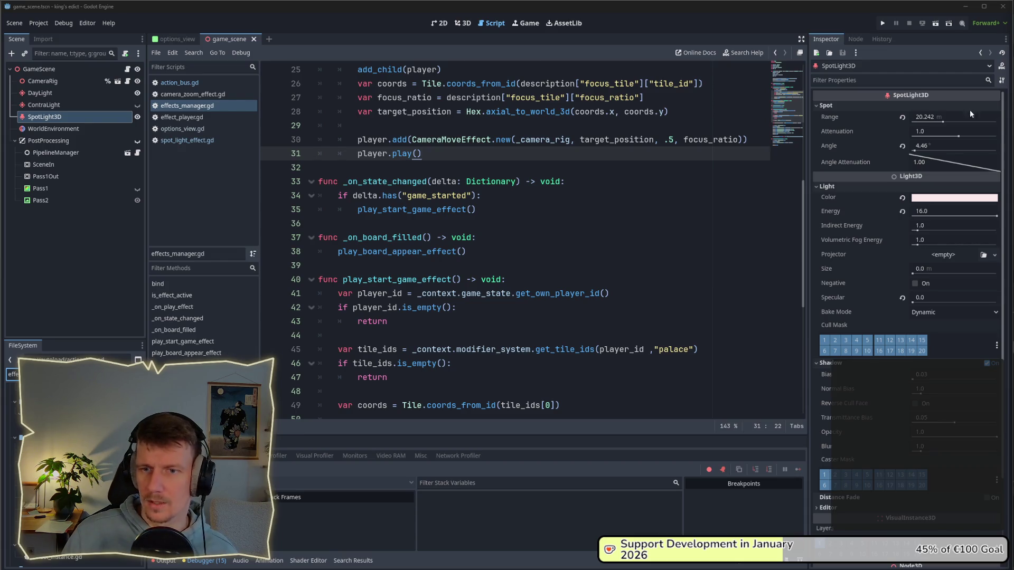
mouse_move(862, 271)
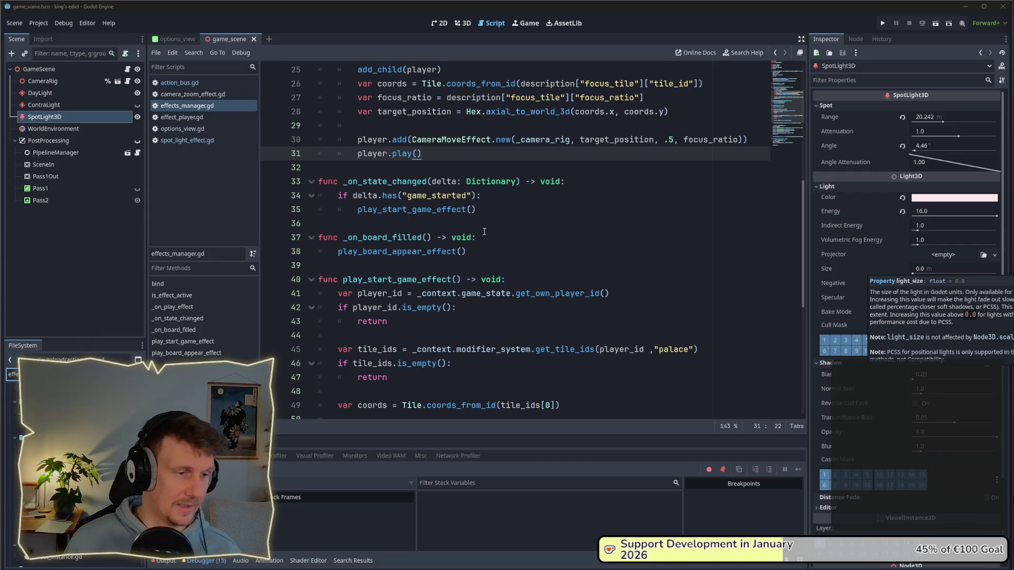
left_click(486, 257)
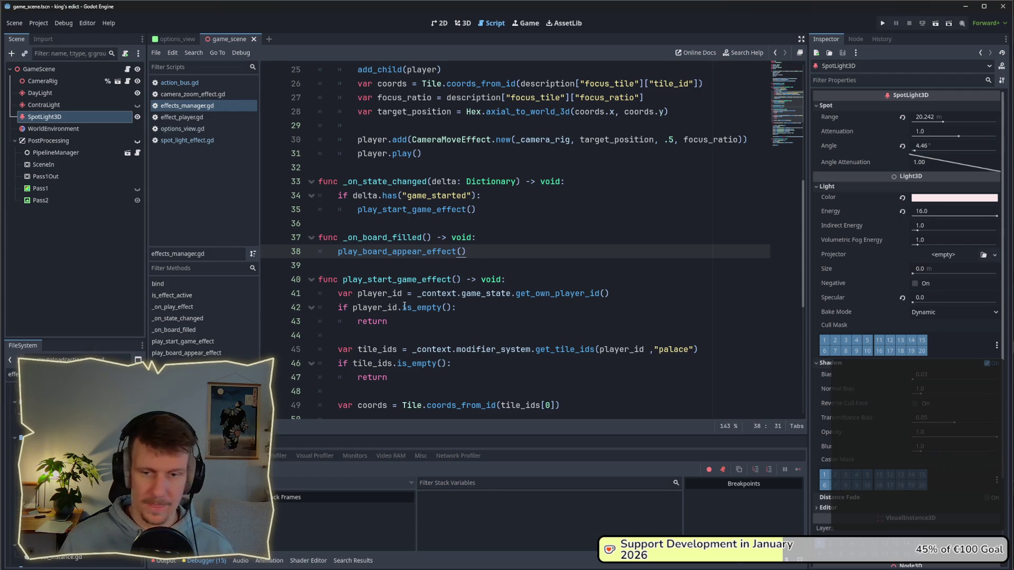
mouse_move(406, 306)
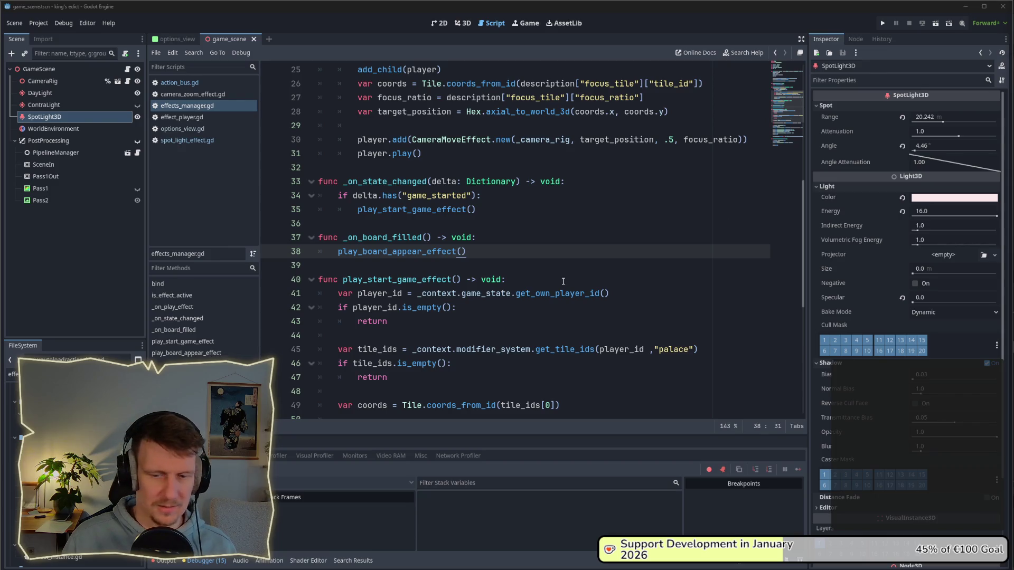
left_click(414, 267)
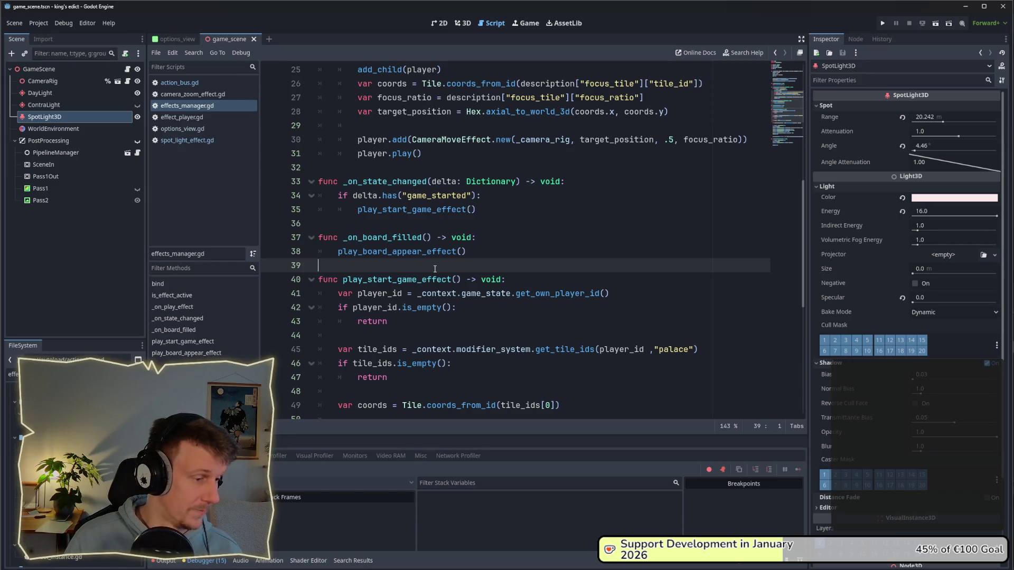
scroll(438, 269, "down", 1)
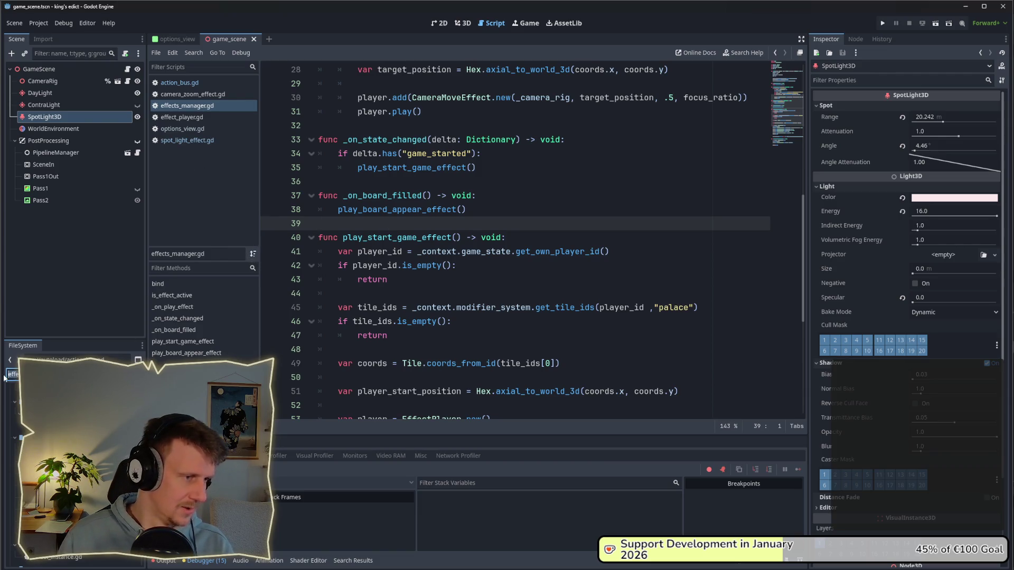
- Attach a new GDScript to SpotLight3D saved at res://effects/spot_light.gd
right_click(62, 117)
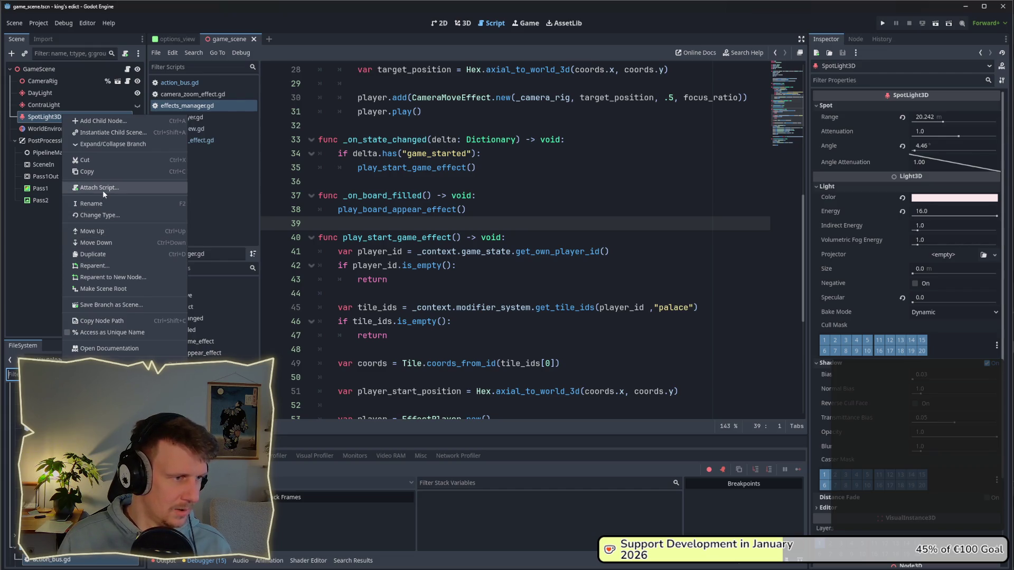
left_click(103, 189)
left_click_drag(693, 285, 677, 285)
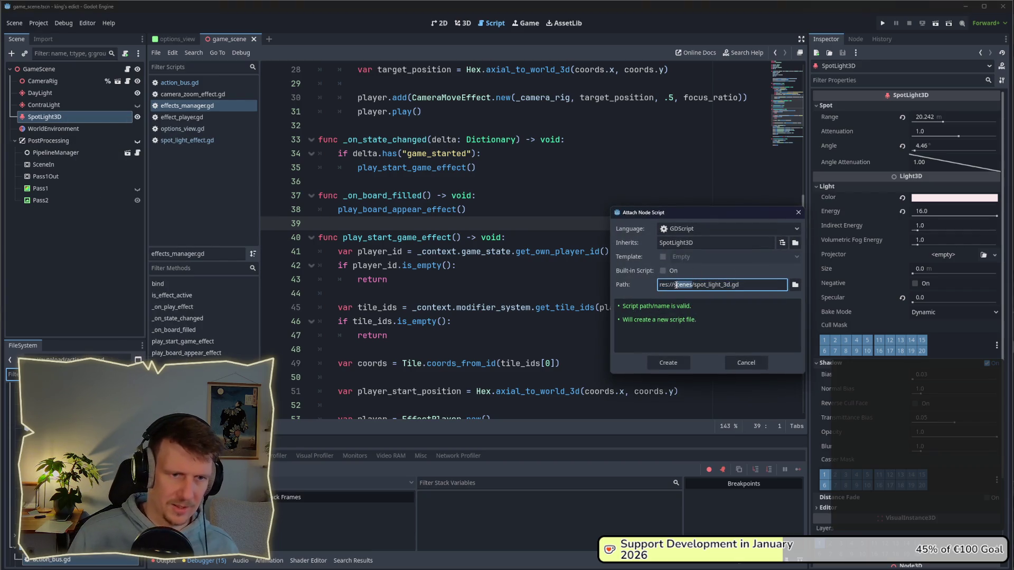
type("effect")
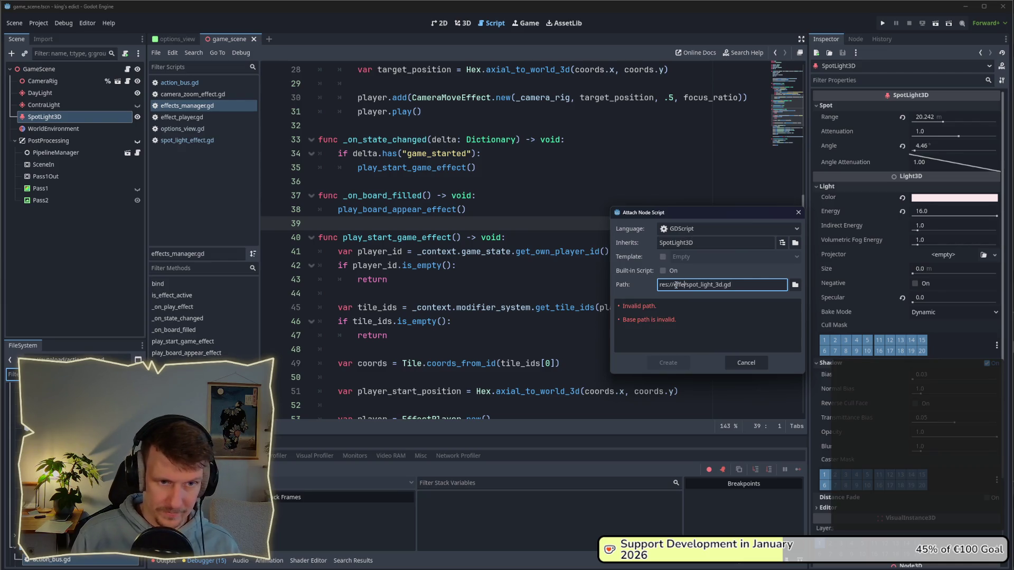
type("s")
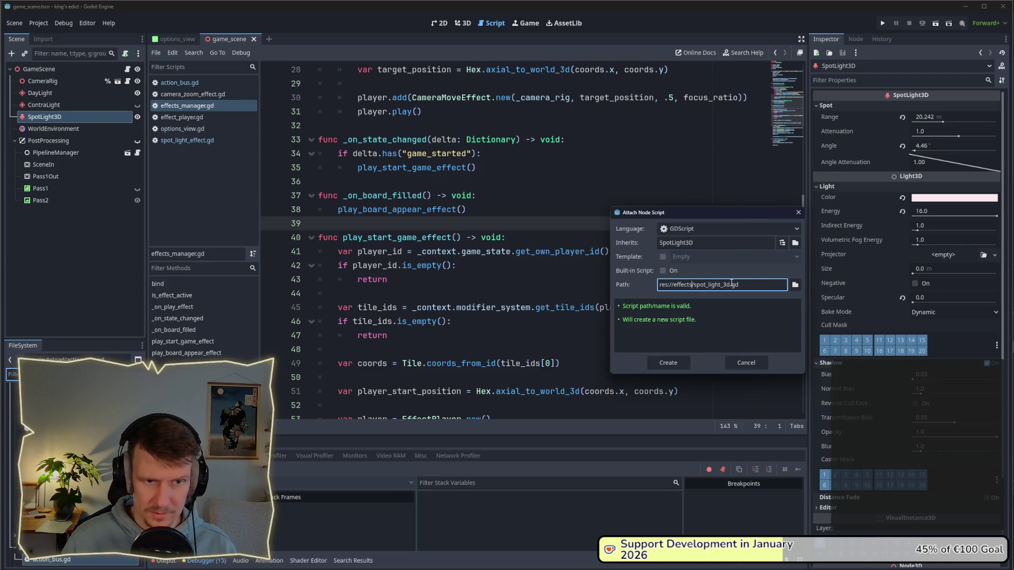
key("BackSpace")
key("BackSpace")
key("BackSpace")
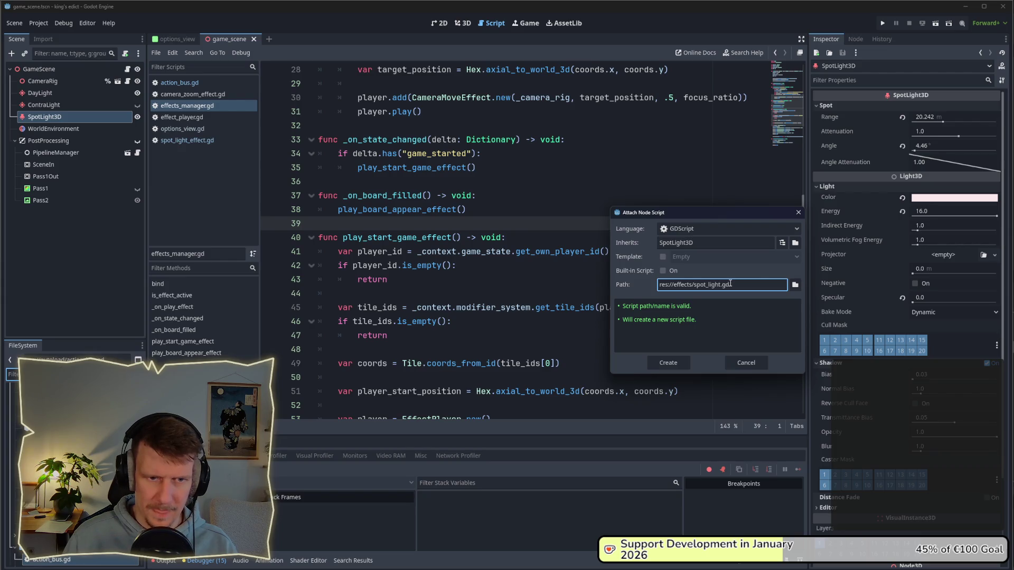
right_click(730, 284)
left_click(680, 356)
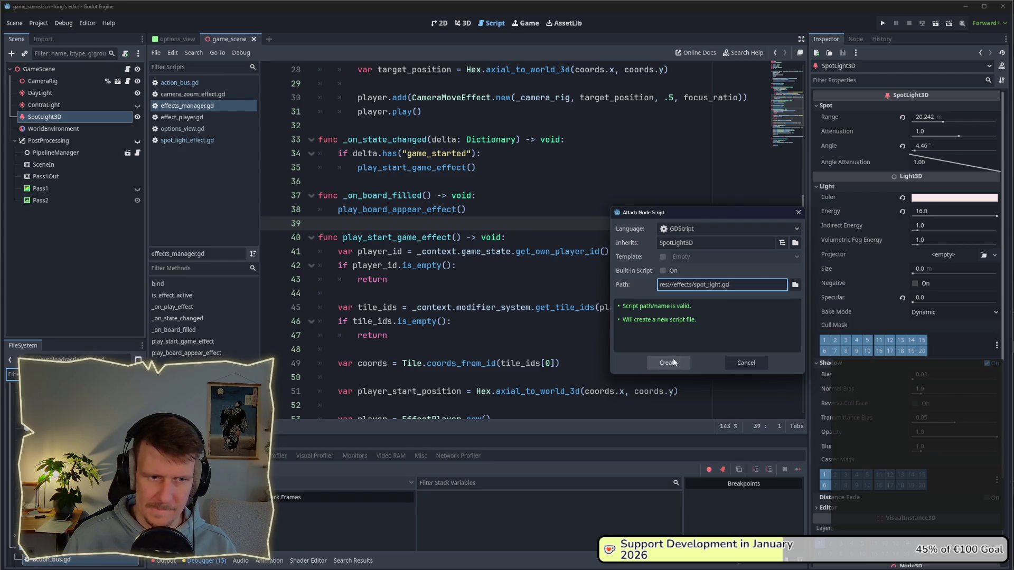
left_click(674, 362)
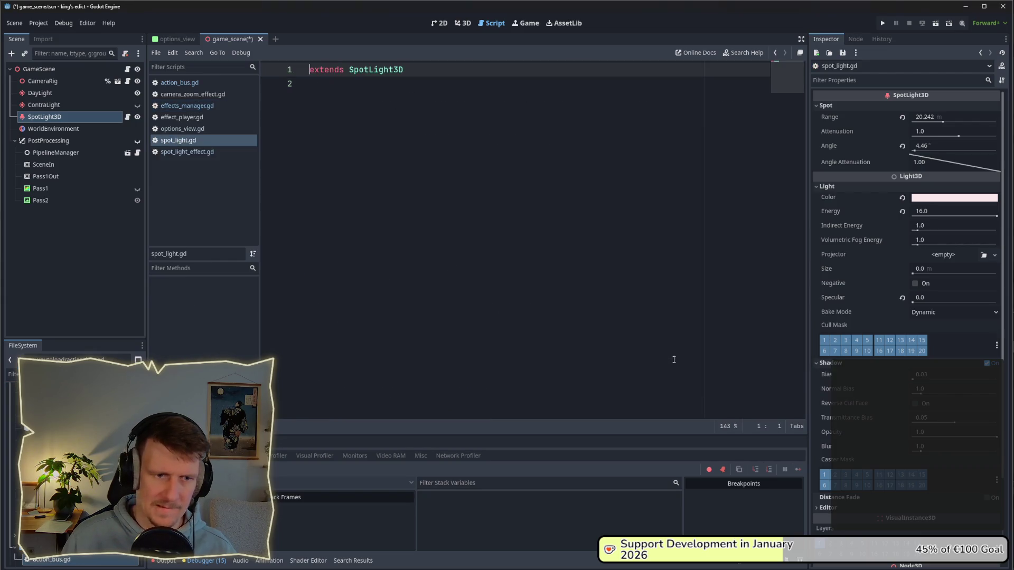
- Paste the spotlight code and wrap it in func _play_effects(description) -> void:, then save
type("if description.has(\"spotlight\"): \t\tvar player = EffectPlayer.new() \t\tadd_child(player) \t\tvar coords = Tile.coords_from_id(description[\"spotlight\"][\"tile_id\"]) \t\tvar target_position = Hex.axial_to_world_3d(coords.x, coords.y)  \t\tplayer.add(SpotLightEffect.new(target_position)) \t\tplayer.play()")
left_click(358, 86)
key("Return")
key("Return")
key("Return")
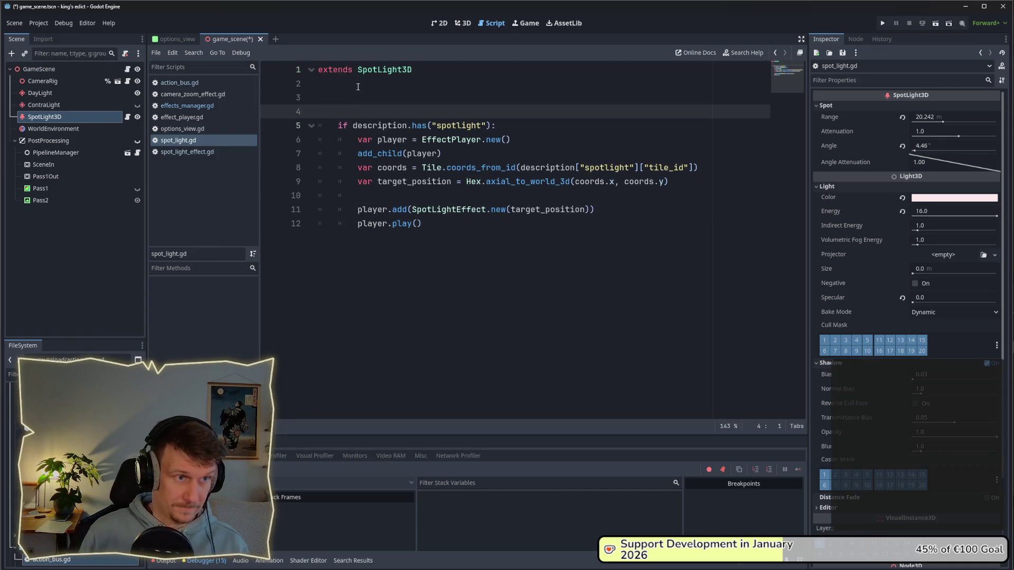
type("func ")
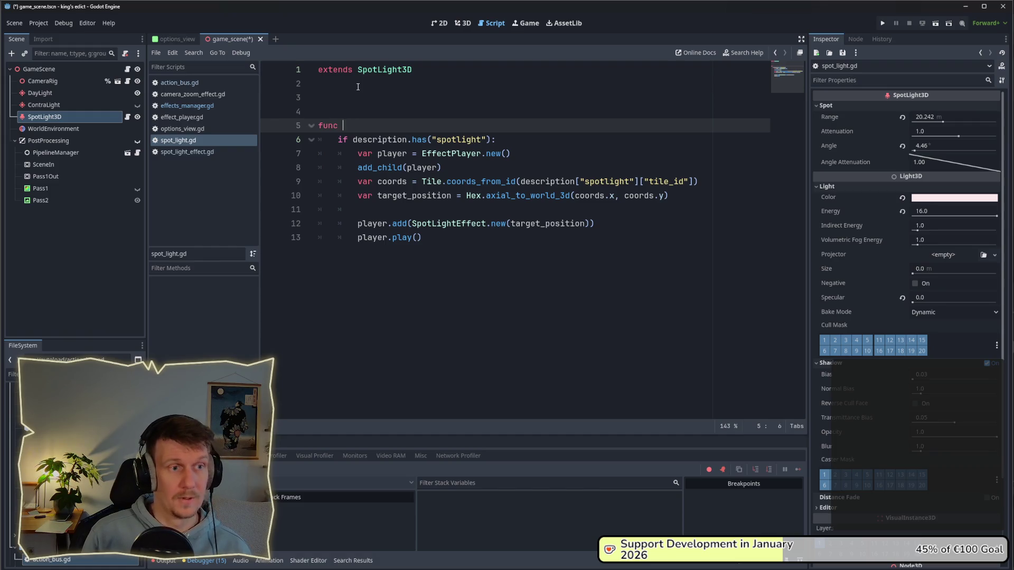
type("_p")
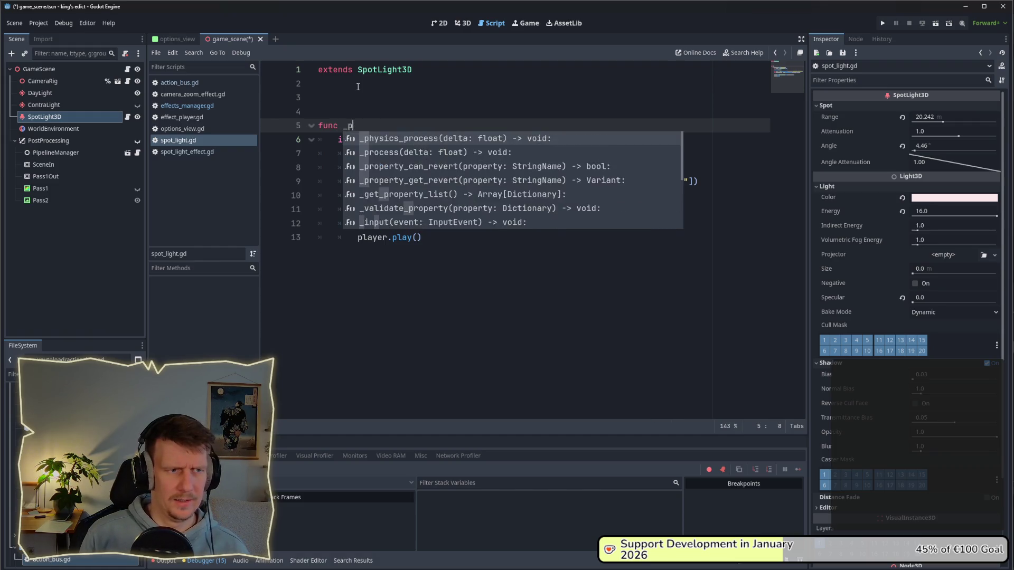
type("lay_effect")
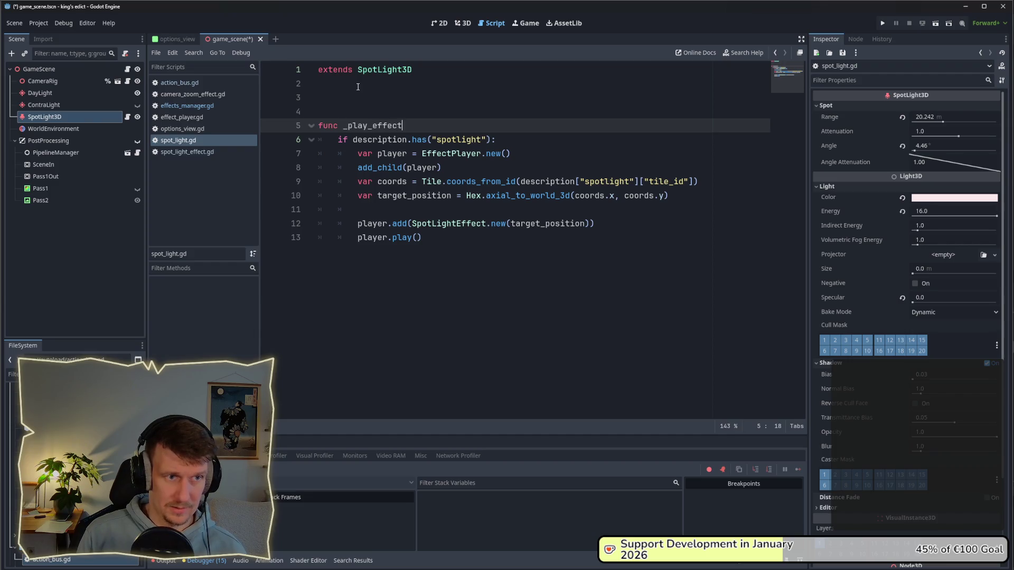
type("s(des")
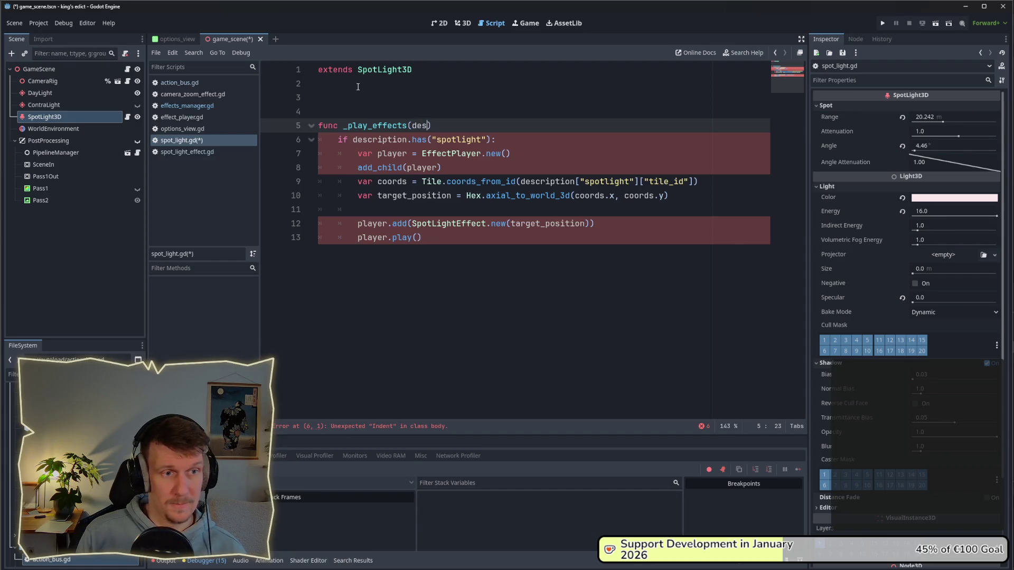
key("BackSpace")
type("scro")
key("BackSpace")
type("iption)")
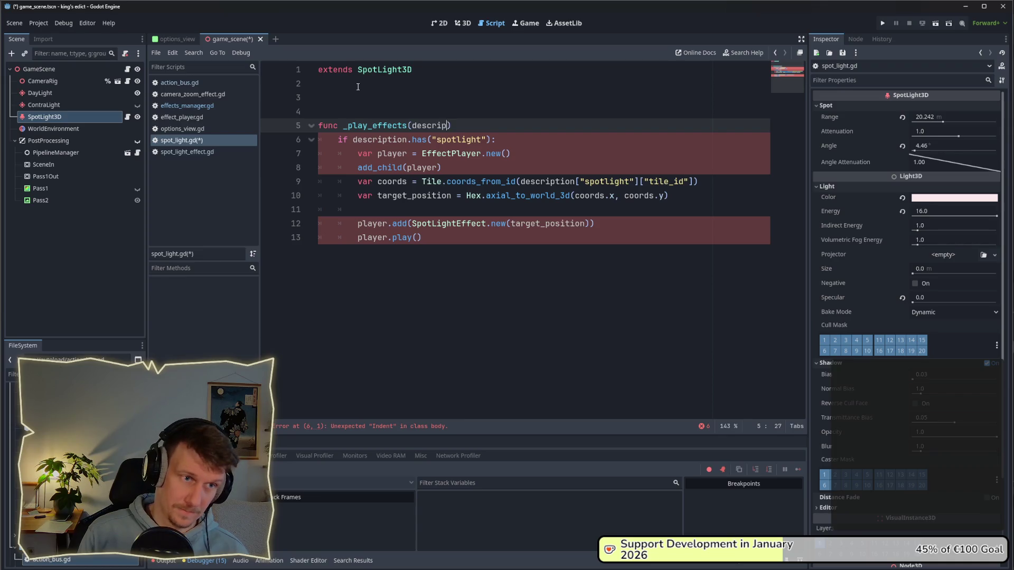
type(" -")
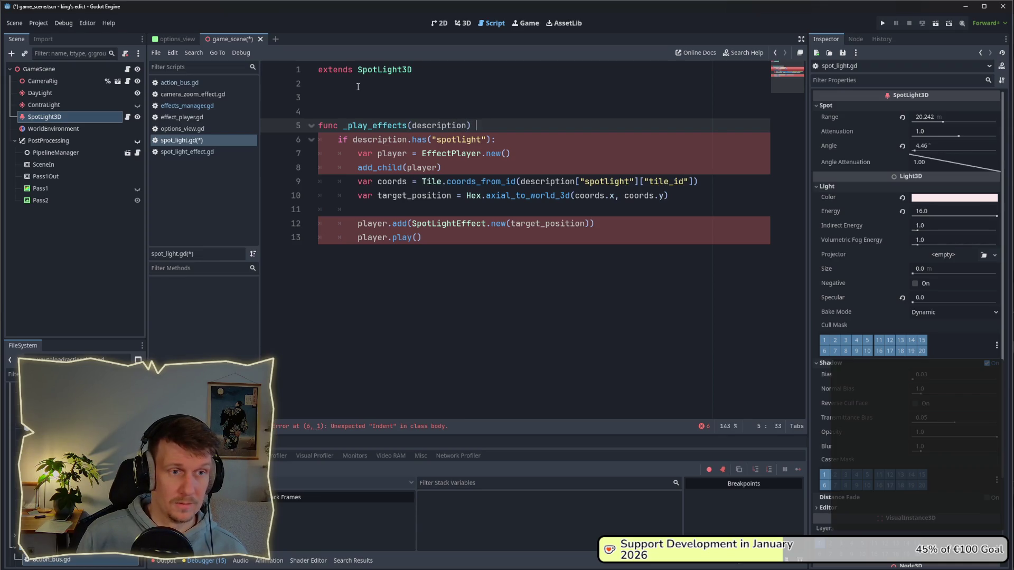
type("> void:")
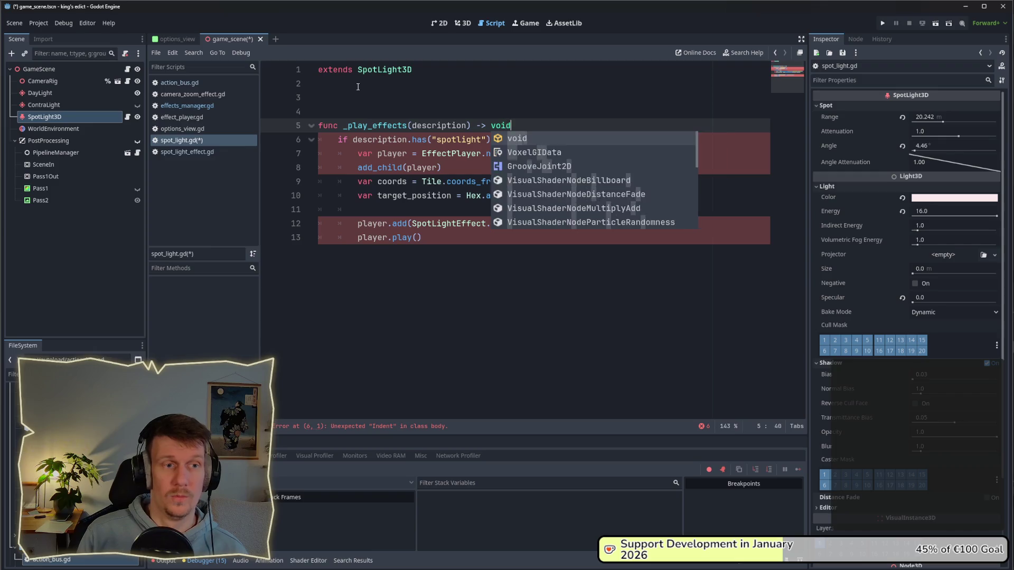
key("ctrl+s")
- Add blank lines above _play_effects and begin typing a new function
left_click(358, 85)
key("Return")
key("Return")
key("Return")
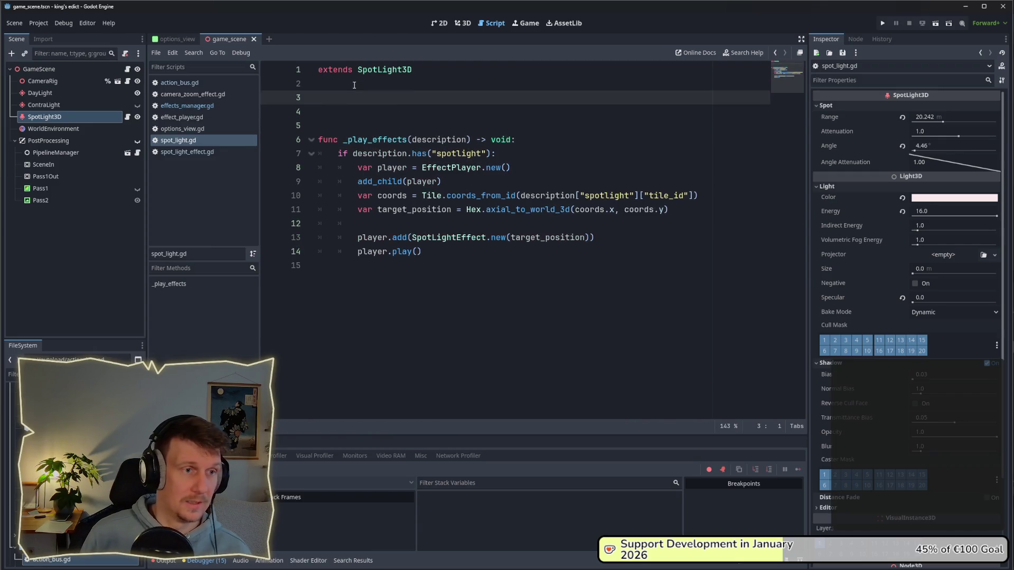
type("func _")
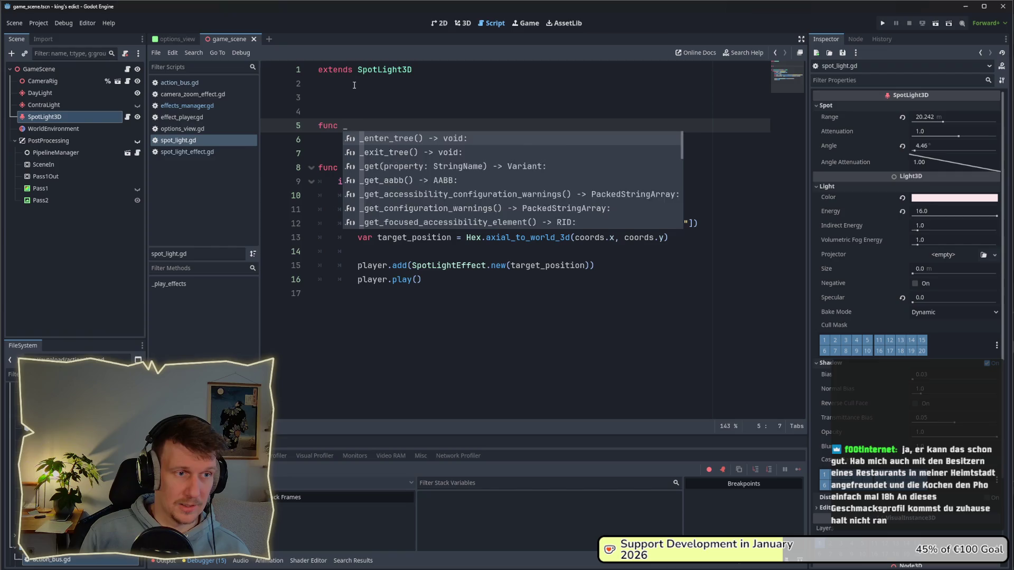
- Write bind(context: Context) -> void connecting context.action_bus.play_effect to _play_effects, and save
key("BackSpace")
type("bind")
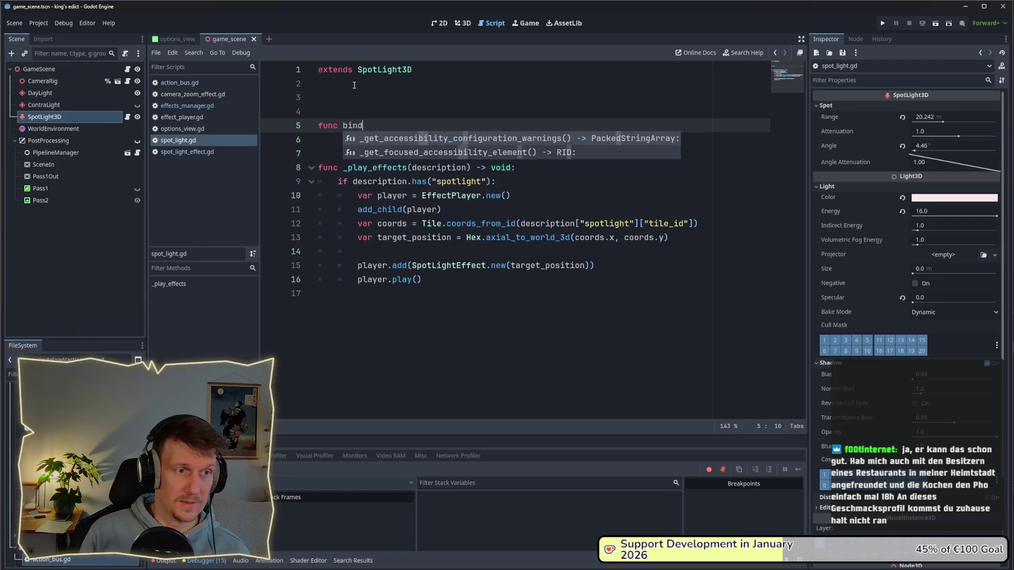
type("()context")
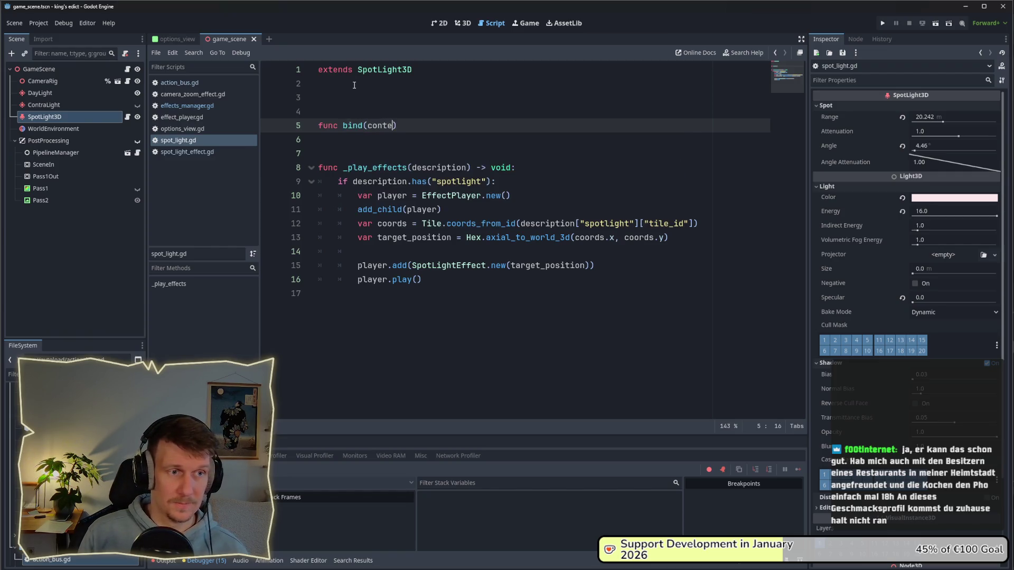
type(": Context)")
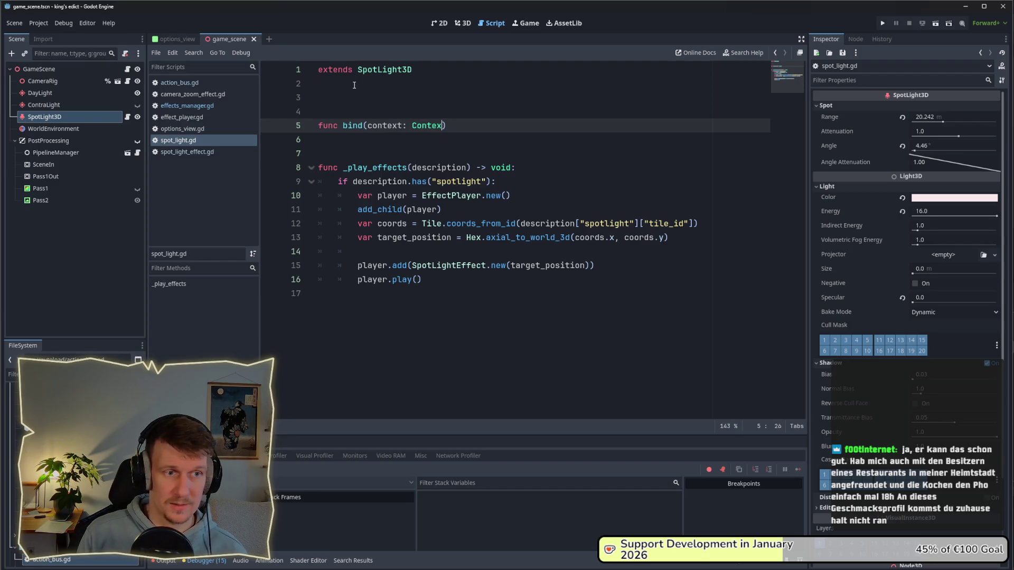
type(" ->void:")
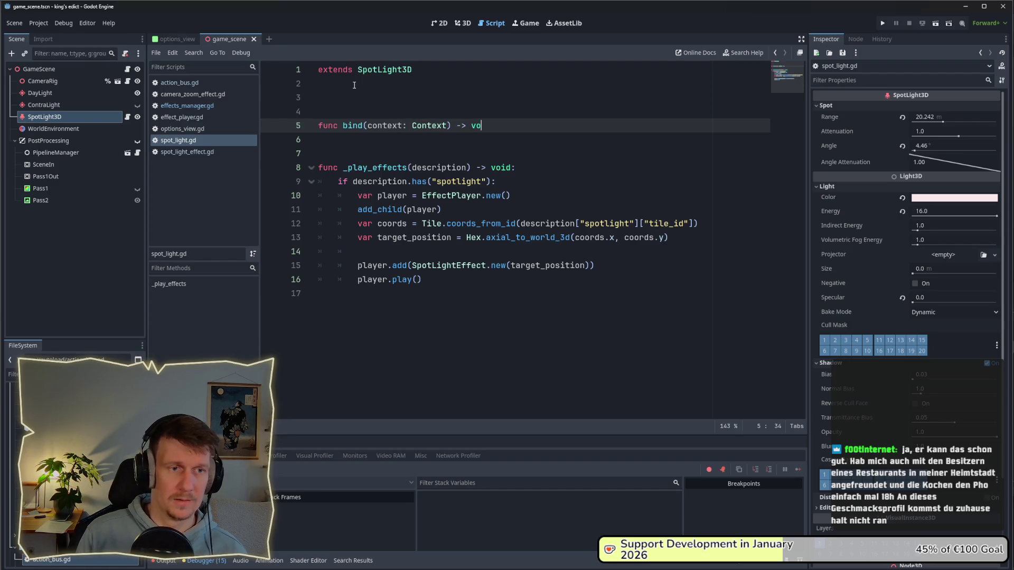
key("Return")
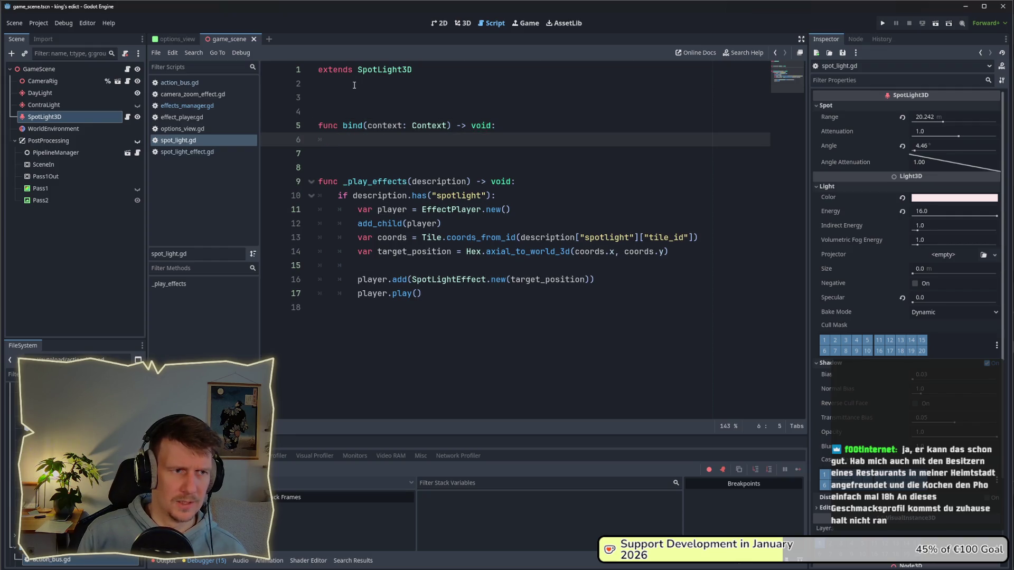
type("context.a")
key("Return")
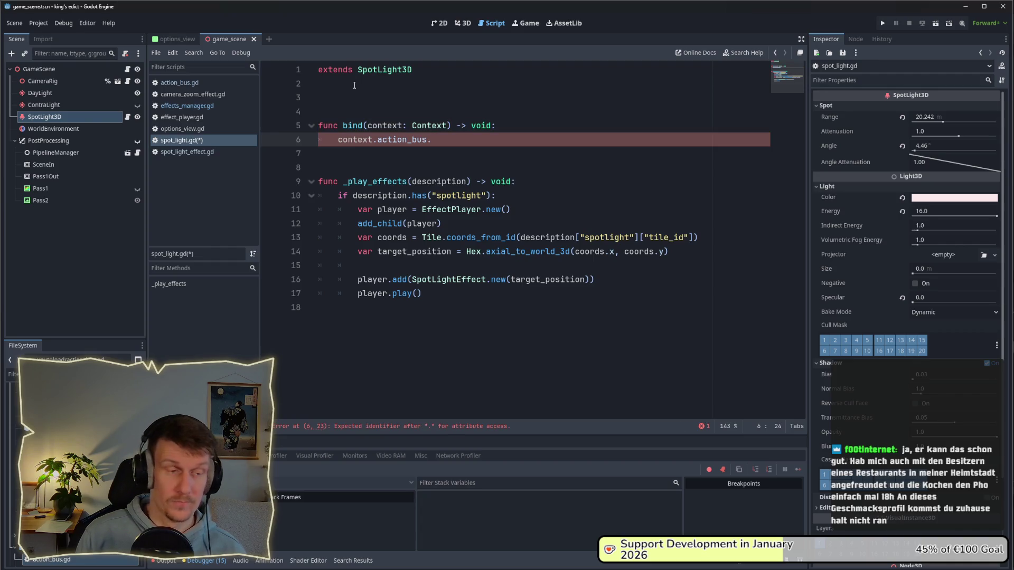
type("pla")
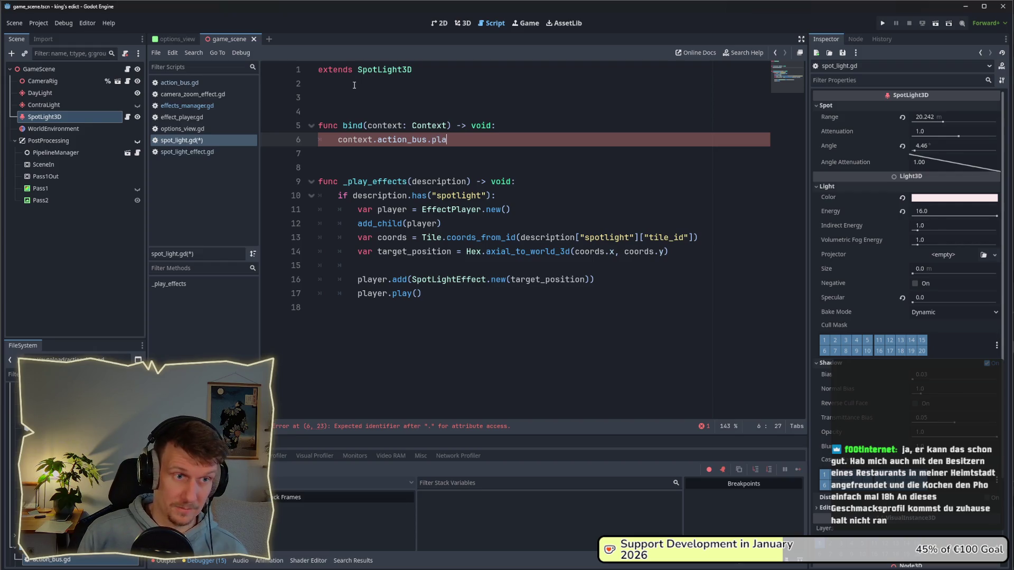
key("Return")
type(".connect(")
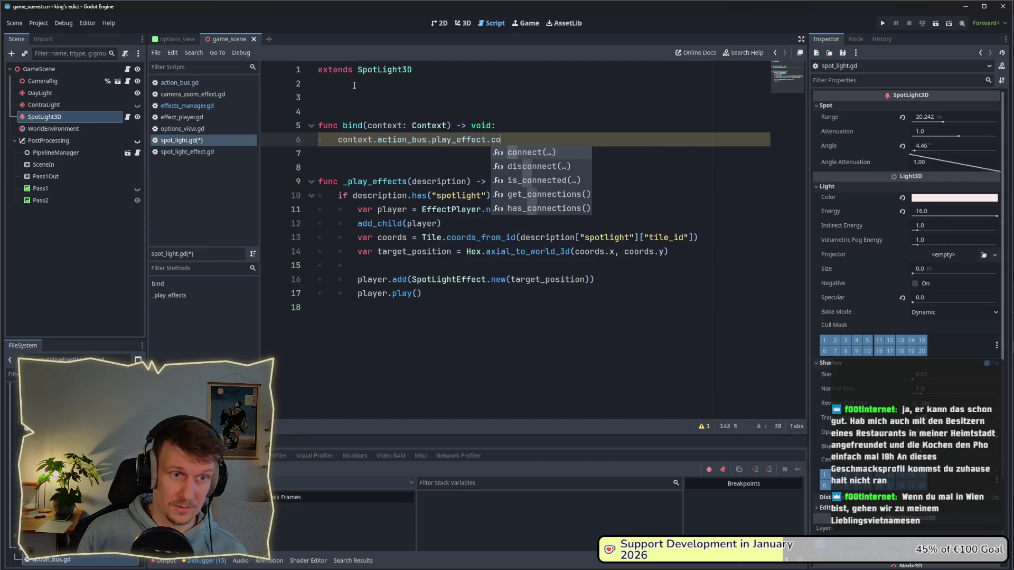
key("Return")
type("_play)")
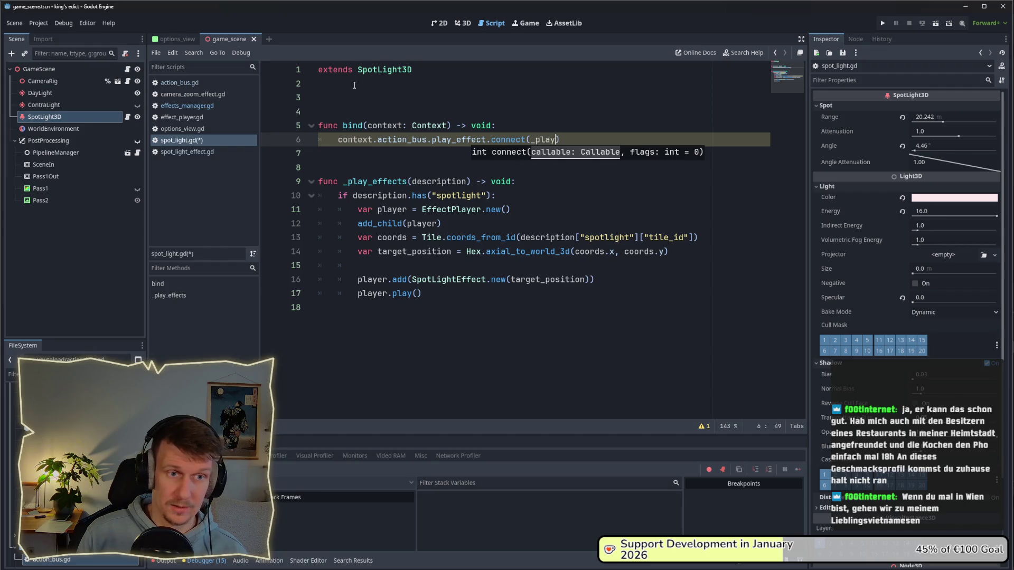
key("Return")
key("ctrl+s")
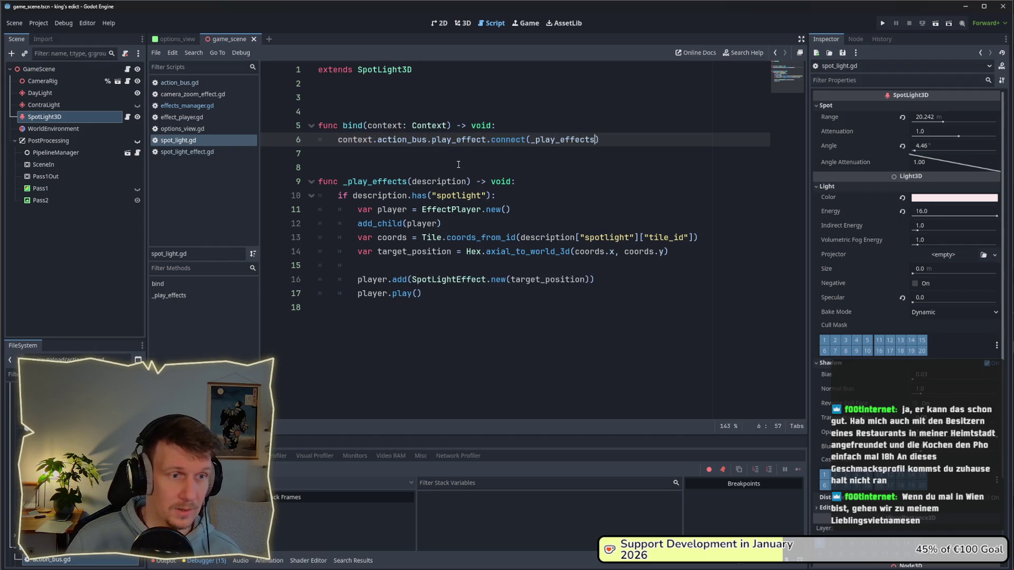
- Type the _play_effects description parameter as Dictionary and save
left_click(468, 181)
type(": Dicti")
key("Return")
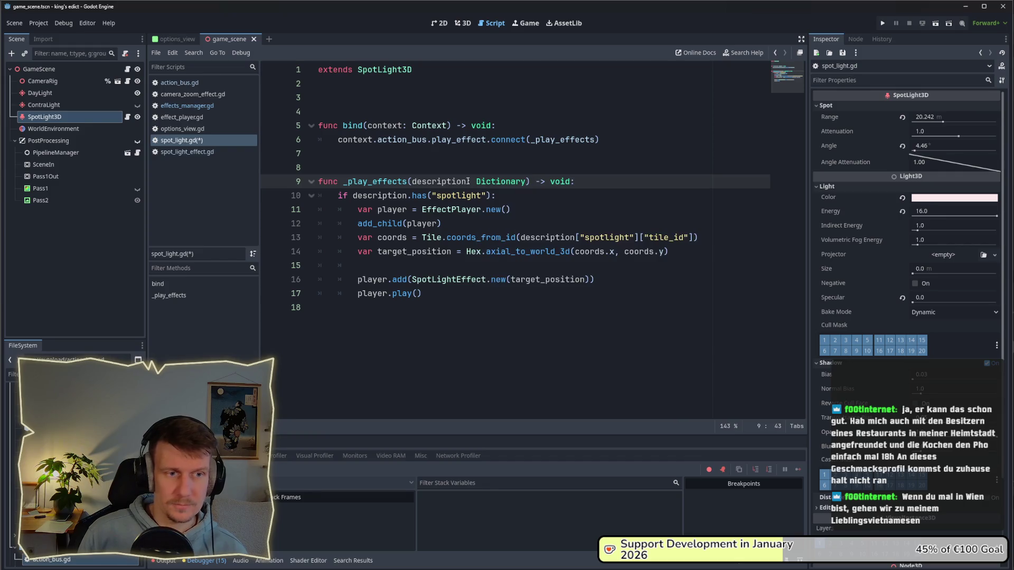
key("ctrl+s")
- Start an 'if description' line inside the spotlight check
left_click(482, 208)
left_click(526, 198)
key("Return")
type("if ")
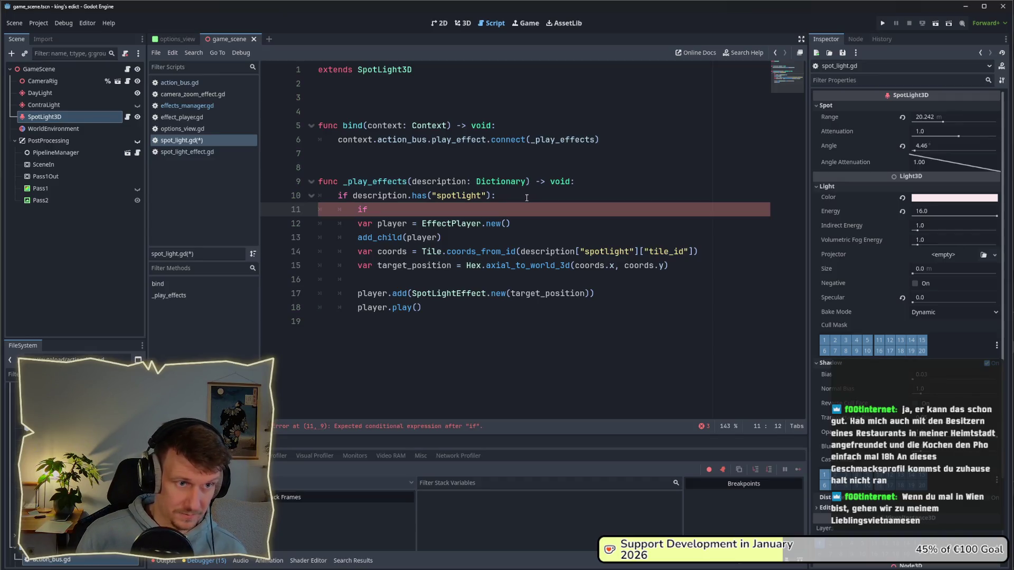
type("desc")
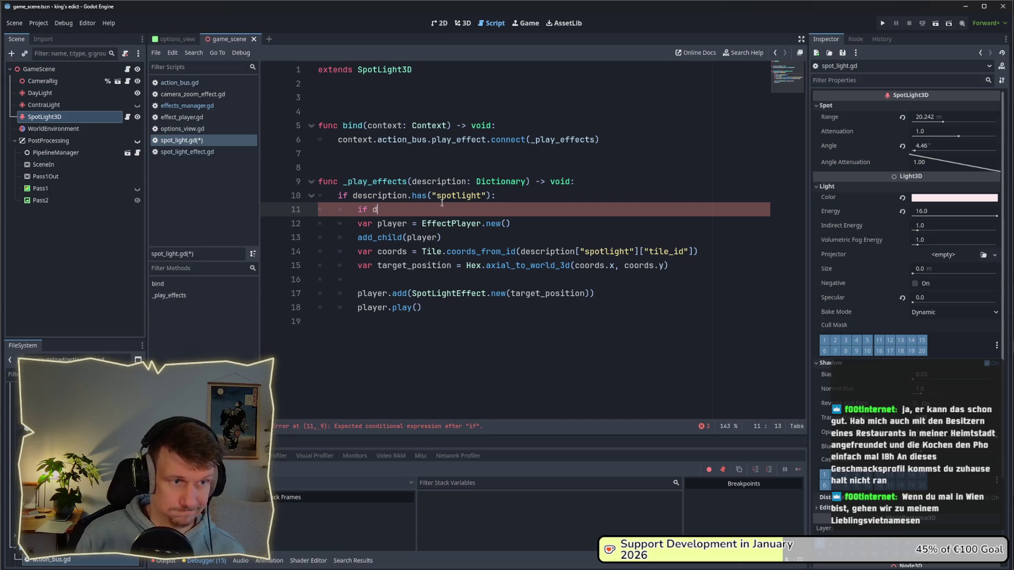
key("Return")
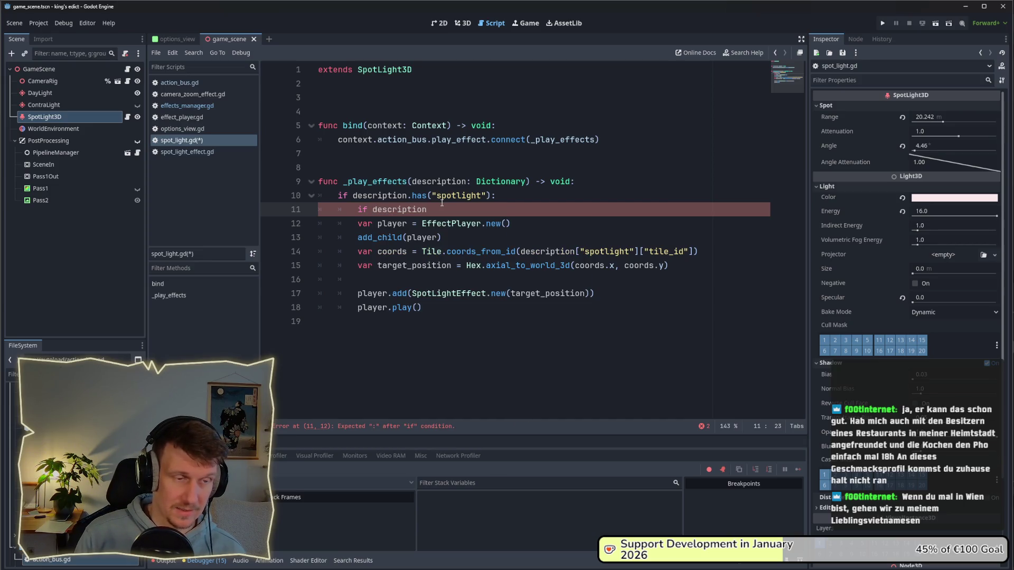
- Complete the condition as if description["spotlight"] == false:, fixing typos
type(".")
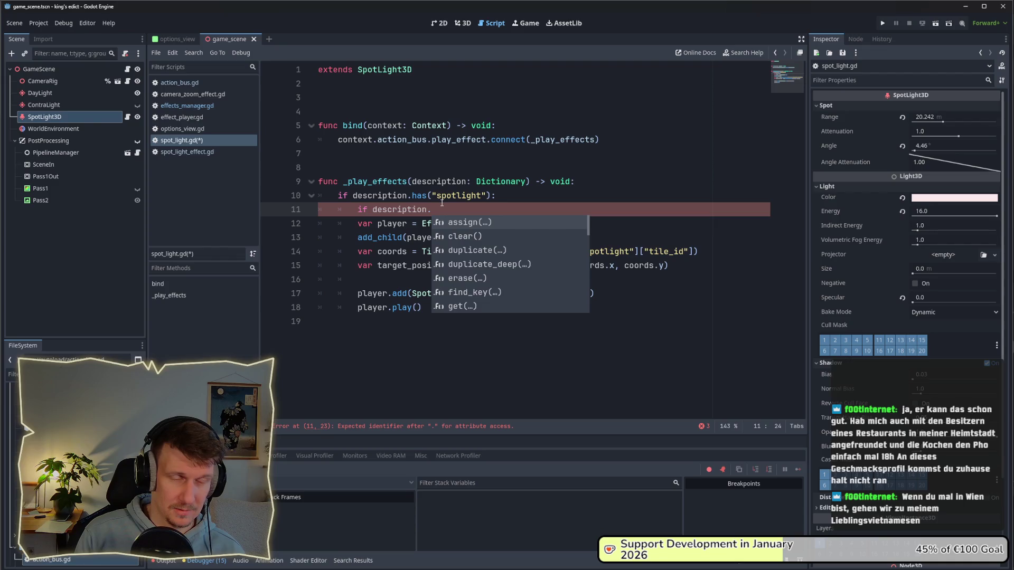
key("BackSpace")
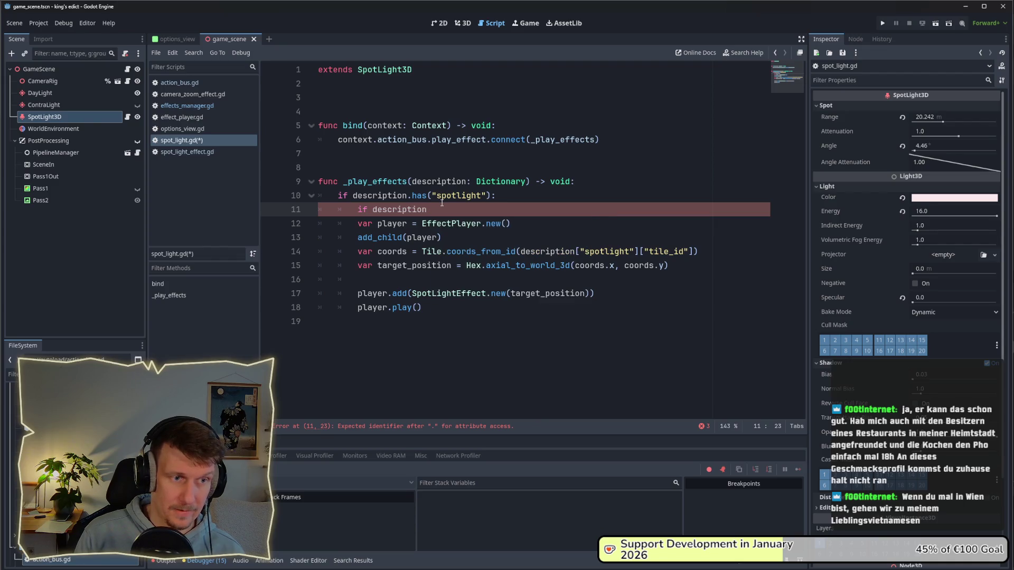
type("[\"s")
type("p")
type("otliogh")
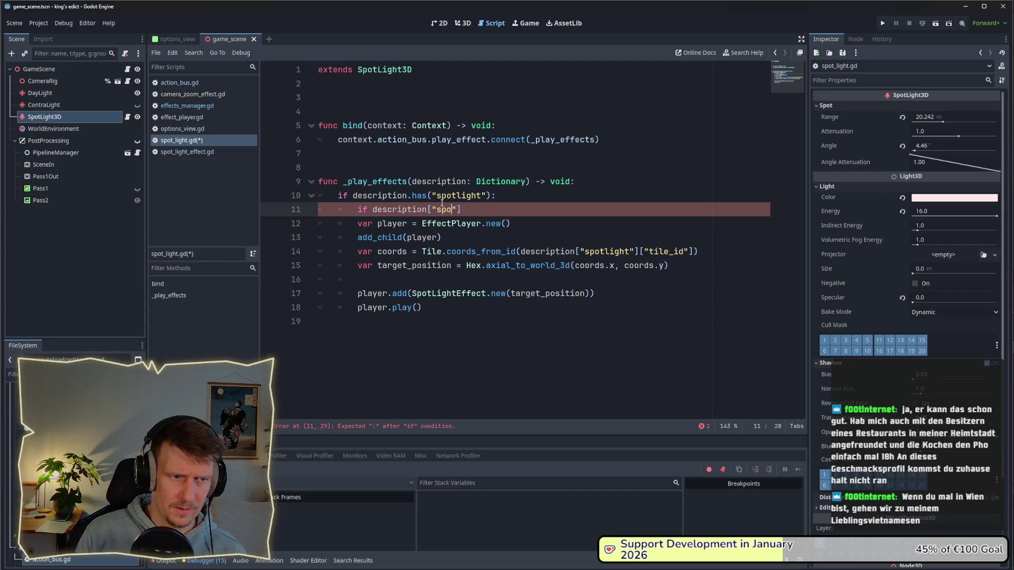
key("BackSpace")
key("BackSpace")
key("BackSpace")
type("ght")
key("BackSpace")
key("BackSpace")
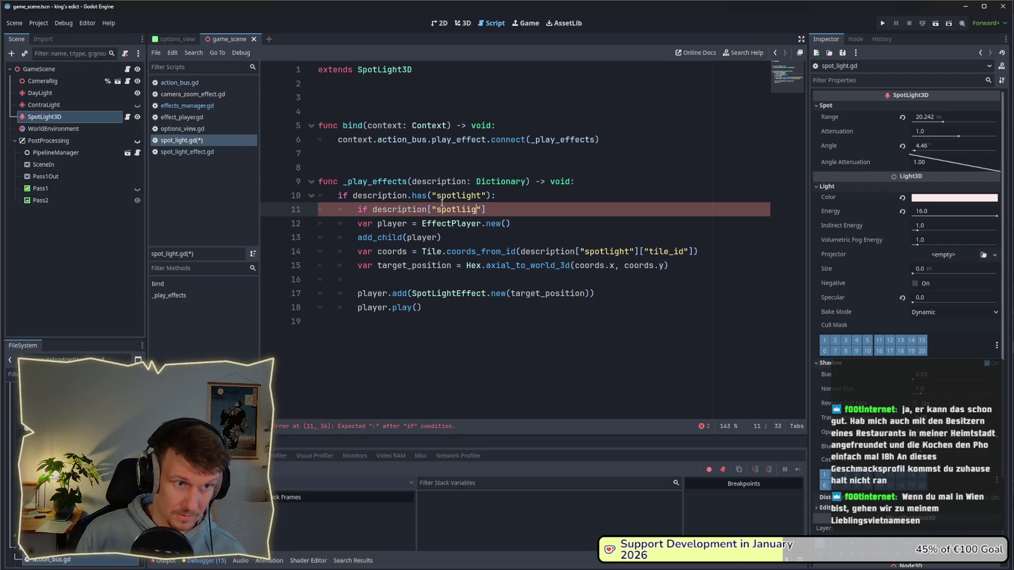
type("ht\"] == flase:")
left_click(519, 209)
key("BackSpace")
type("l")
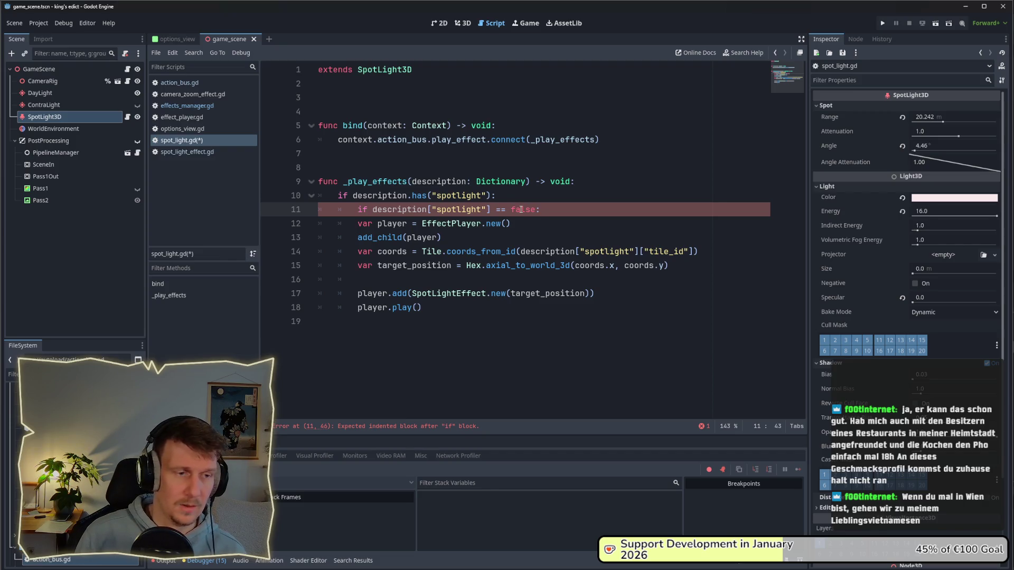
- Set visible = false under the check, add else:, indent the effect lines beneath it, and save
left_click(557, 211)
key("Return")
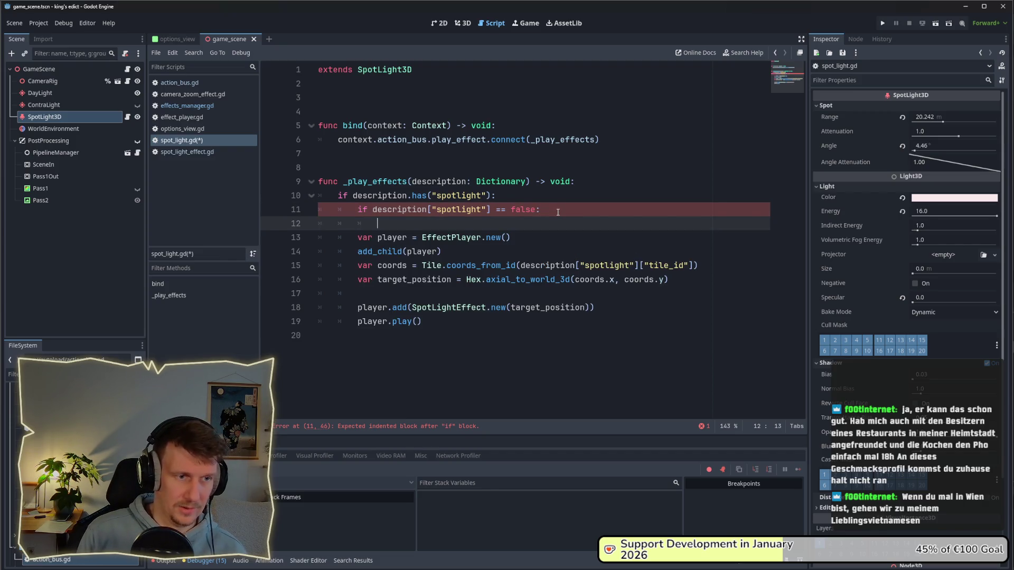
type("visi")
key("Down")
key("Down")
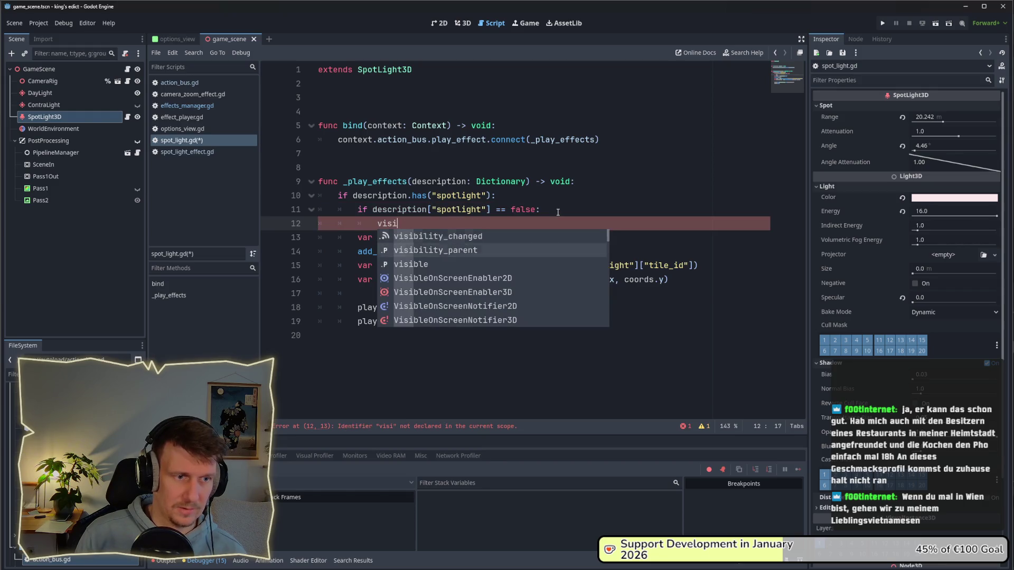
key("Return")
type("= false")
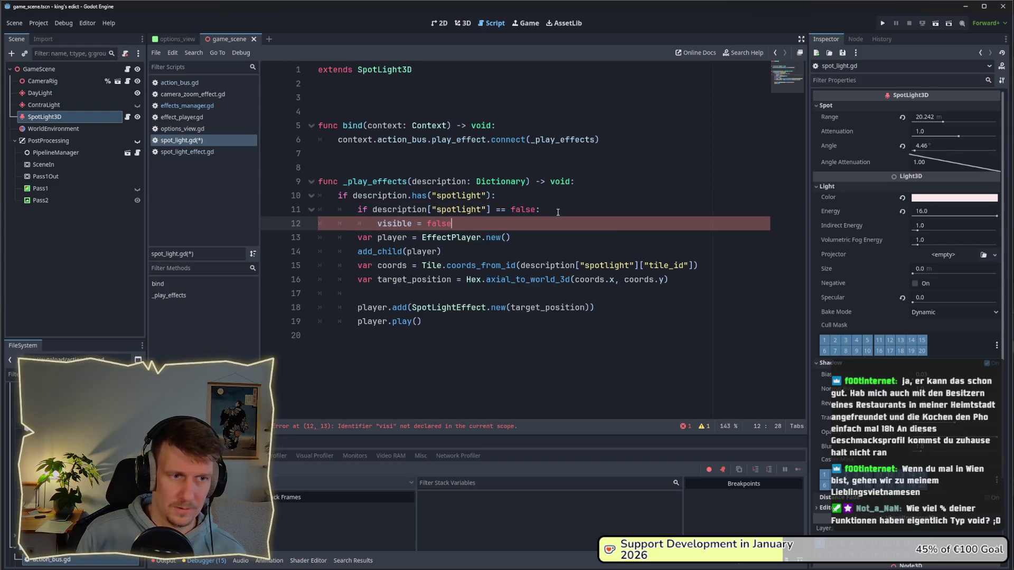
key("Return")
key("BackSpace")
type("else:")
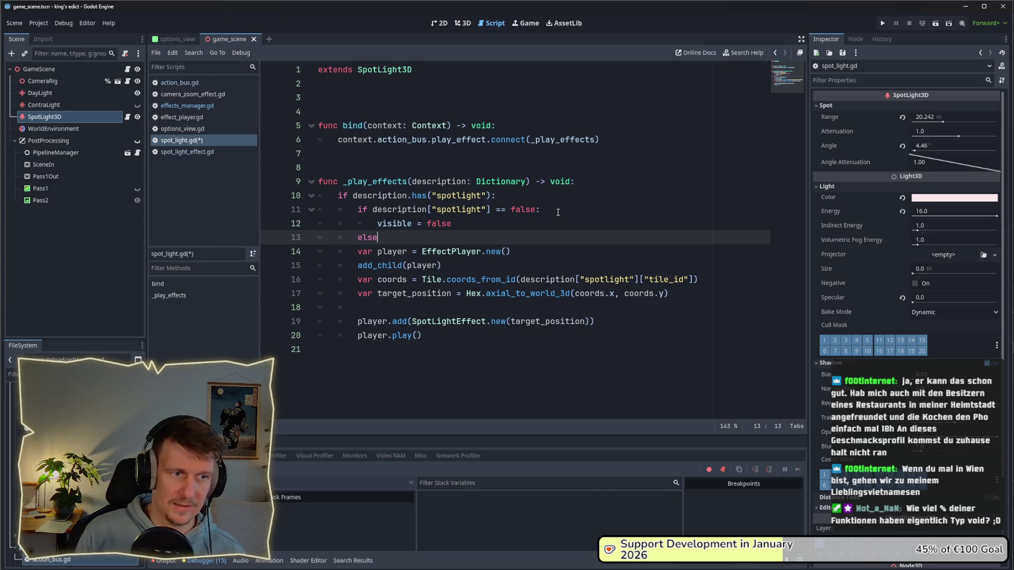
left_click_drag(456, 337, 319, 249)
key("Tab")
left_click(395, 240)
key("ctrl+s")
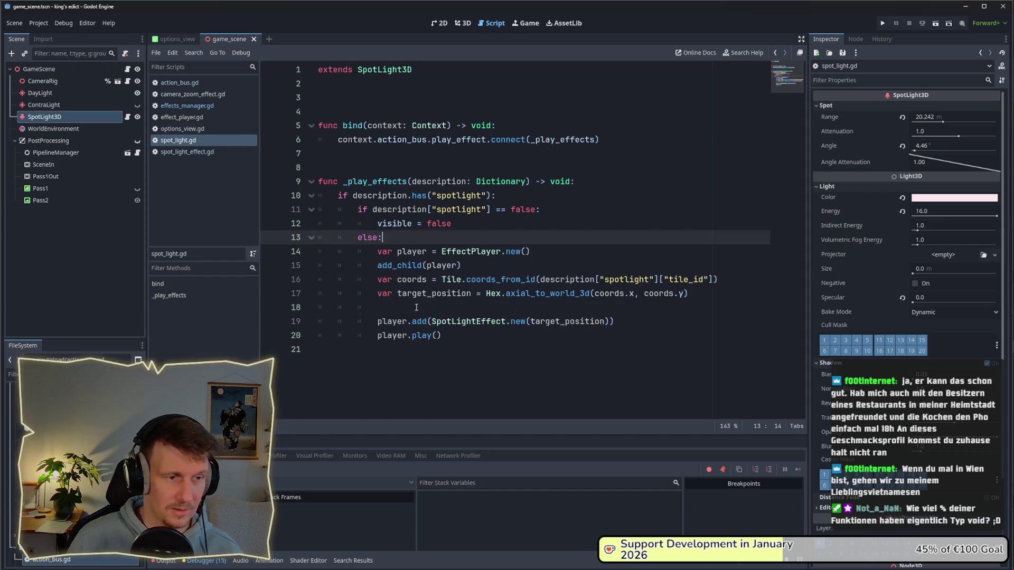
- Look over the spotlight key and else branch, then switch to effects_manager.gd
key("ctrl+End")
left_click(501, 222)
left_click_drag(490, 209, 436, 209)
right_click(432, 215)
left_click(430, 210)
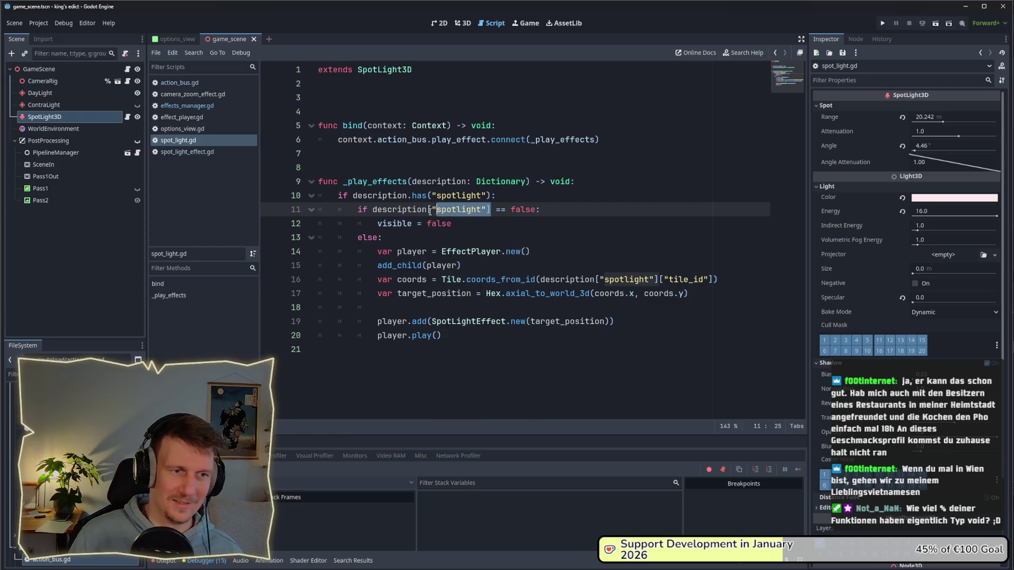
left_click(515, 221)
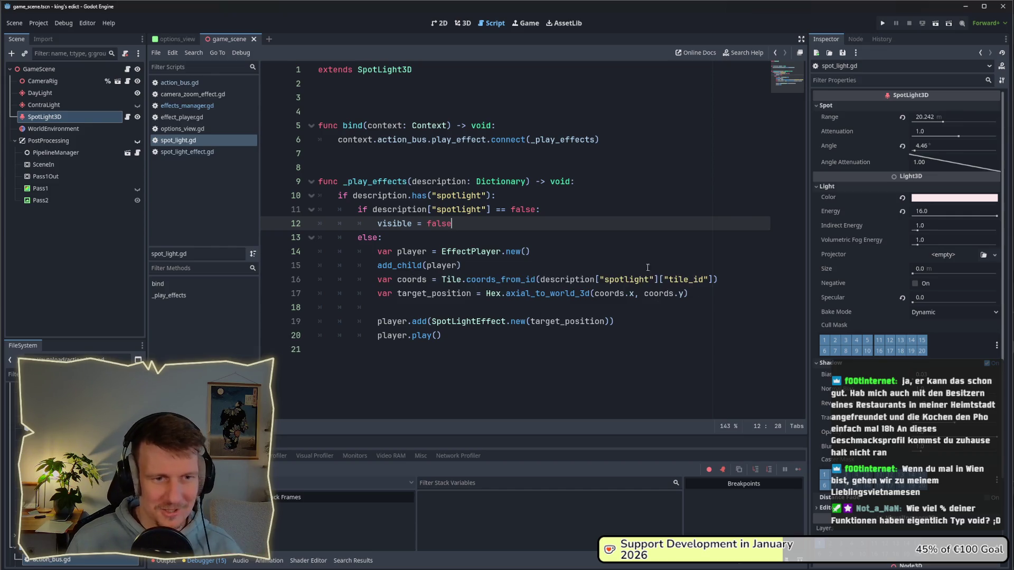
left_click(559, 265)
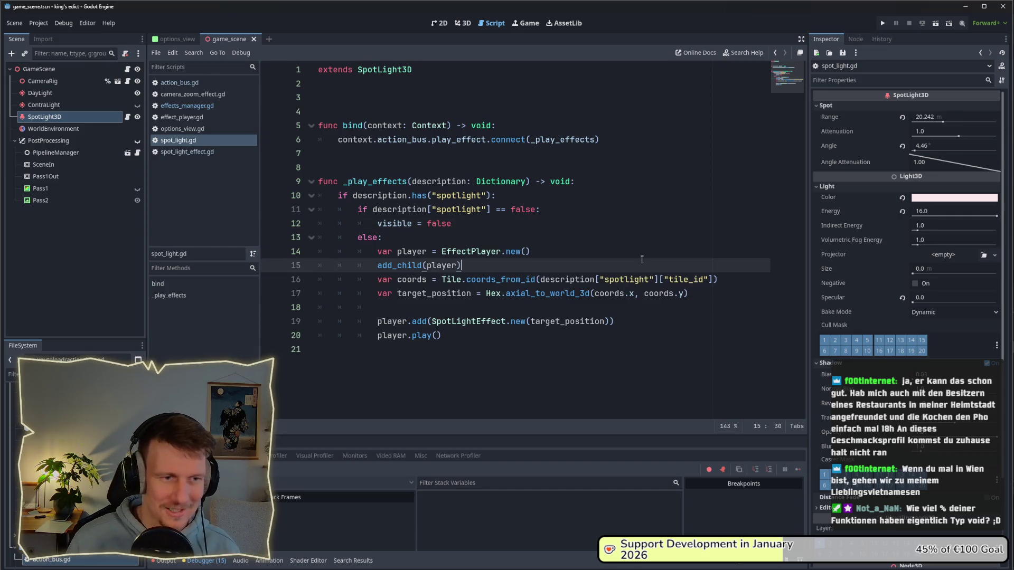
left_click(483, 232)
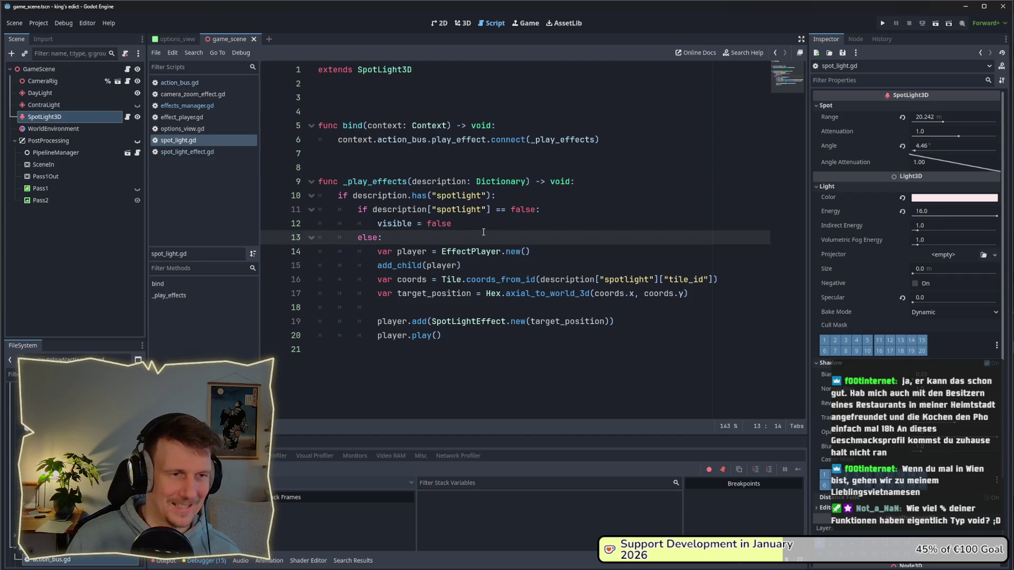
left_click(182, 104)
- Check line 6 of spot_light.gd, then switch to game_scene.gd
left_click(178, 140)
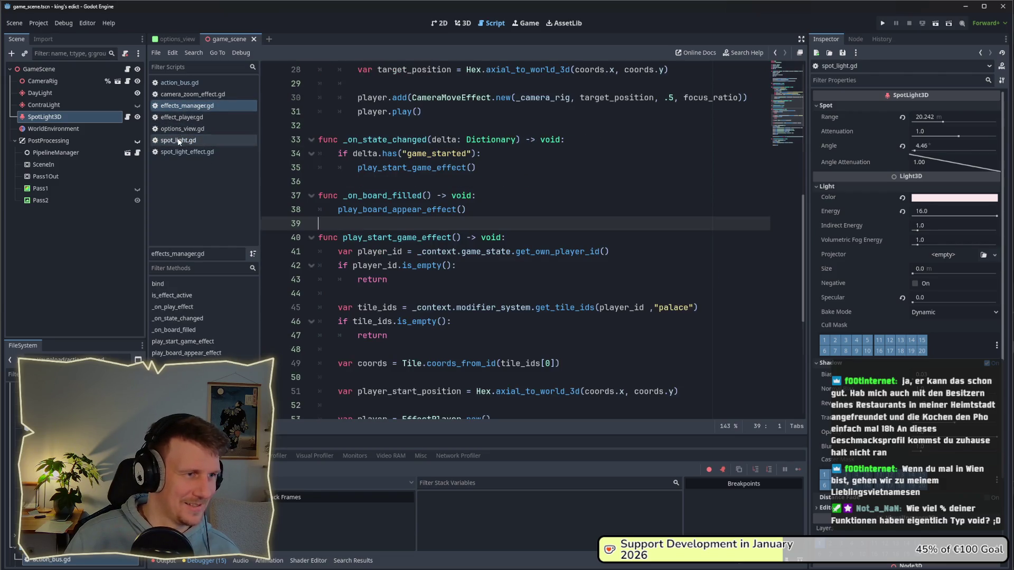
left_click(441, 158)
key("Up")
key("End")
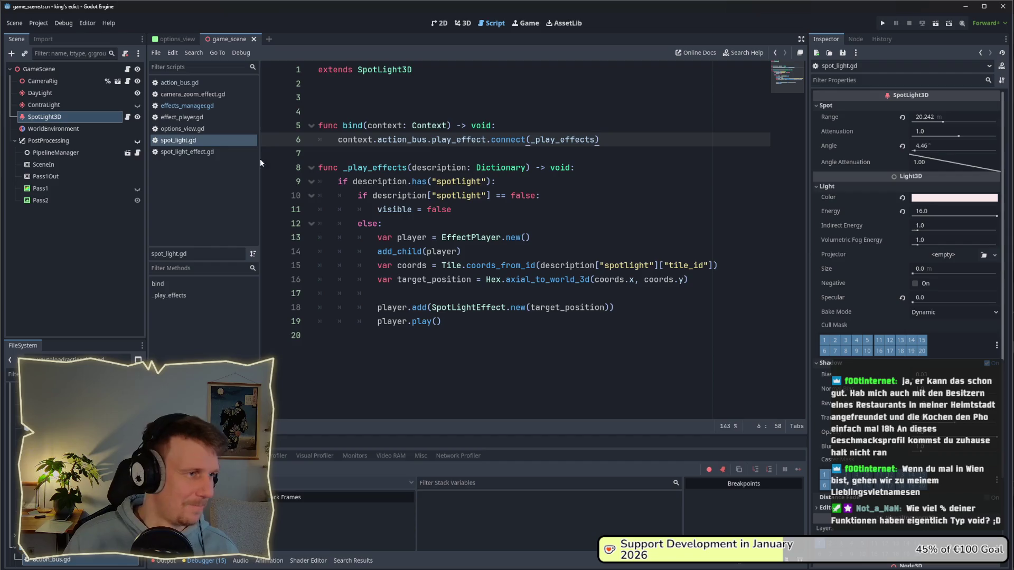
left_click(127, 70)
right_click(84, 117)
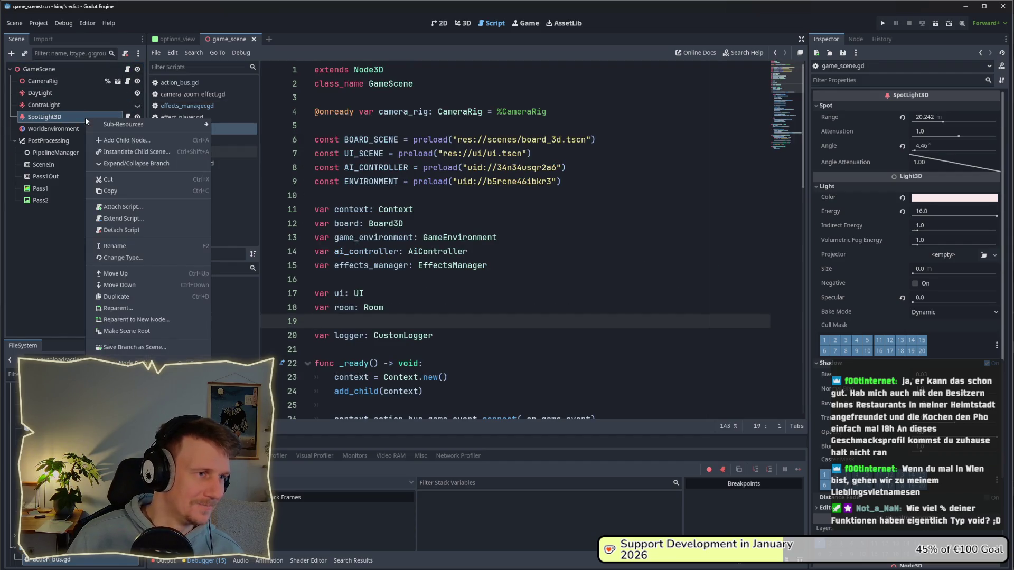
left_click(131, 372)
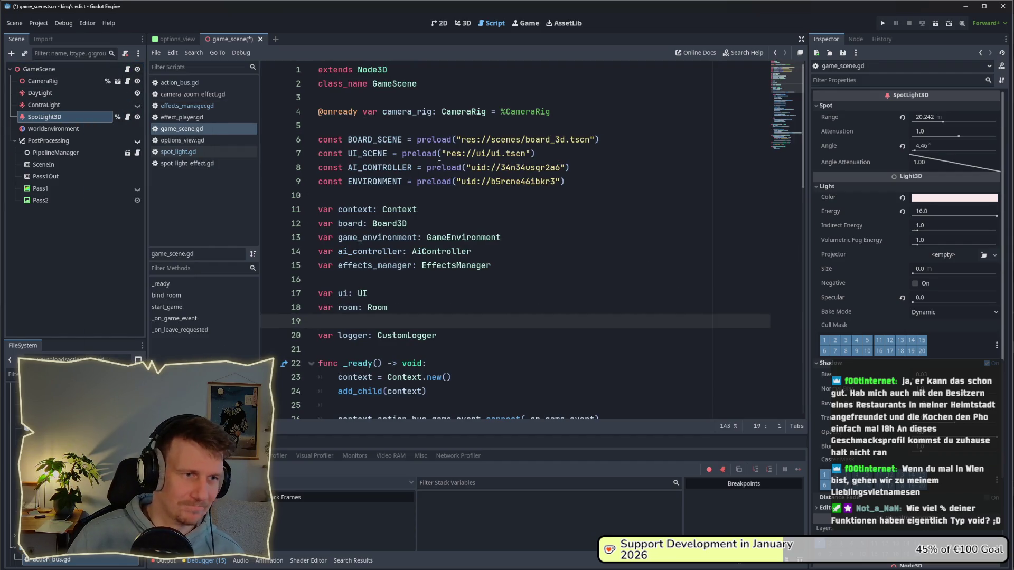
mouse_move(48, 117)
left_mouse_down()
mouse_move(428, 170)
mouse_move(390, 266)
mouse_move(369, 285)
mouse_move(345, 196)
mouse_move(350, 126)
left_mouse_up()
key("ctrl+s")
- Add a blank line after the effects_manager.bind call in _ready
scroll(422, 228, "down", 8)
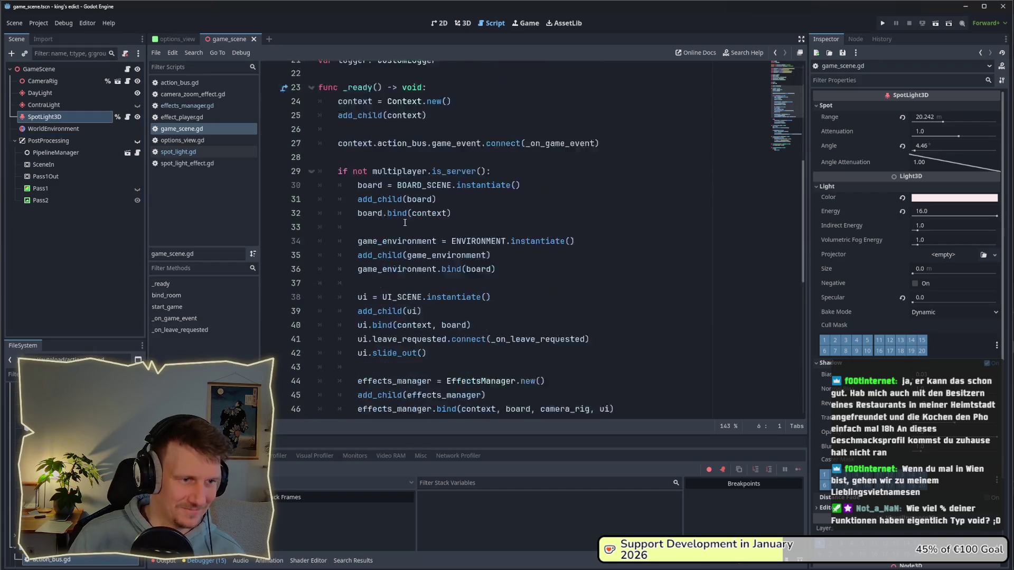
scroll(422, 228, "down", 1)
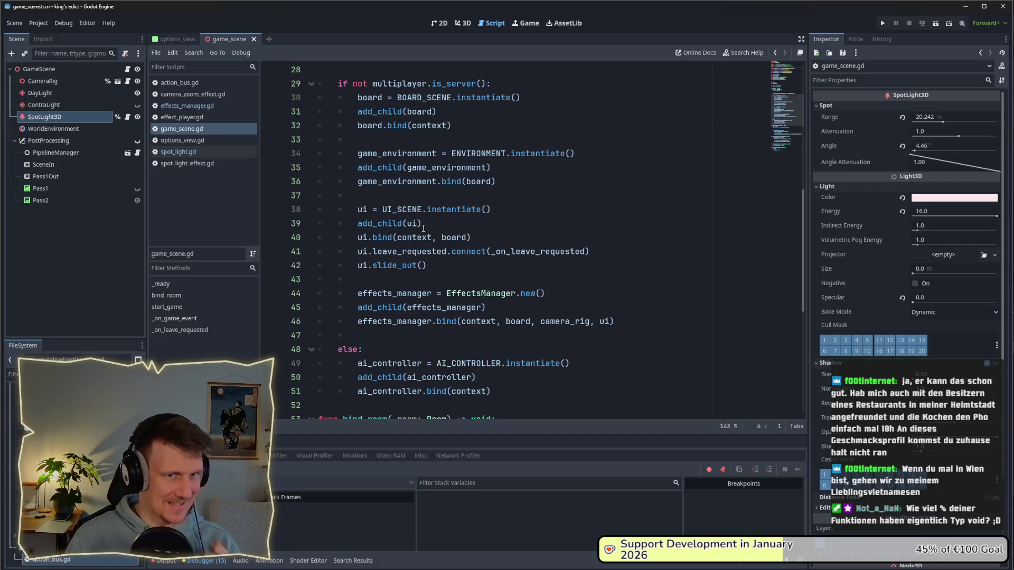
mouse_move(429, 235)
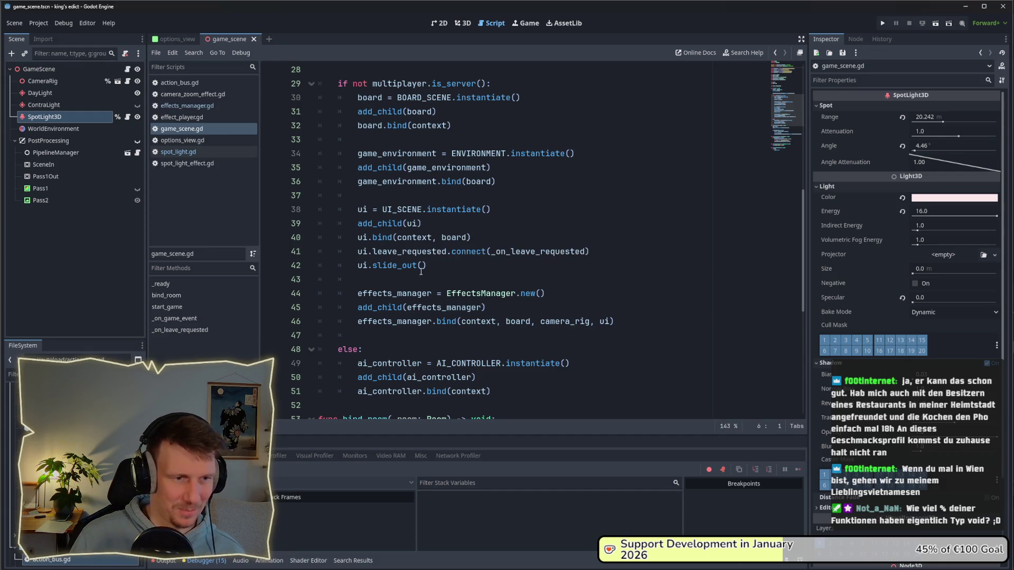
scroll(421, 271, "down", 1)
left_click(399, 292)
key("Return")
key("Return")
key("Up")
type("Play")
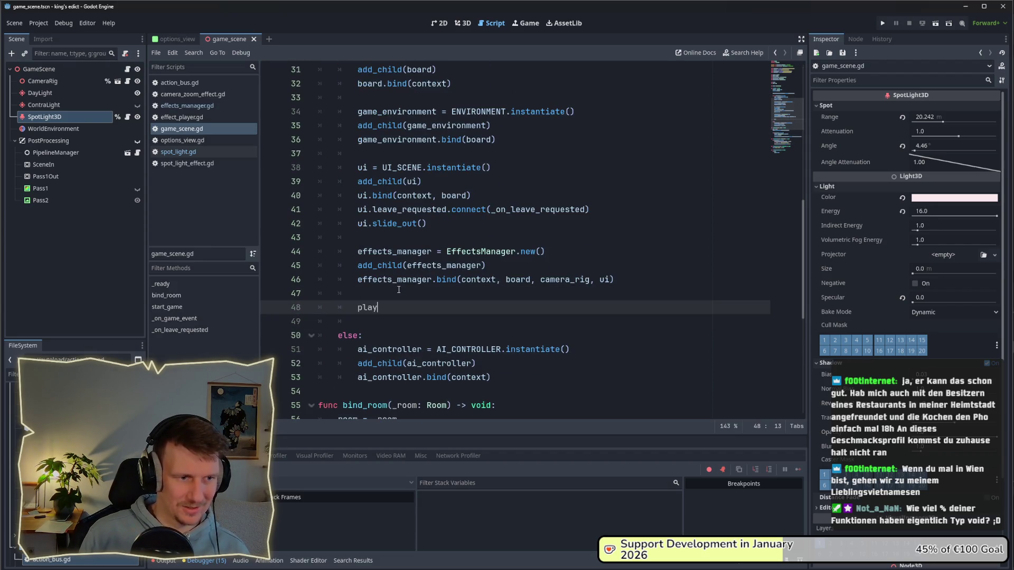
key("BackSpace")
key("BackSpace")
key("BackSpace")
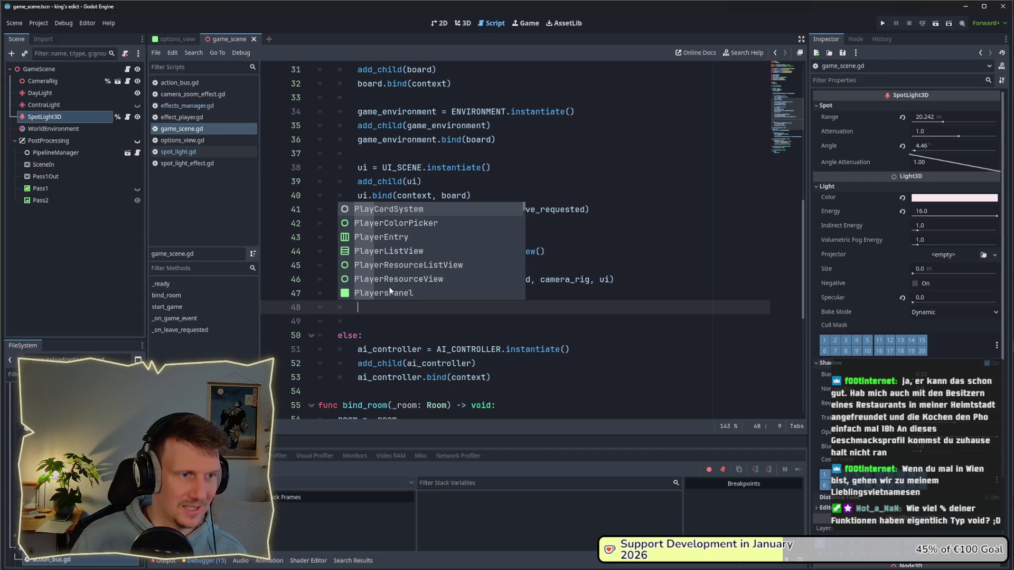
scroll(396, 288, "up", 9)
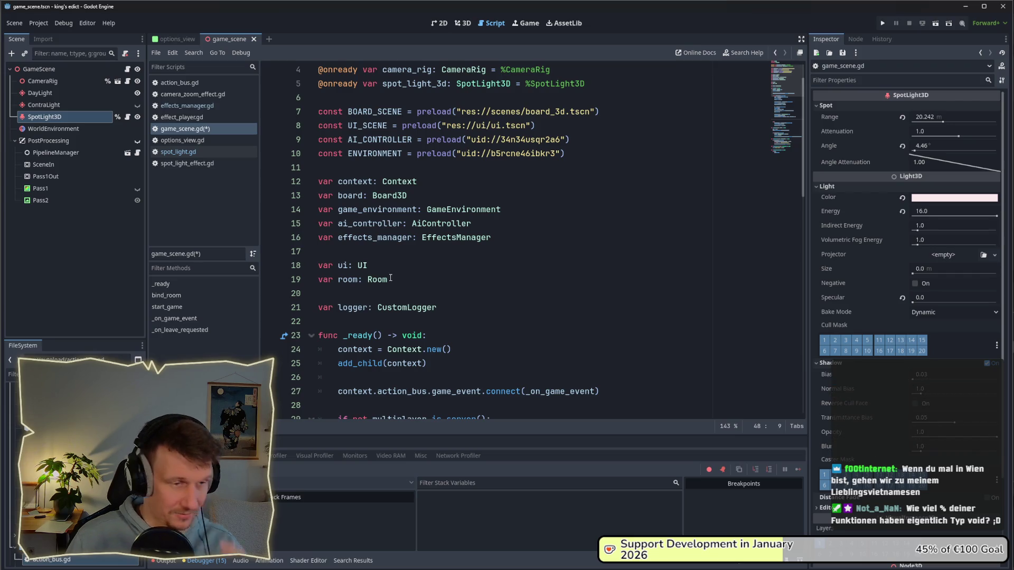
scroll(390, 277, "up", 1)
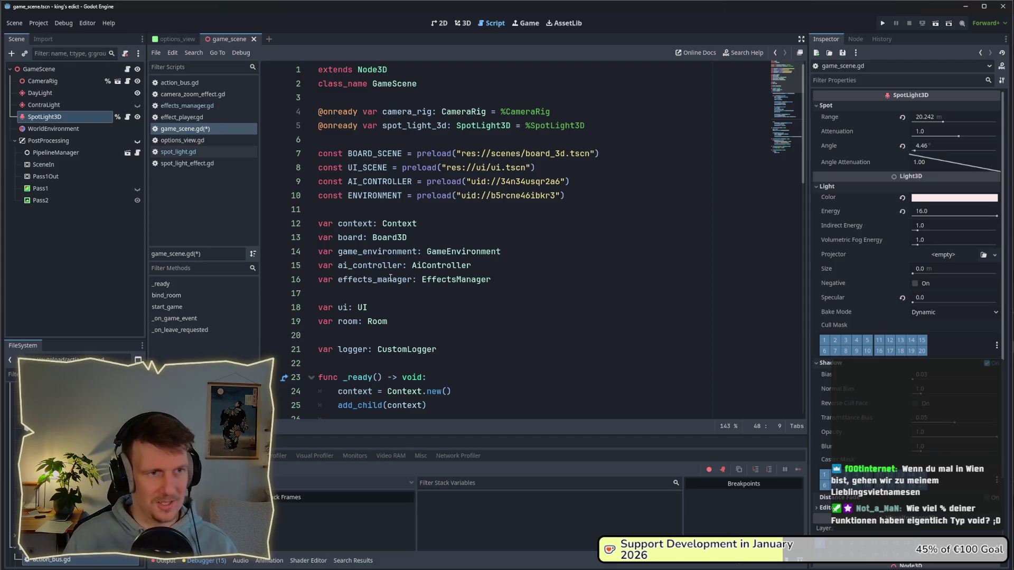
scroll(390, 278, "down", 7)
scroll(391, 278, "down", 2)
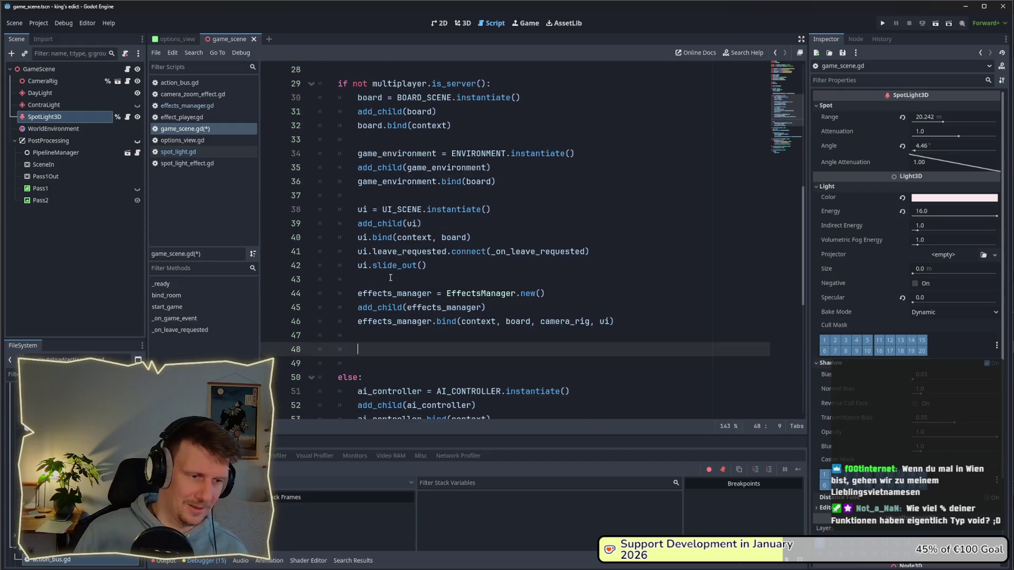
- Type spot_light_3d.bind() using autocomplete
type("spot")
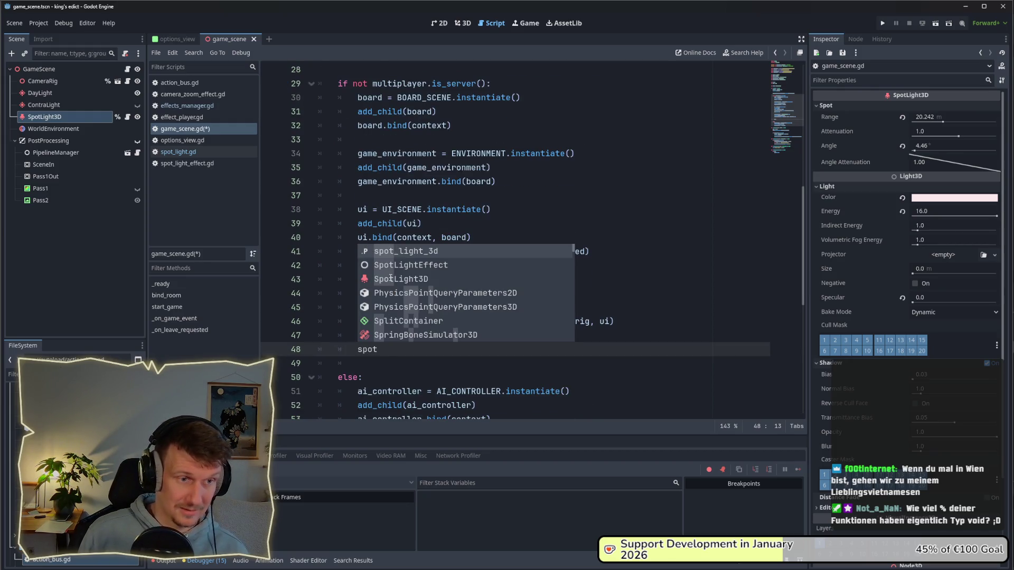
key("Return")
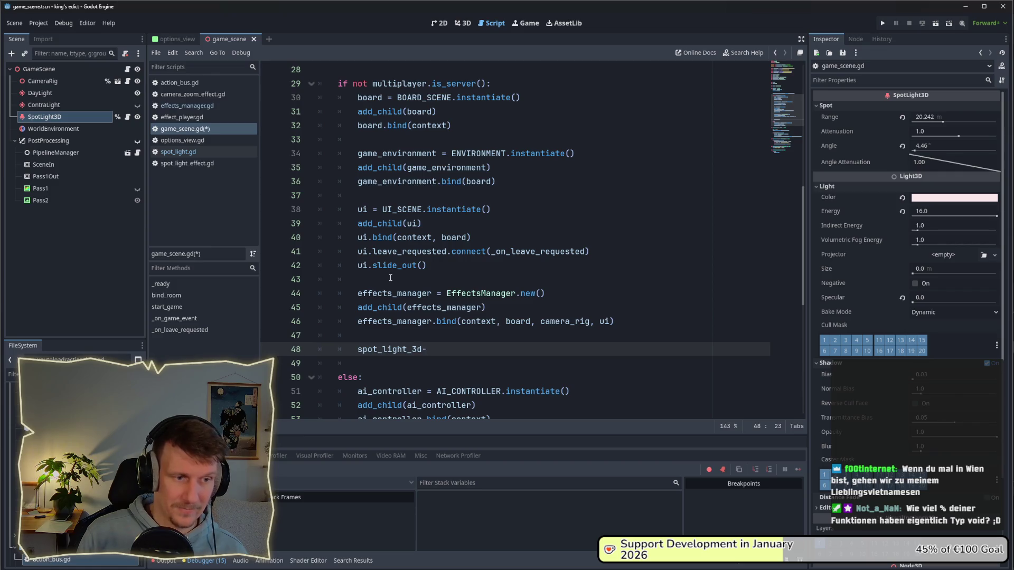
type("bin")
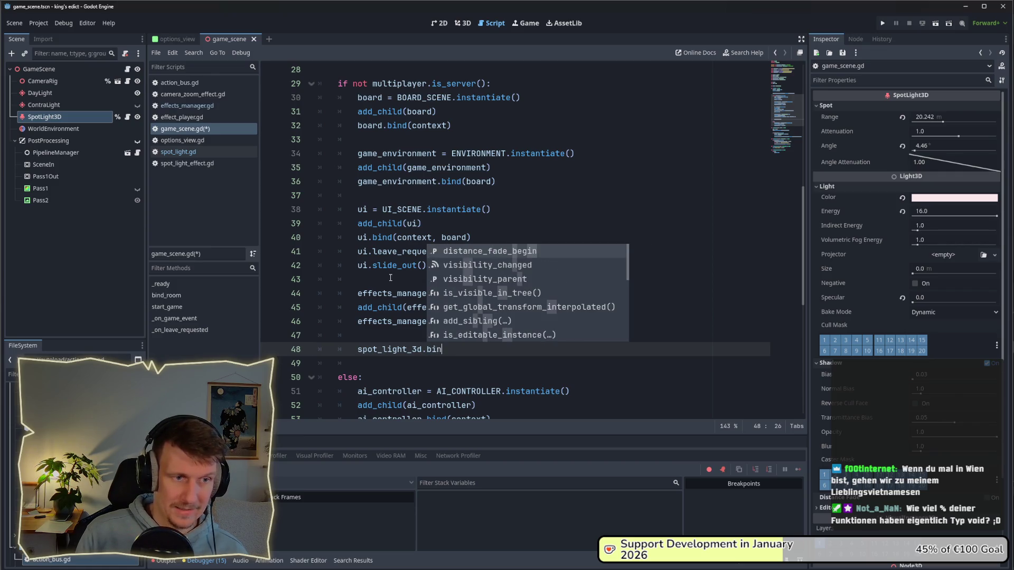
type("d")
key("Return")
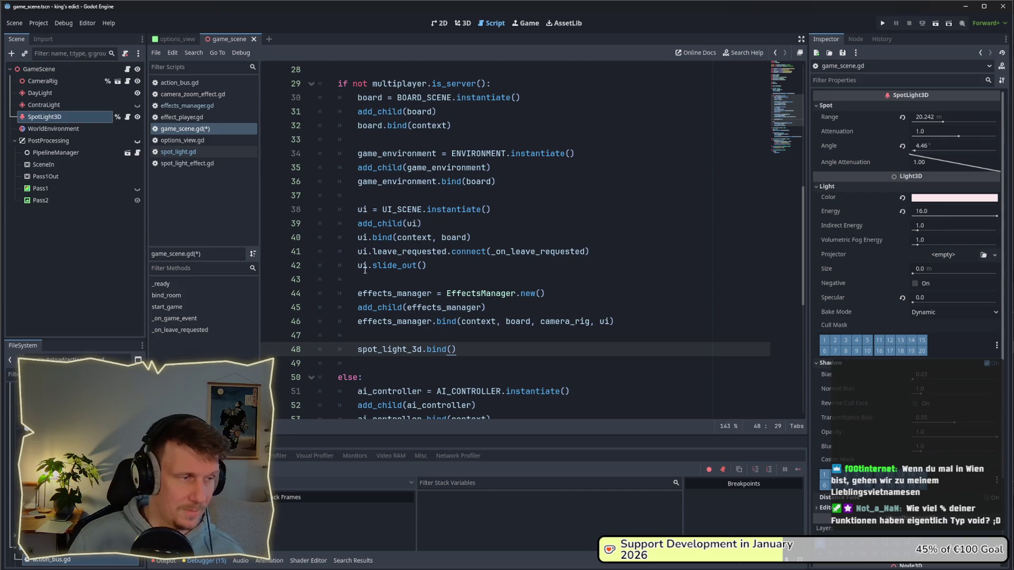
- Change the spot_light_3d type on line 5 from SpotLight3D to SpotLight
scroll(390, 274, "up", 8)
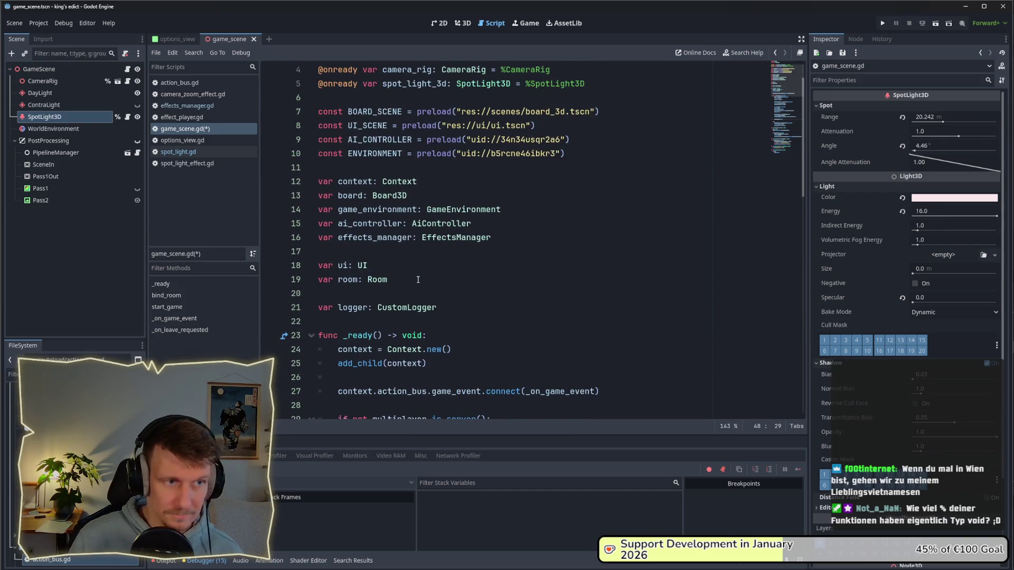
scroll(418, 279, "up", 1)
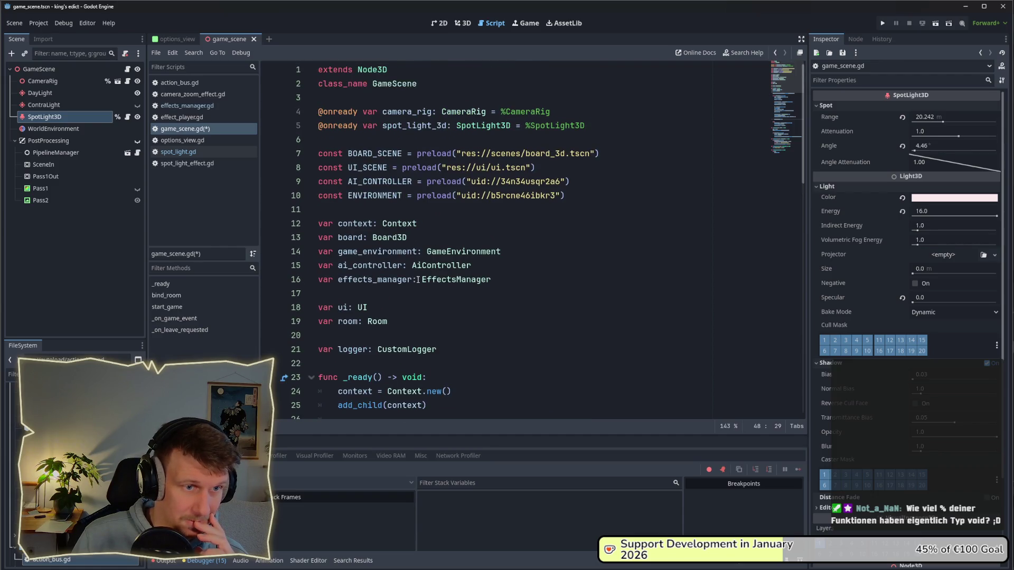
mouse_move(488, 133)
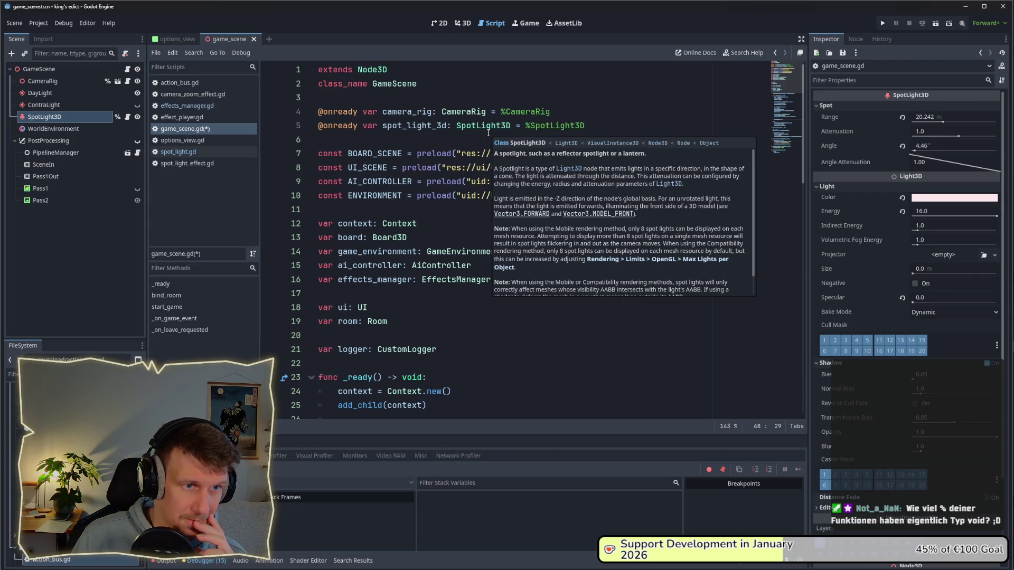
double_click(488, 132)
key("Right")
key("BackSpace")
key("BackSpace")
- Save game_scene.gd and add 'class_name SpotLight' at the top of spot_light.gd
key("ctrl+s")
key("Down")
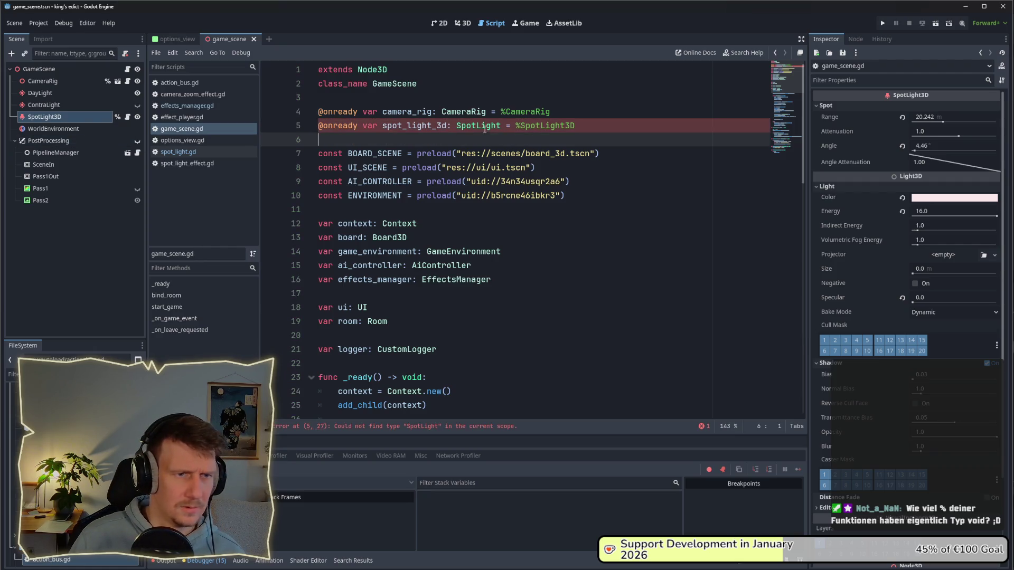
left_click(127, 117)
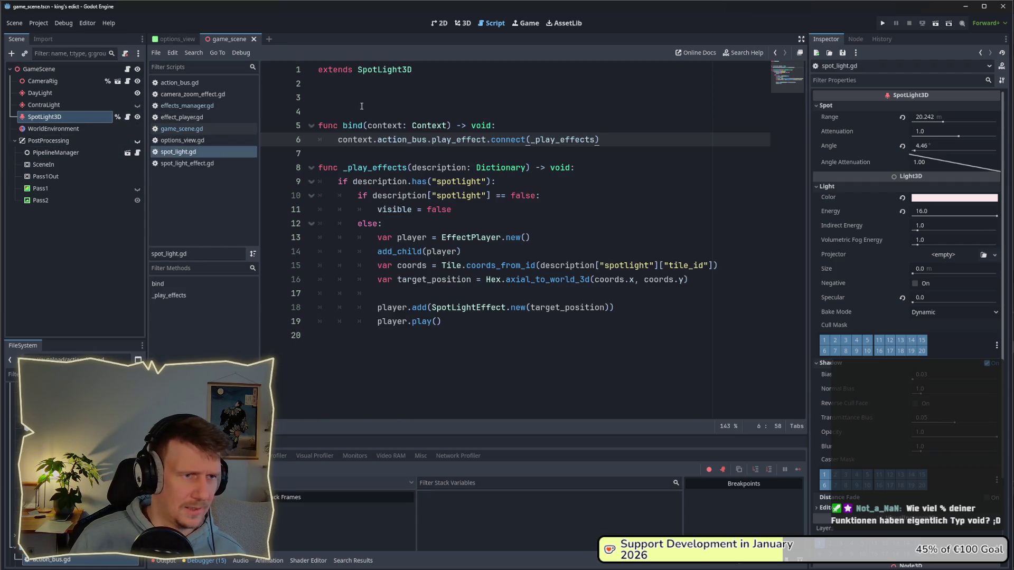
left_click(431, 78)
type("class:")
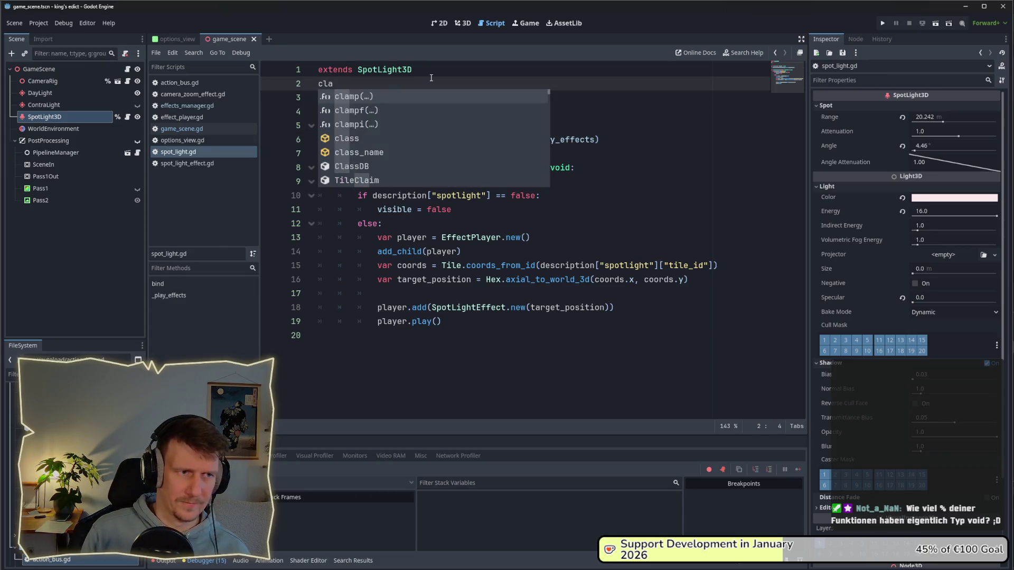
key("BackSpace")
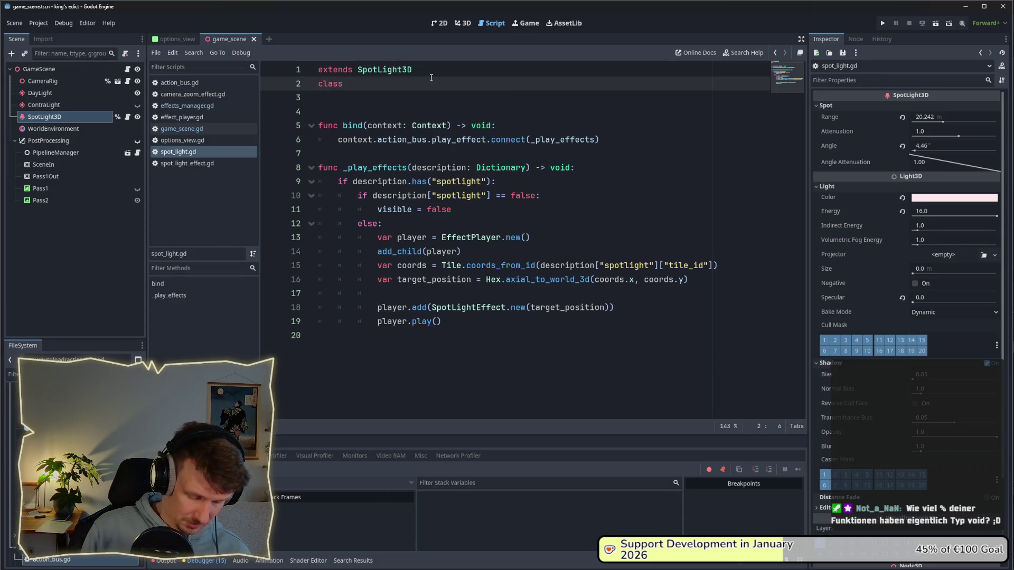
type("_name SPo")
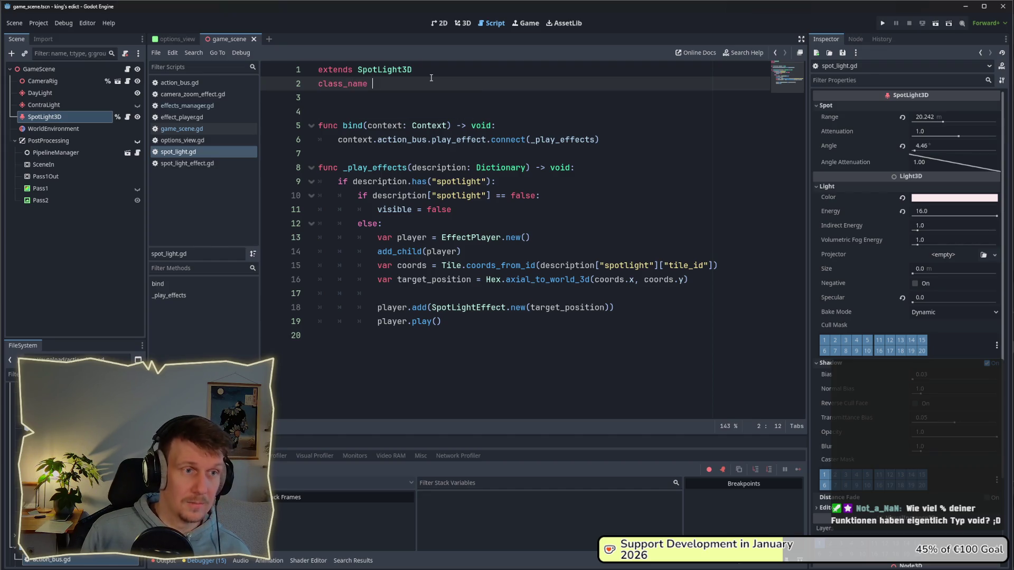
key("BackSpace")
key("BackSpace")
type("pot")
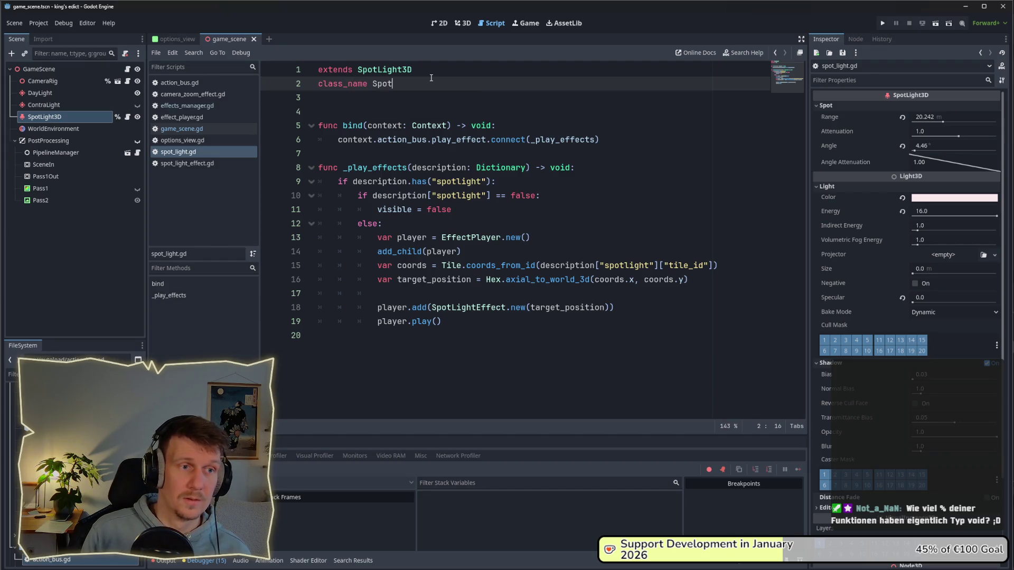
type("Light")
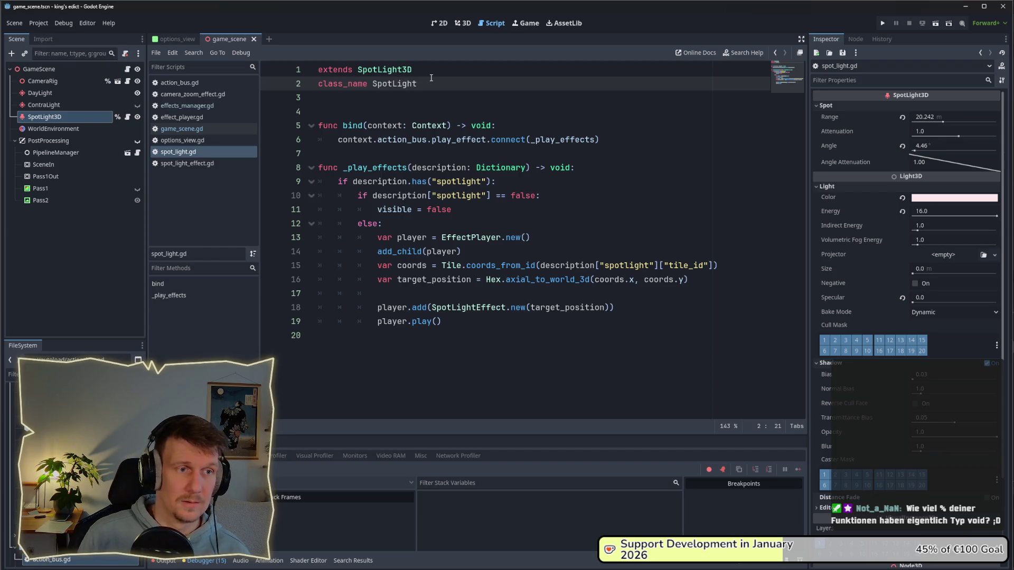
- Change line 48 of game_scene.gd to spot_light.bind(context) and remove the blank line after it
left_click(213, 128)
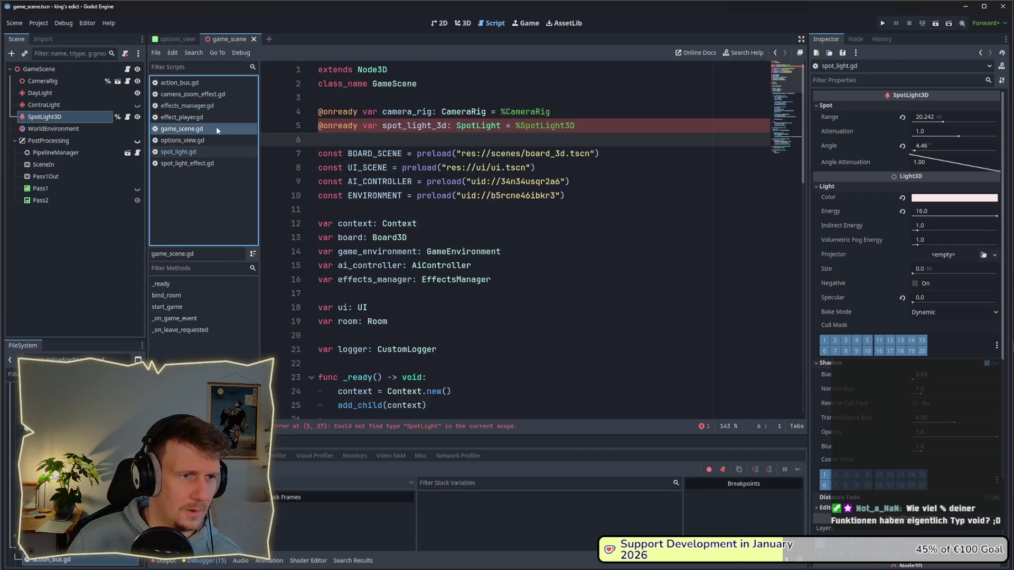
scroll(489, 174, "down", 3)
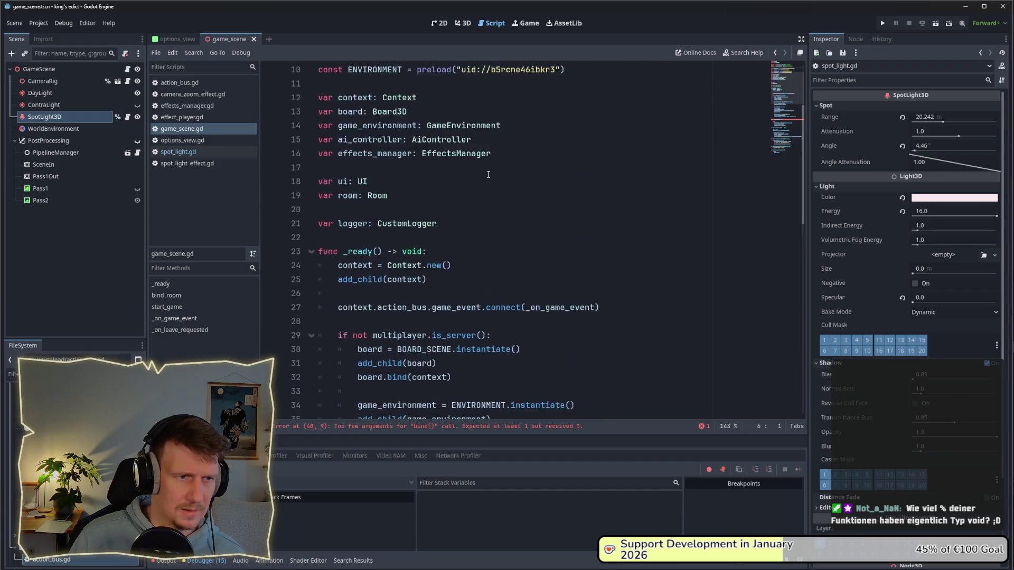
scroll(488, 174, "up", 3)
left_click(434, 127)
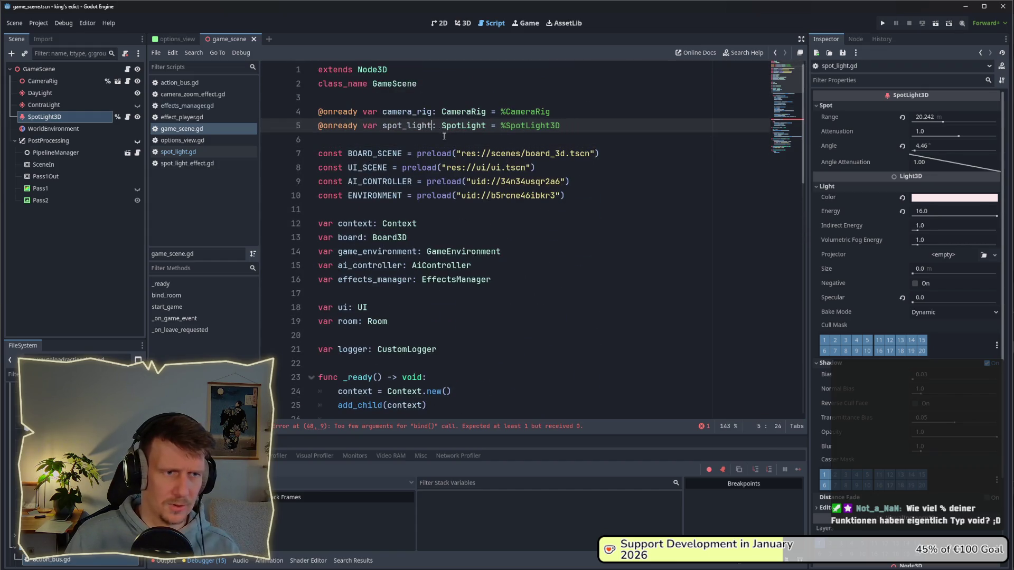
double_click(406, 125)
key("ctrl+c")
scroll(393, 227, "down", 12)
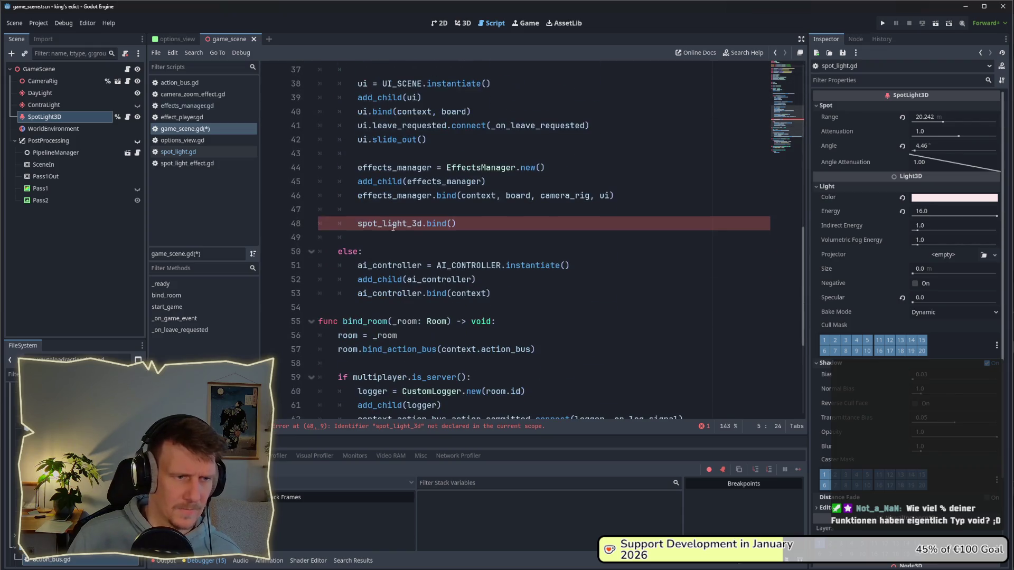
double_click(392, 223)
key("ctrl+v")
left_click(439, 223)
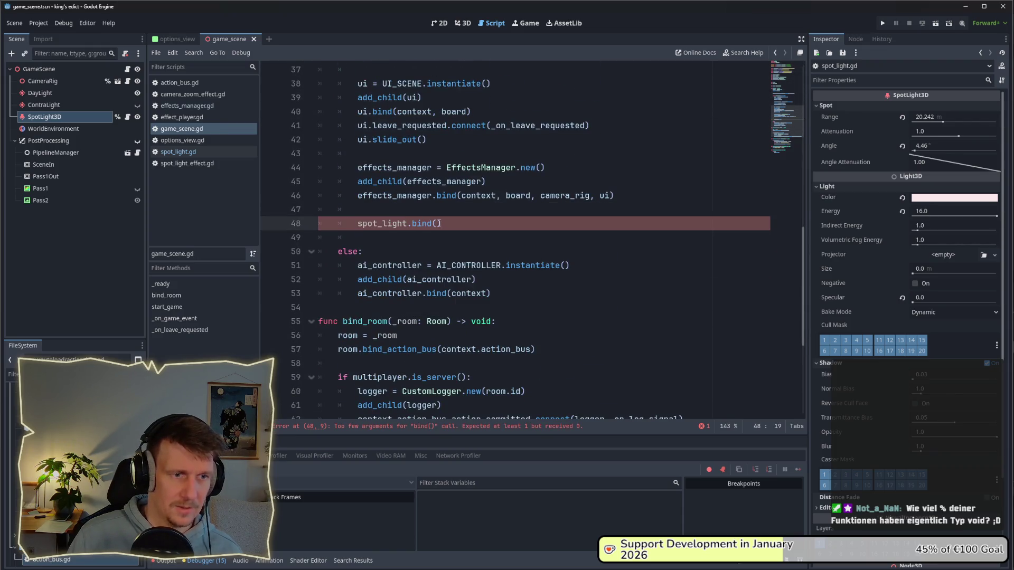
type("context")
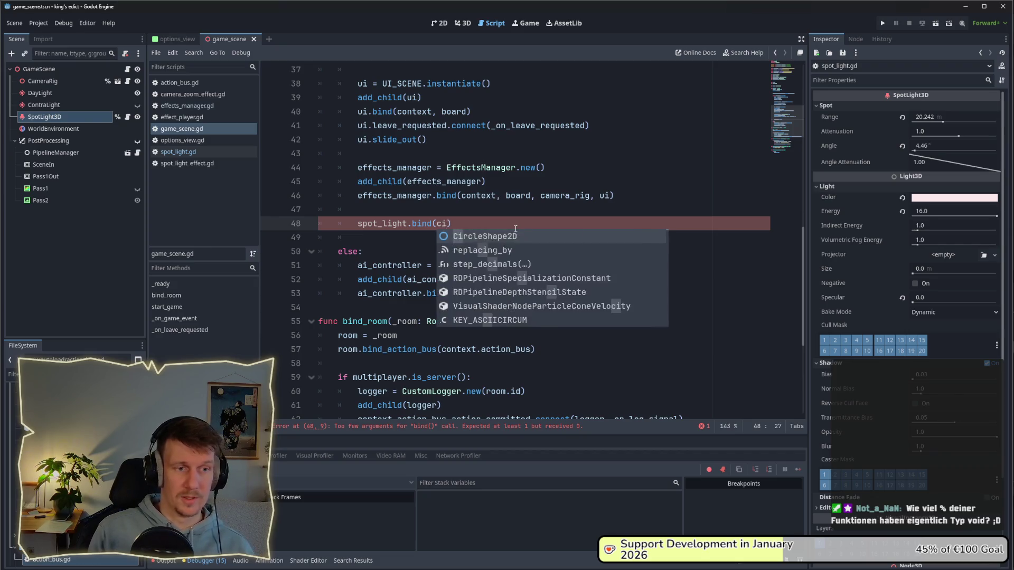
key("Escape")
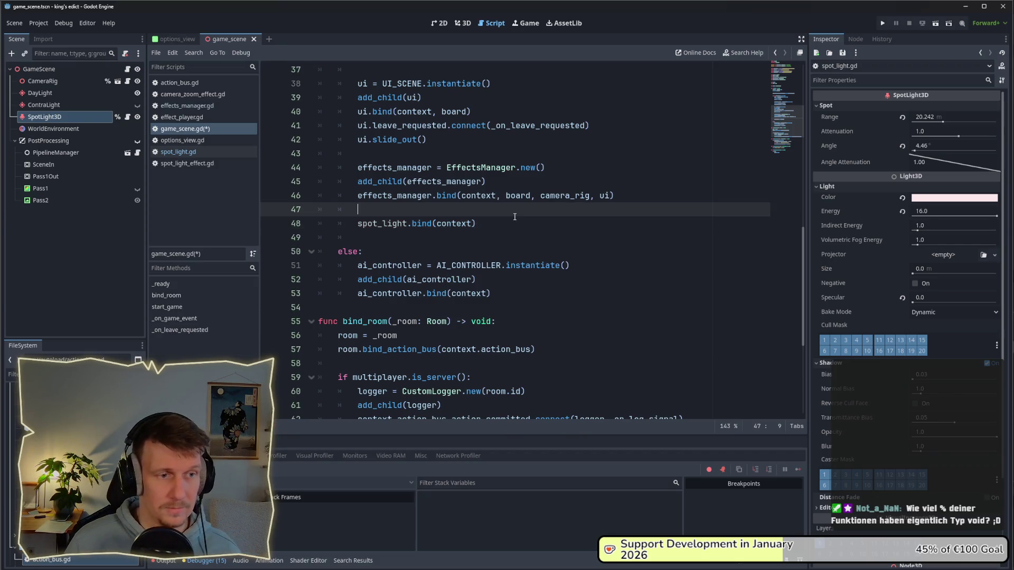
left_click(430, 235)
key("BackSpace")
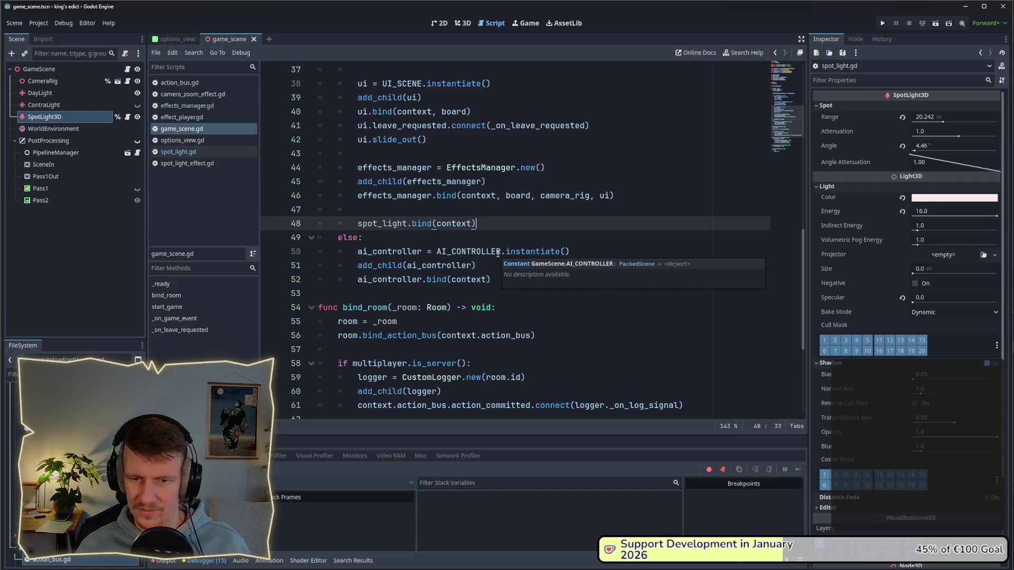
- Review the bind call and run the project to test the spotlight
left_click(498, 283)
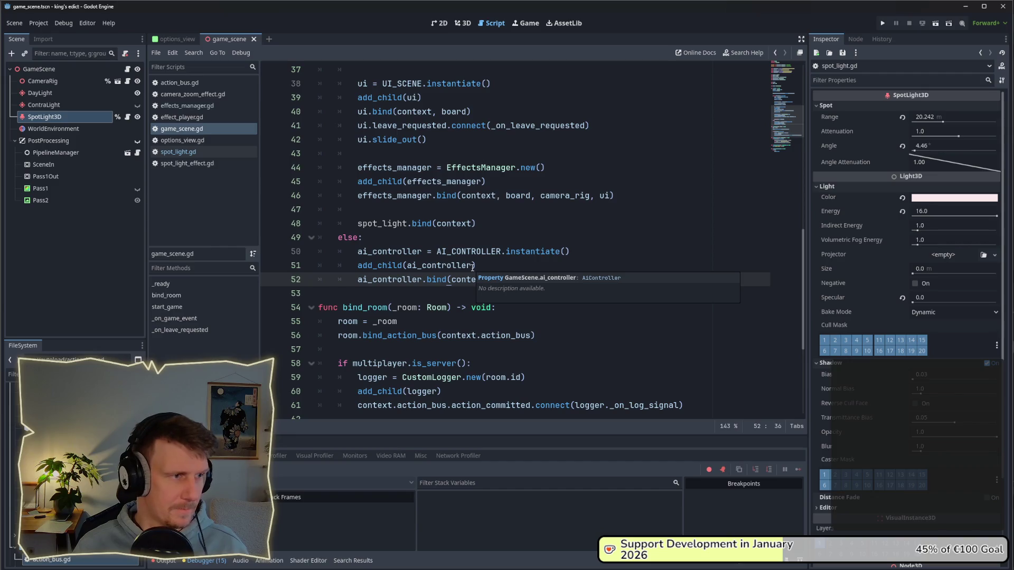
scroll(472, 268, "down", 1)
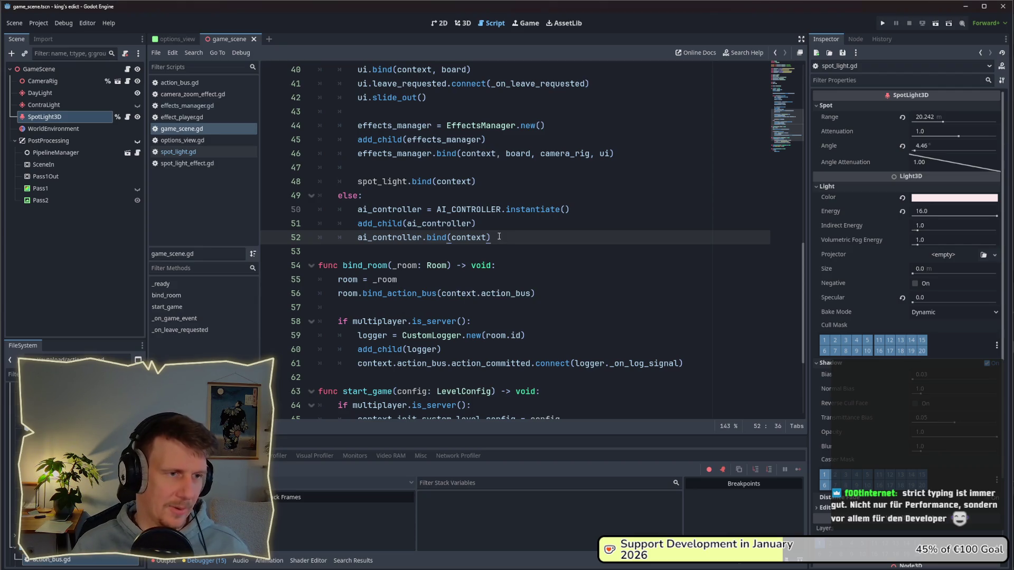
scroll(499, 237, "up", 1)
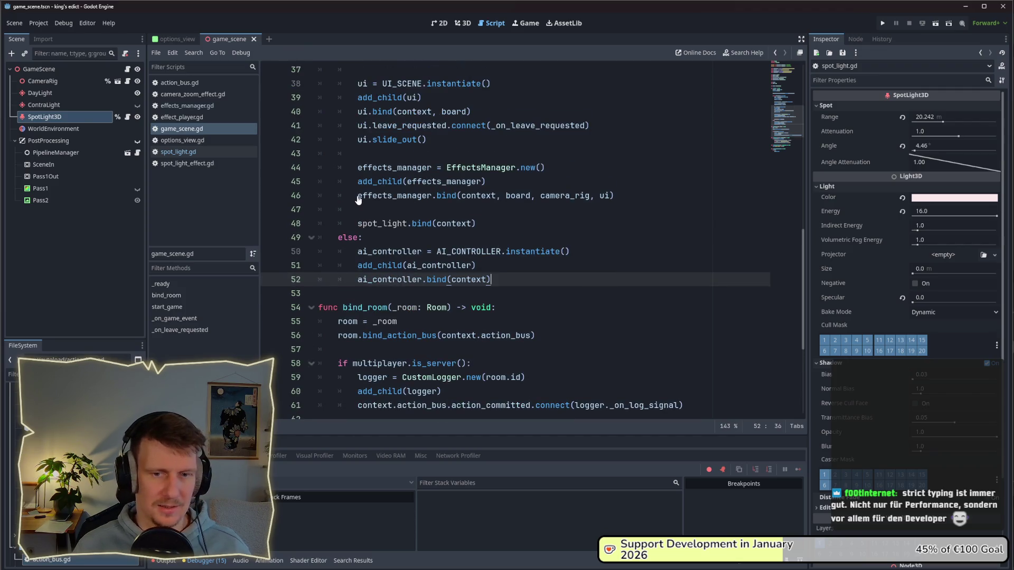
mouse_move(359, 195)
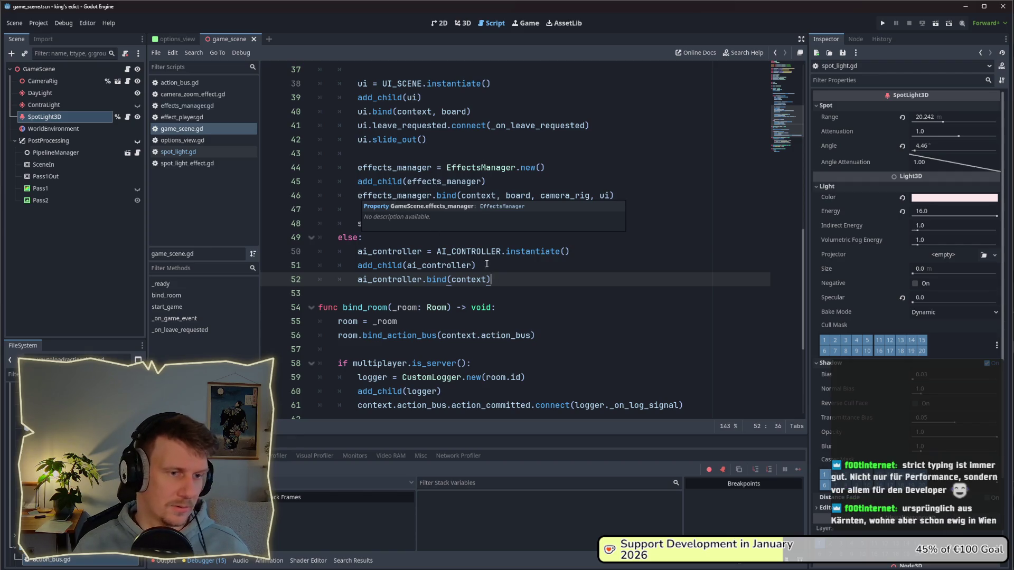
left_click(488, 229)
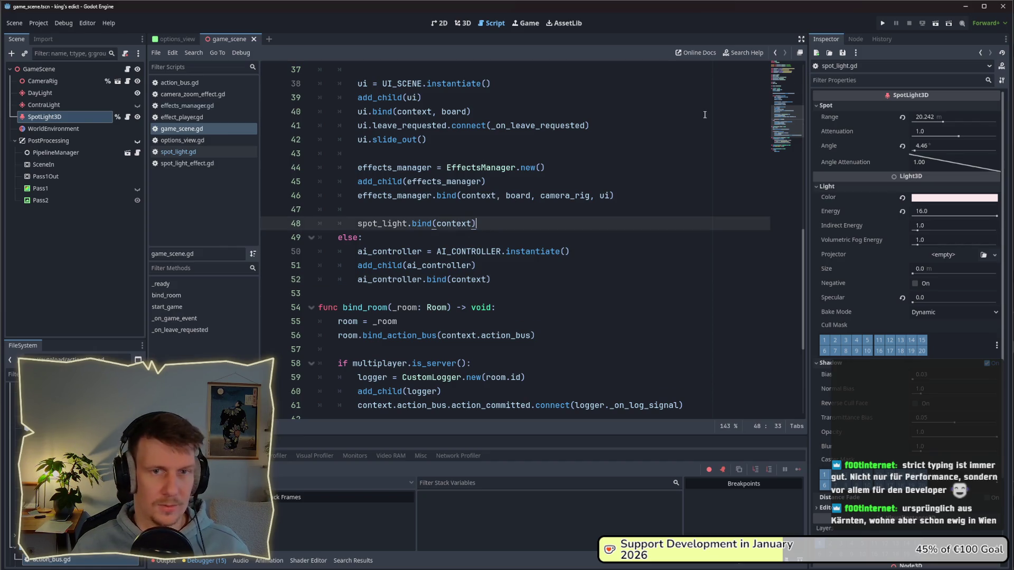
left_click(880, 24)
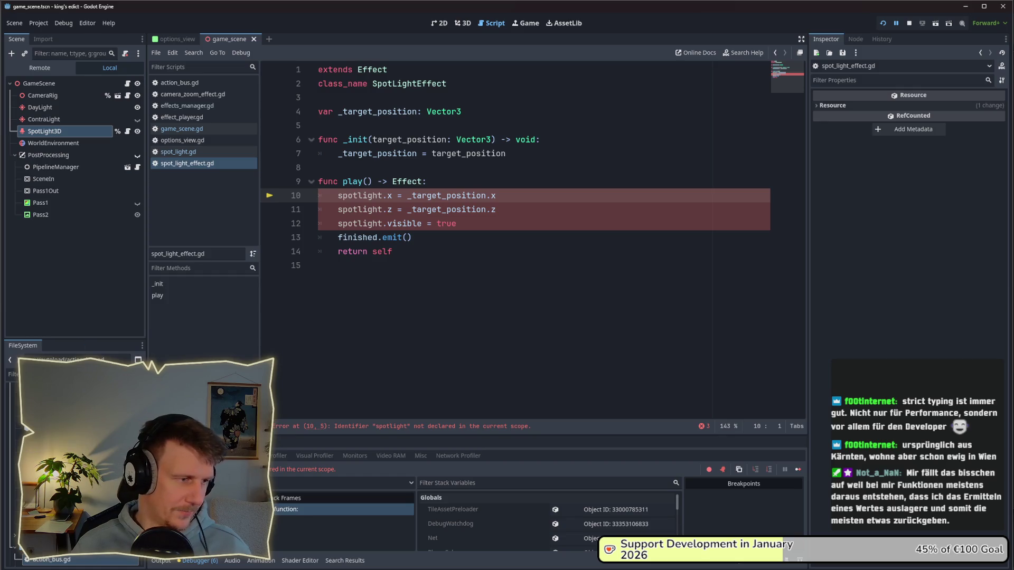
- Find spot_light_effect.gd by filtering FileSystem for 'effe', delete it, save, and dismiss the load error
left_click(13, 374)
type("effe")
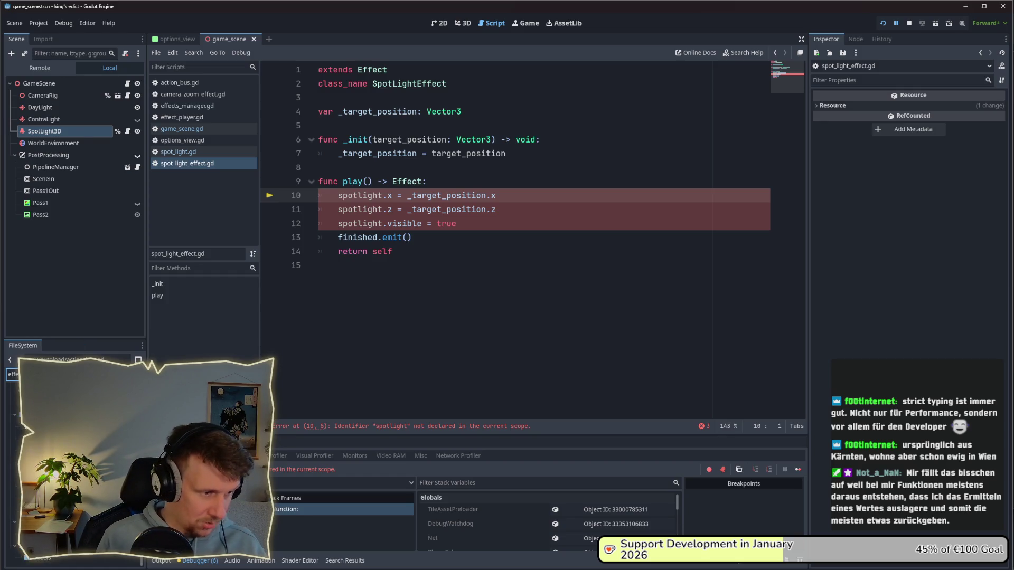
left_click(32, 401)
key("Delete")
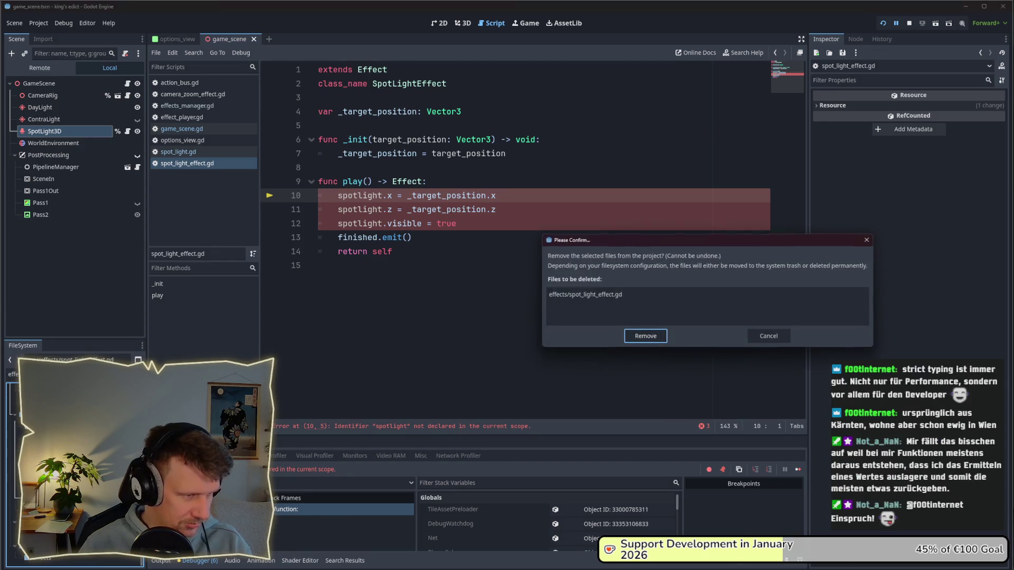
key("Return")
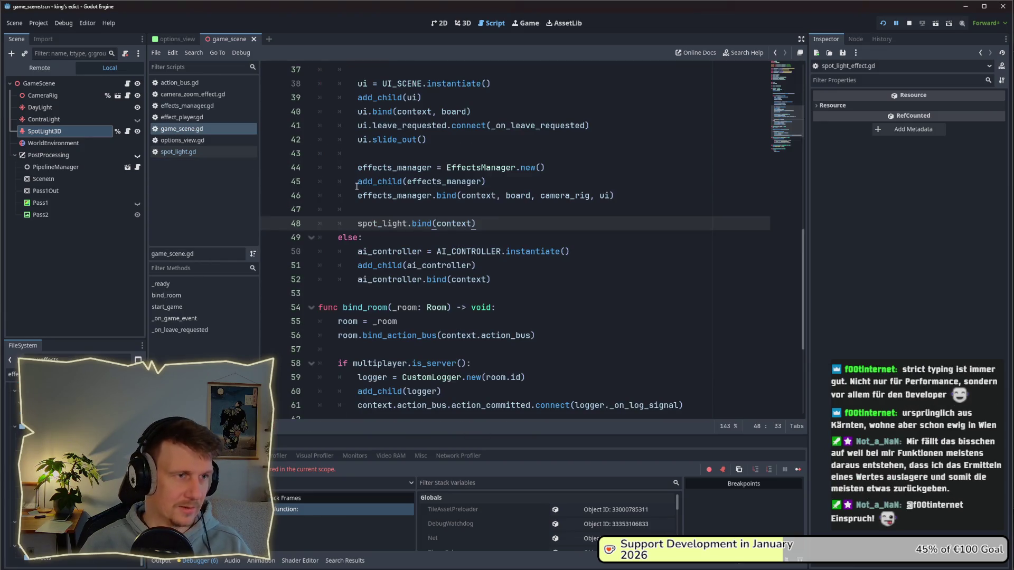
key("ctrl+s")
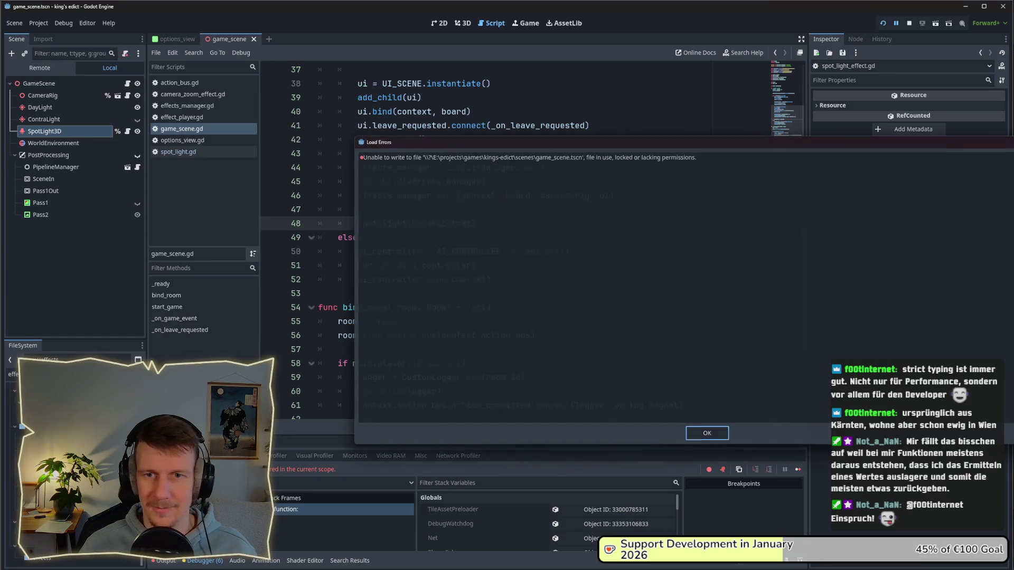
key("Return")
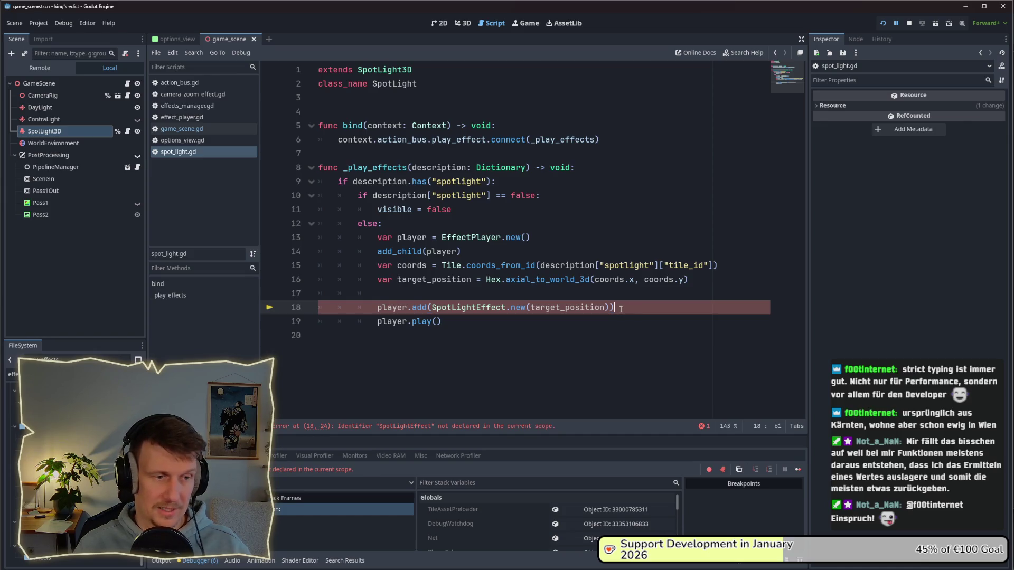
- Delete the SpotLightEffect line and the effect player creation lines through player.play()
left_click_drag(621, 308, 317, 309)
key("BackSpace")
left_click_drag(461, 252, 382, 223)
key("BackSpace")
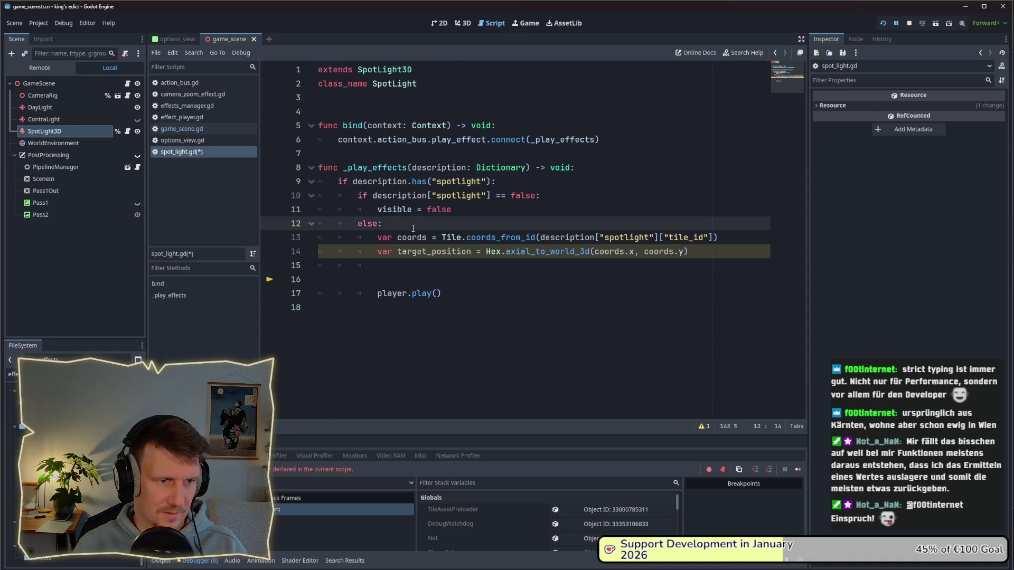
left_click_drag(449, 293, 400, 266)
key("BackSpace")
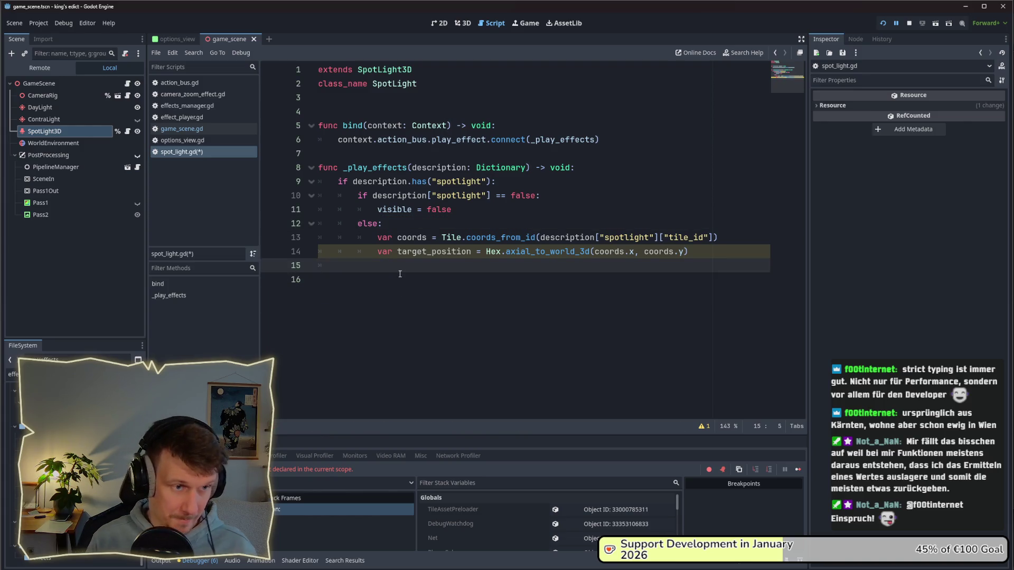
- Write global_position.x = target_position.x on line 15 inside the else block
key("Tab")
key("Tab")
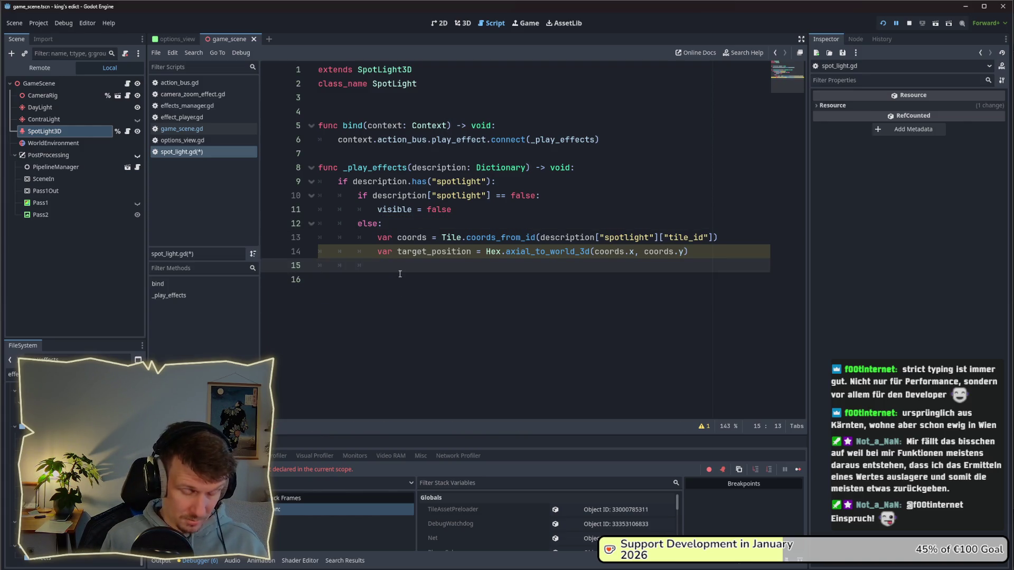
type("glo")
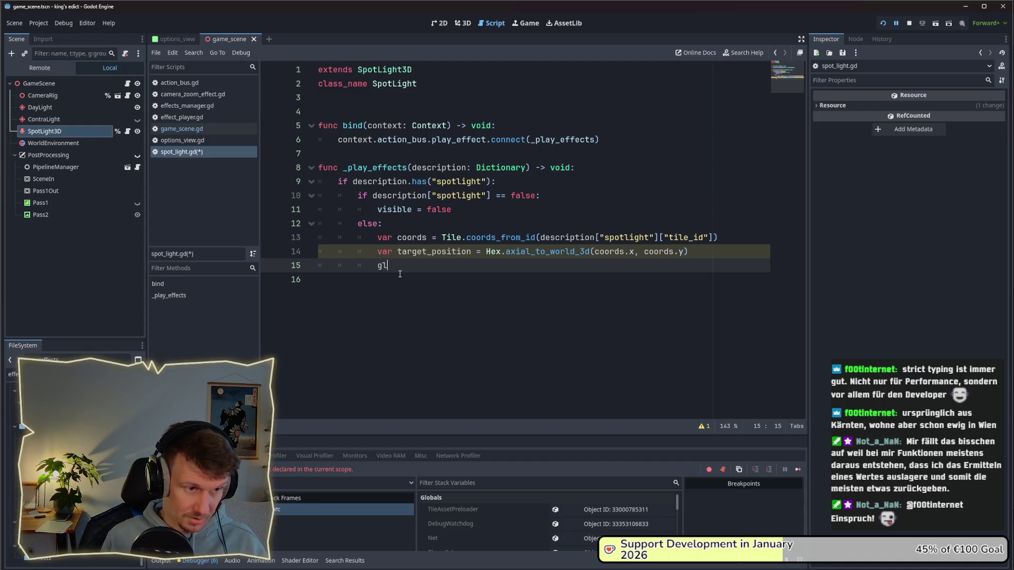
key("Down")
key("Return")
type(".x =  t")
key("Return")
type(".x")
key("BackSpace")
type("y")
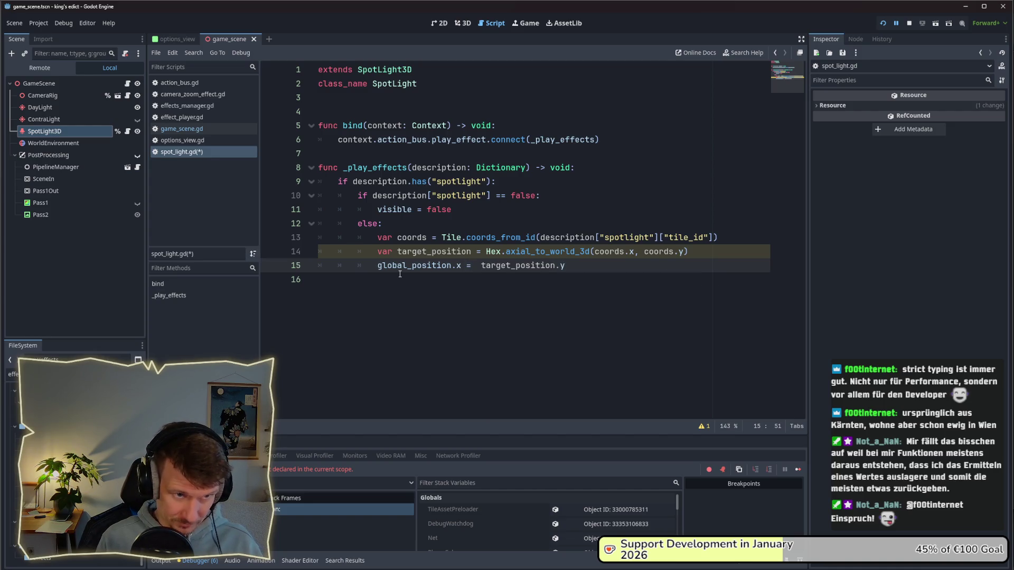
key("Return")
- Add line 16 assigning global_position.y from target_position
type("globa")
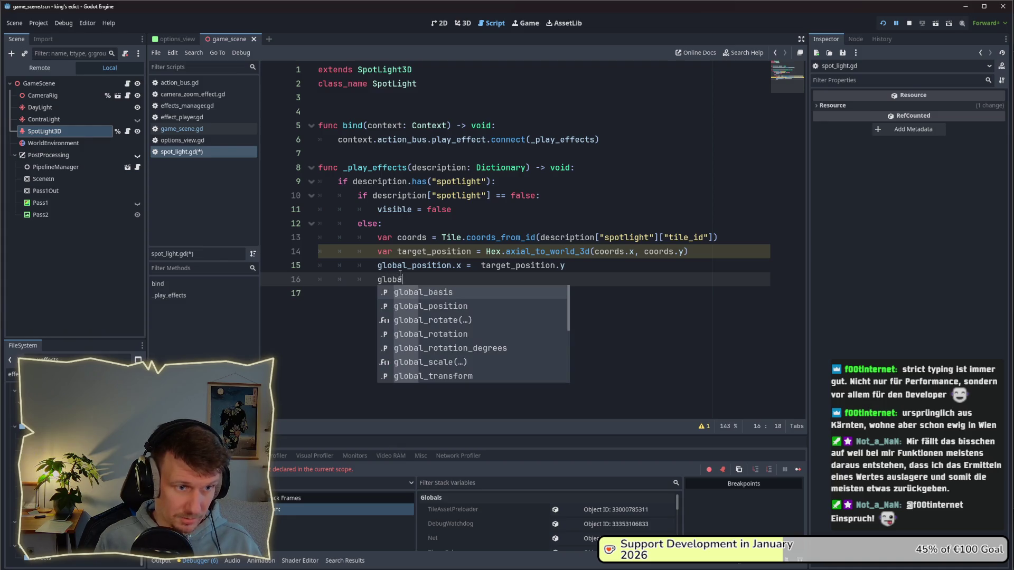
key("Down")
key("Return")
type(".y = ta")
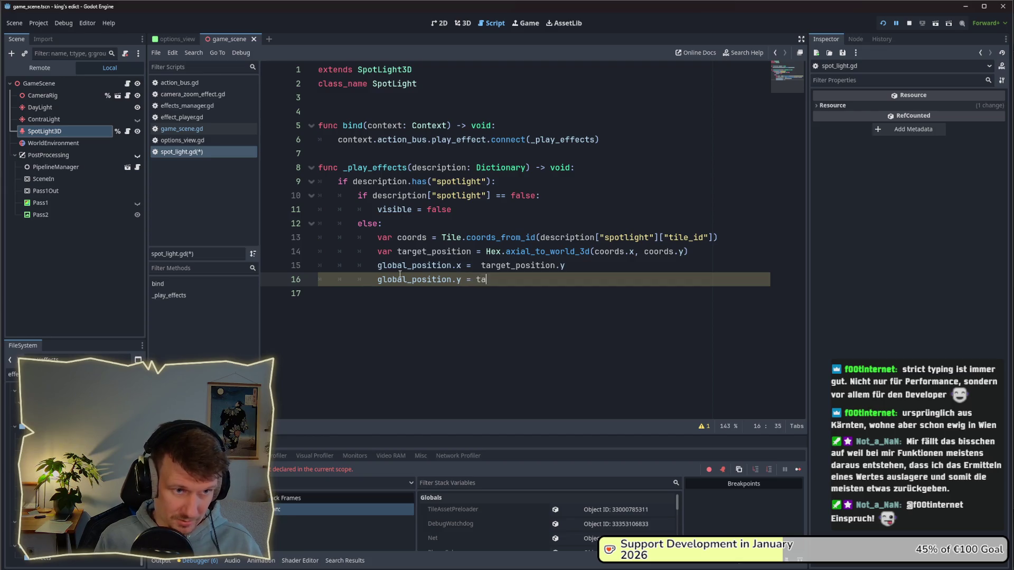
type("rget_")
key("Return")
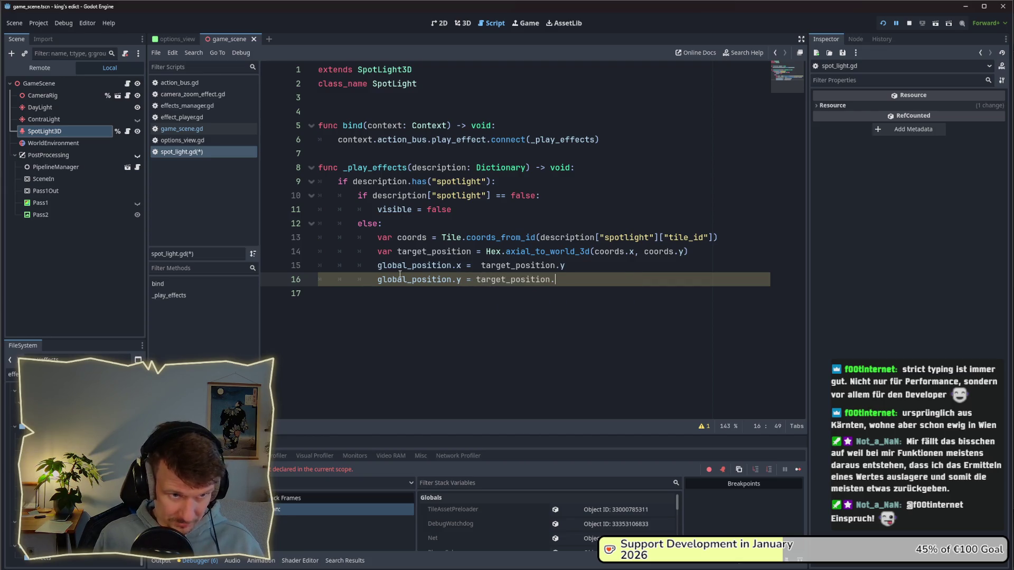
type(".z")
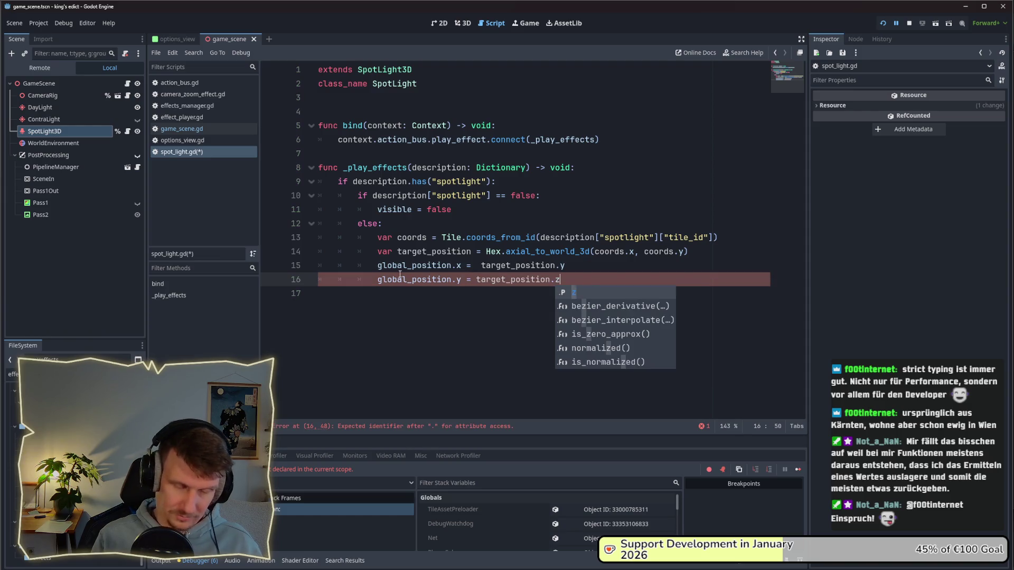
key("Escape")
key("Up")
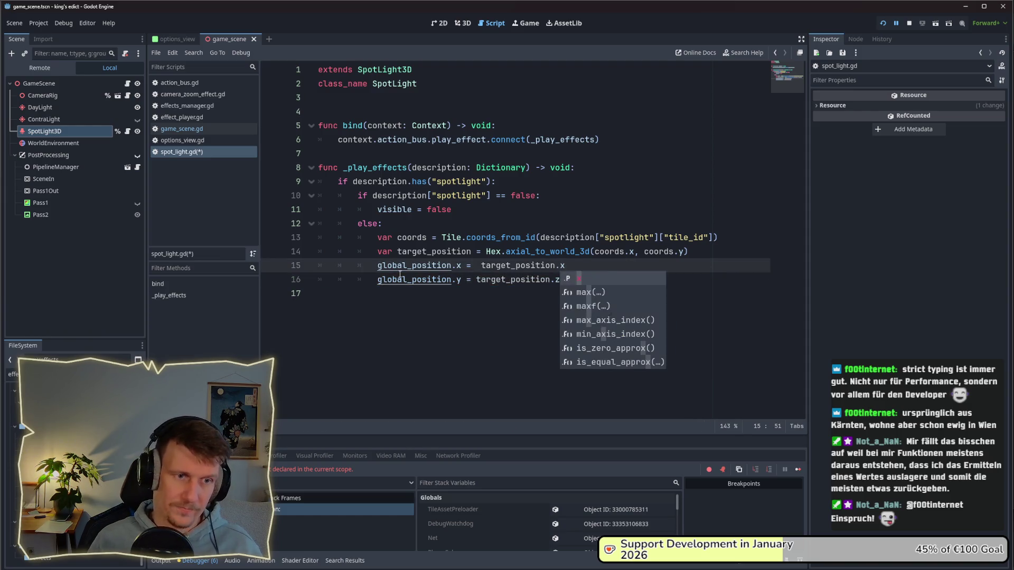
- Save spot_light.gd, dismiss the confirmation, and stop the running game
key("ctrl+s")
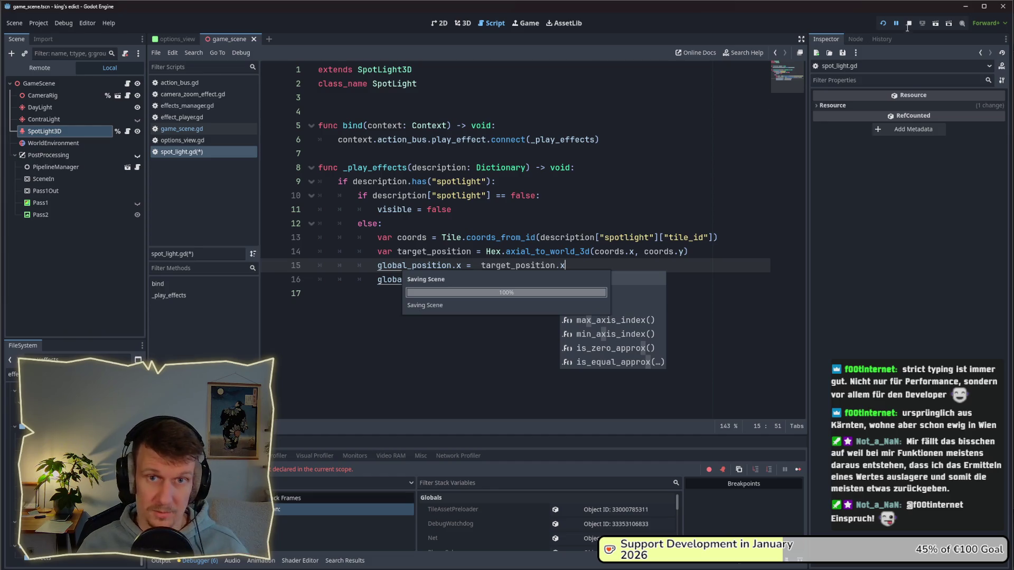
key("Return")
left_click(909, 23)
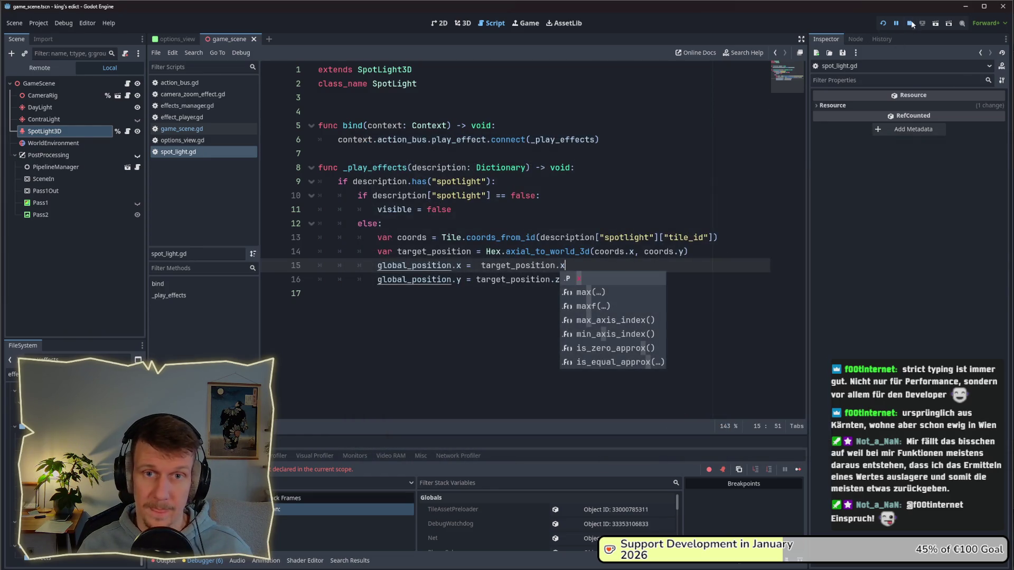
- Fix line 16 so it reads target_position.y instead of target_position.z
left_click(593, 282)
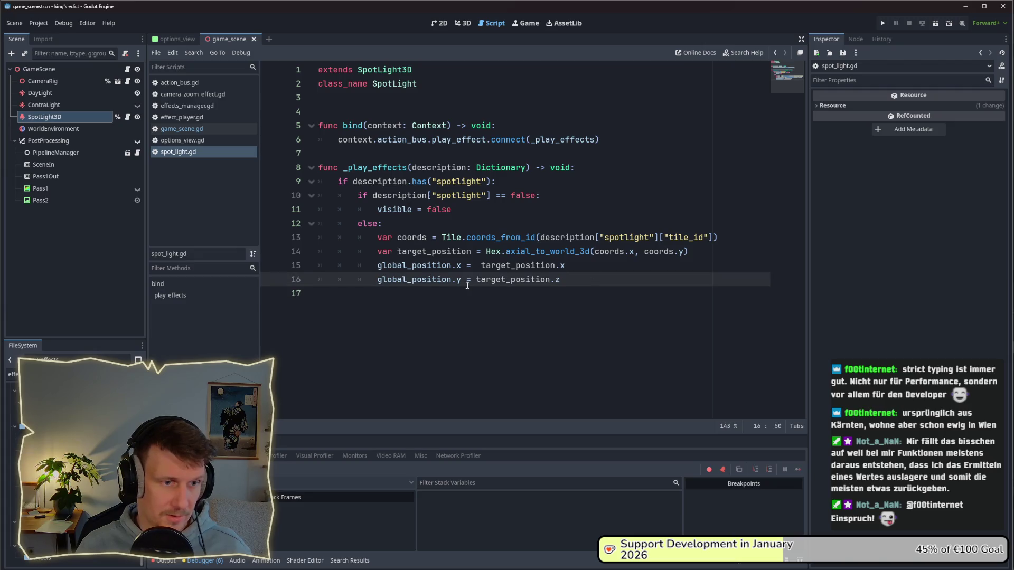
key("BackSpace")
type("y")
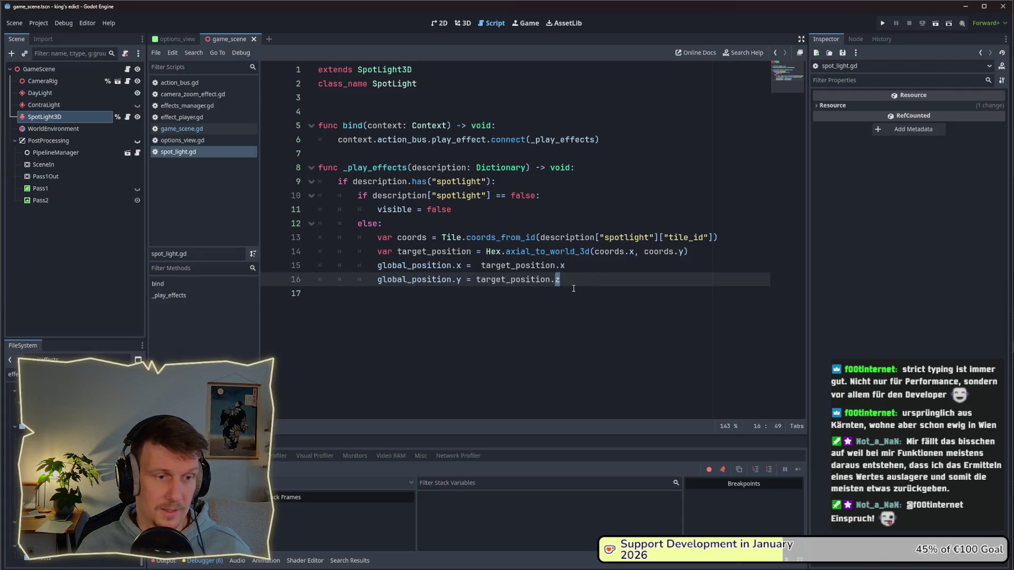
key("Down")
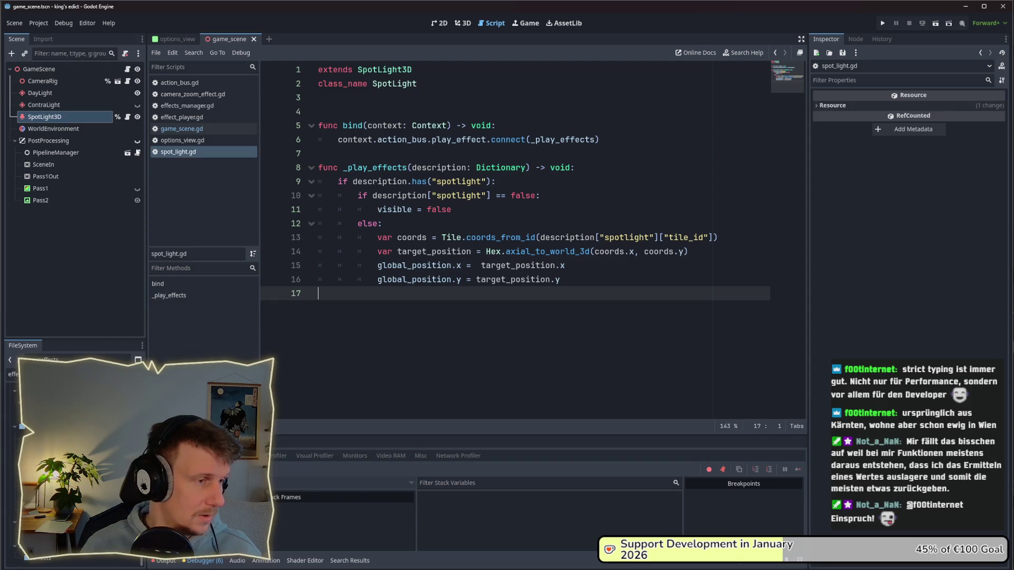
left_click(50, 117)
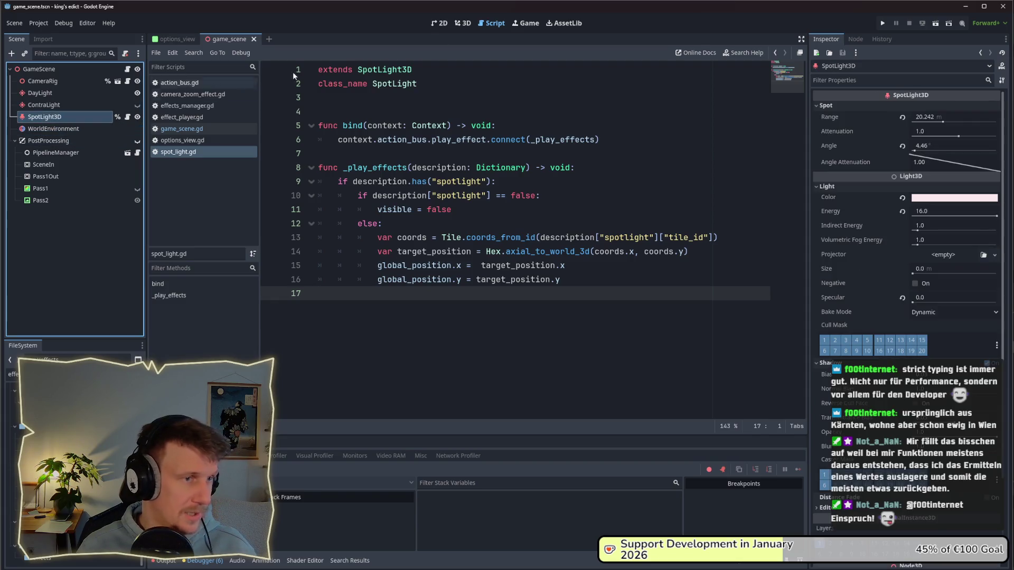
- In the 3D view, reset the SpotLight3D rotation values, including Z, to 0
left_click(439, 22)
left_click(462, 23)
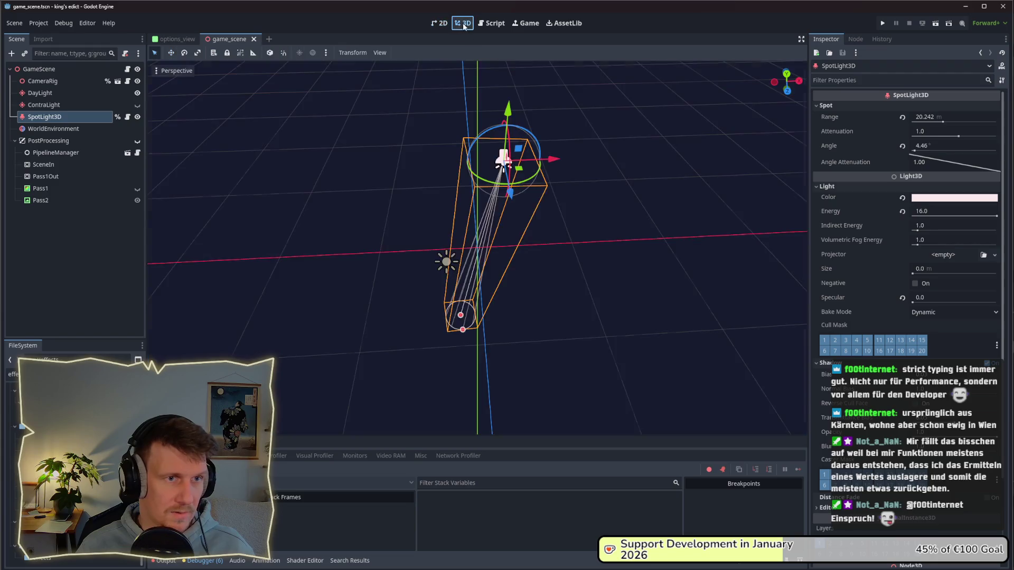
scroll(464, 133, "up", 3)
left_click_drag(464, 133, 477, 254)
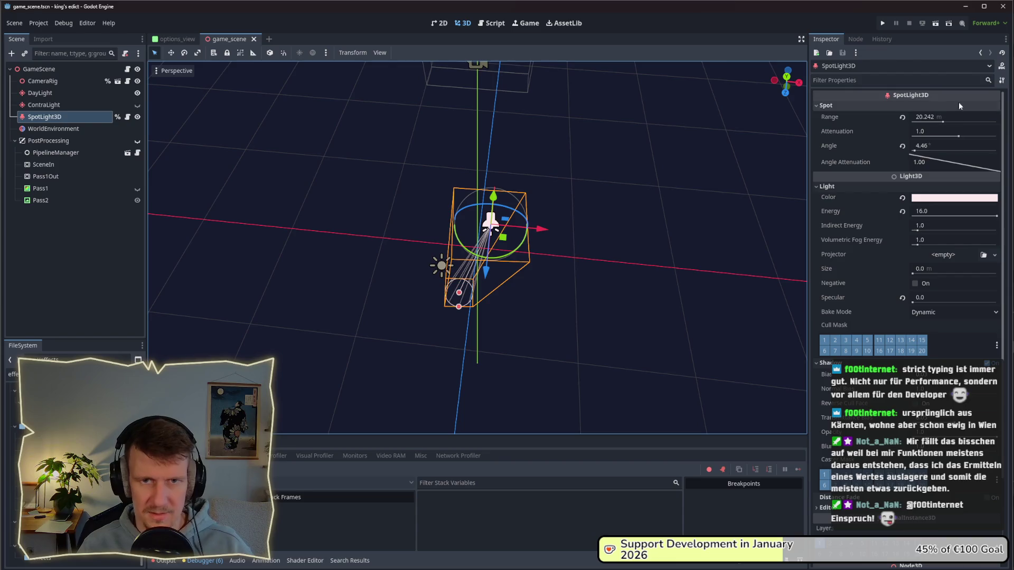
scroll(865, 284, "down", 3)
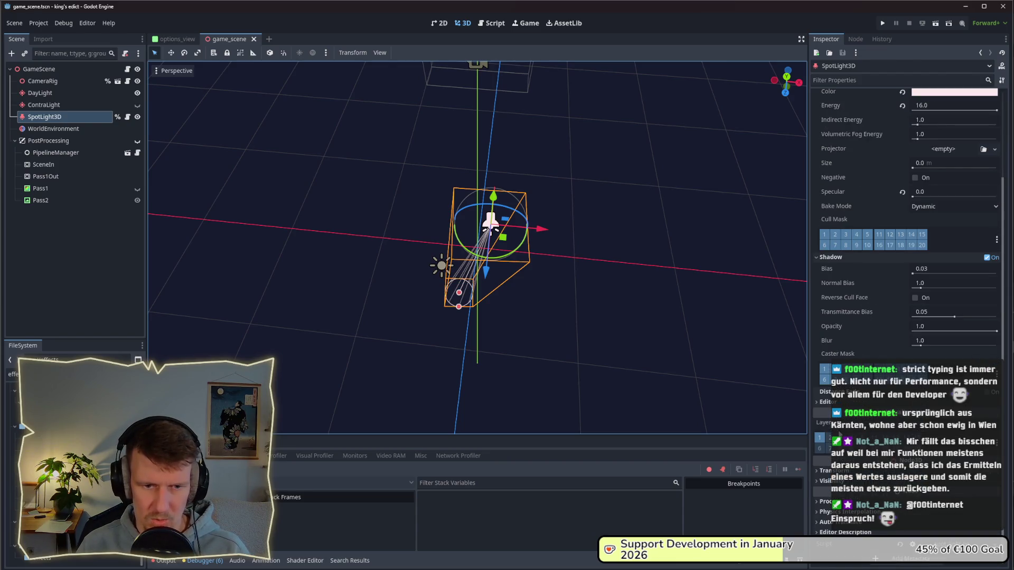
scroll(818, 475, "down", 3)
left_click_drag(861, 404, 897, 403)
left_click(897, 402)
type("0")
key("Return")
left_click(970, 401)
type("0")
key("Return")
- Set the SpotLight3D's X rotation to -90 so it aims straight down
mouse_move(528, 221)
left_mouse_down()
mouse_move(549, 191)
mouse_move(619, 209)
left_mouse_up()
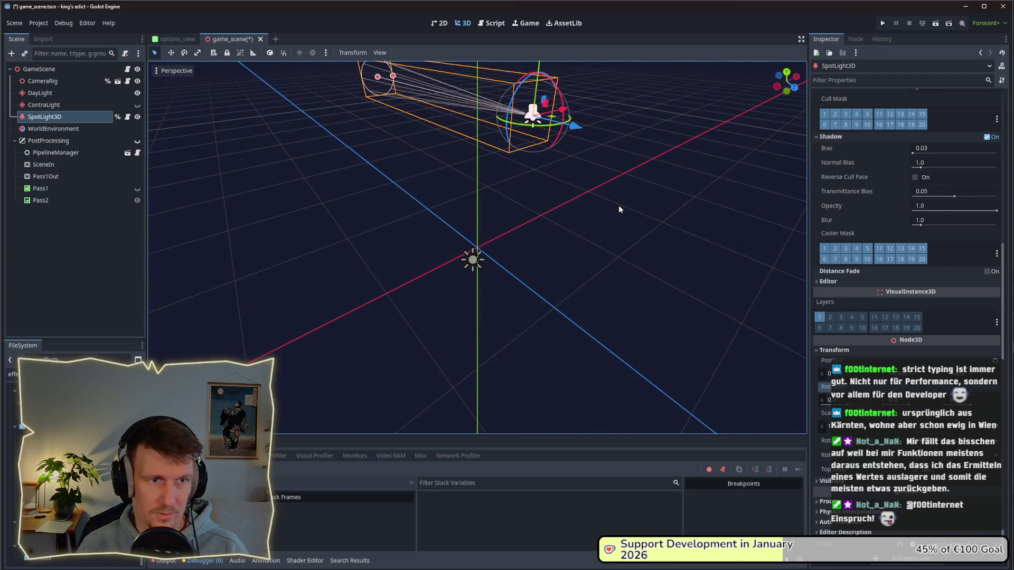
left_click(848, 400)
type("9")
key("Return")
type("-0")
key("Return")
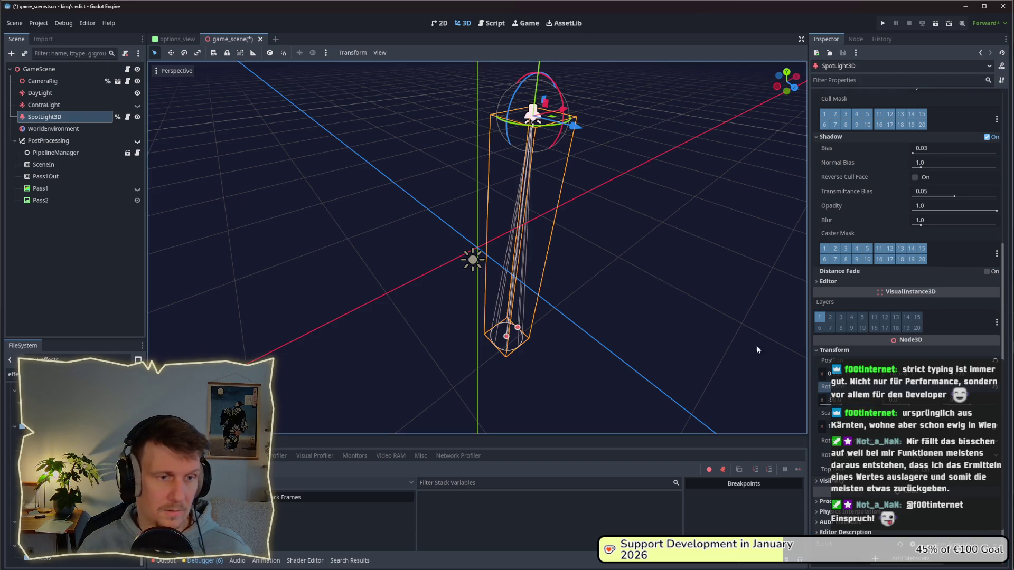
- Set the SpotLight3D position to 0, 10, 0
left_click(826, 373)
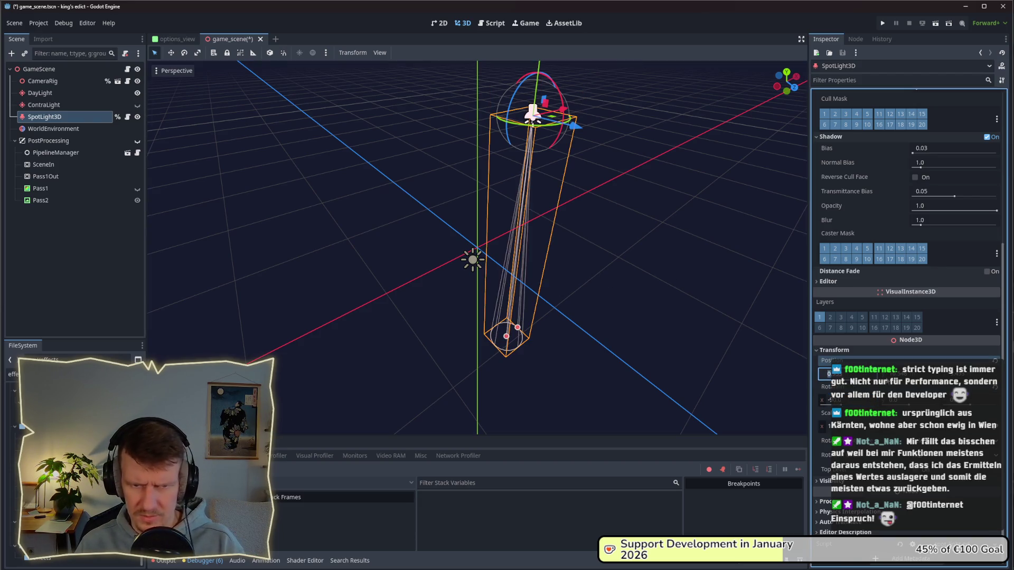
type("0")
key("Return")
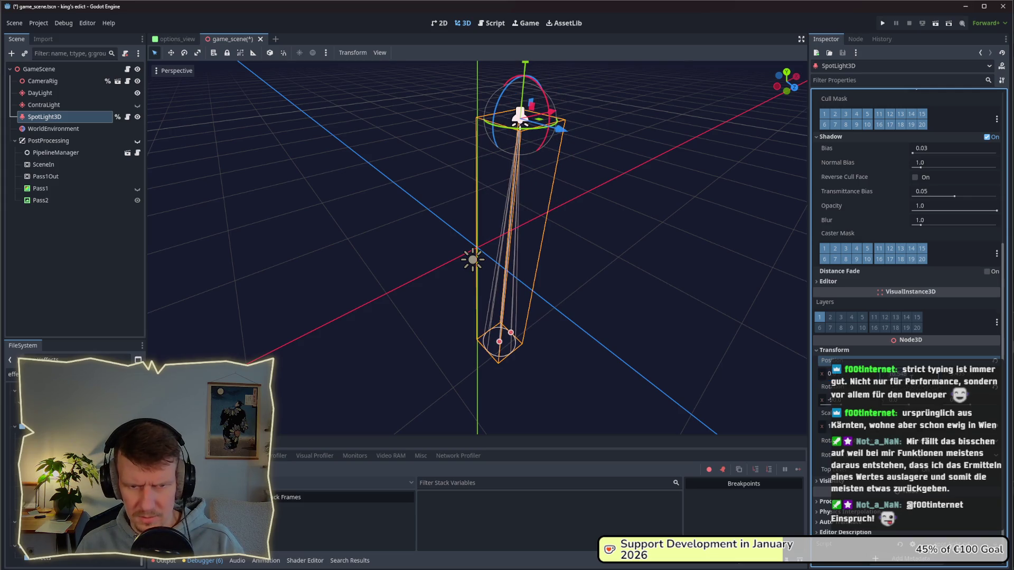
type("10")
key("Return")
left_click(955, 374)
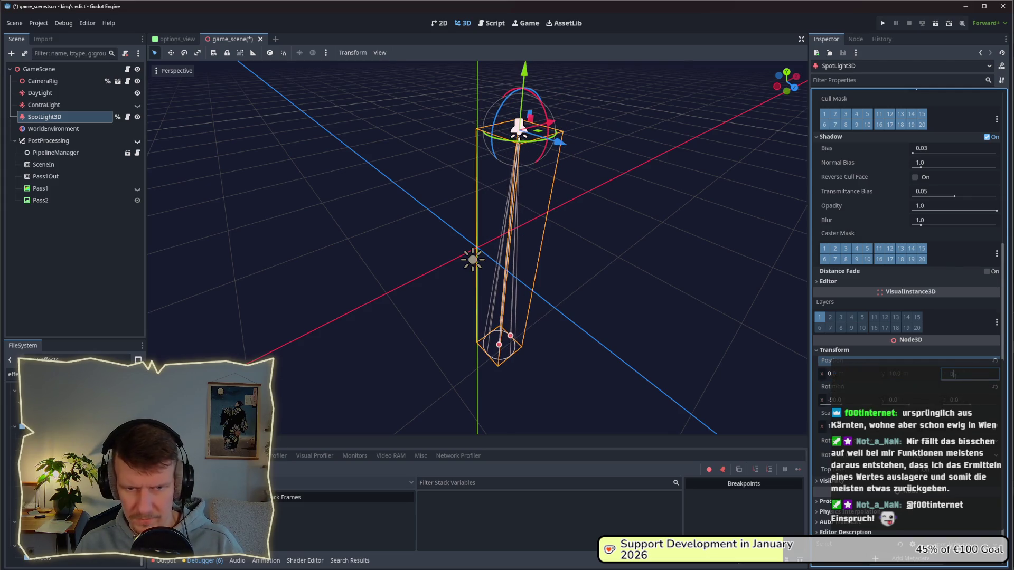
type("0")
key("Return")
- Save the scene, hide the SpotLight3D with its eye icon, and save again
left_click(597, 264)
key("ctrl+s")
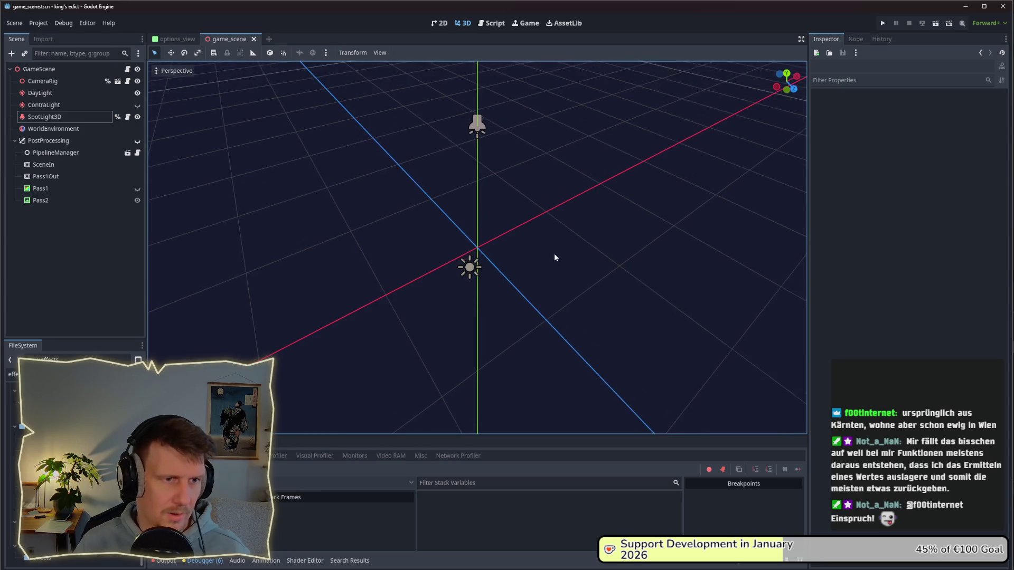
left_click(137, 117)
key("ctrl+s")
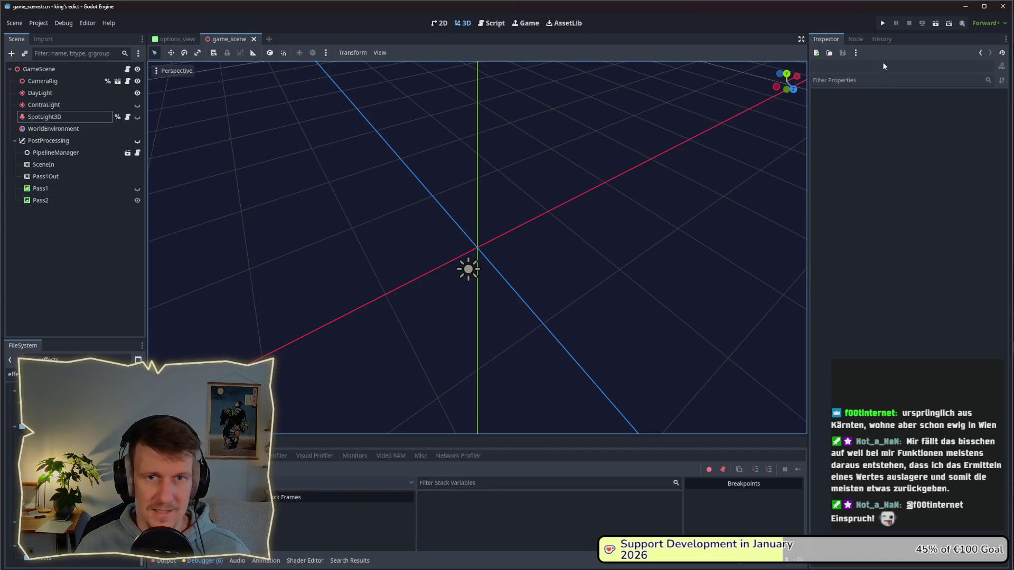
- Run the project and create a new Multiplayer game
left_click(882, 23)
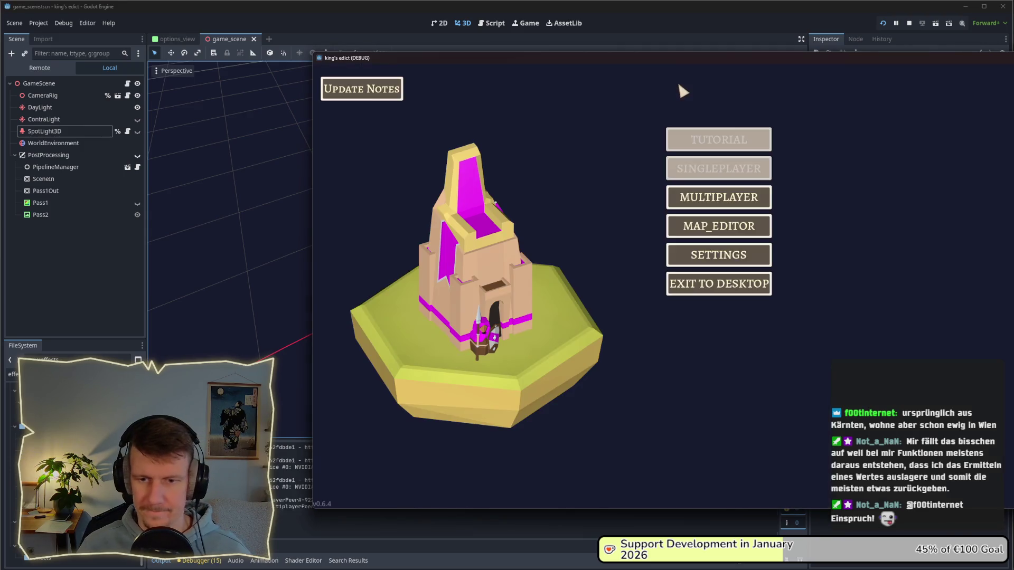
left_click_drag(681, 59, 526, 56)
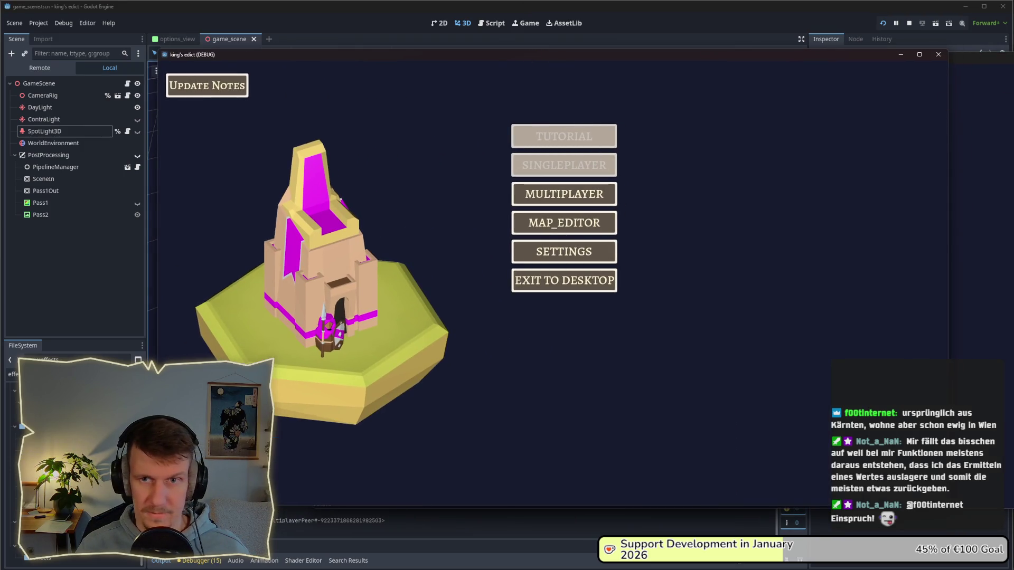
left_click(588, 204)
left_click(642, 192)
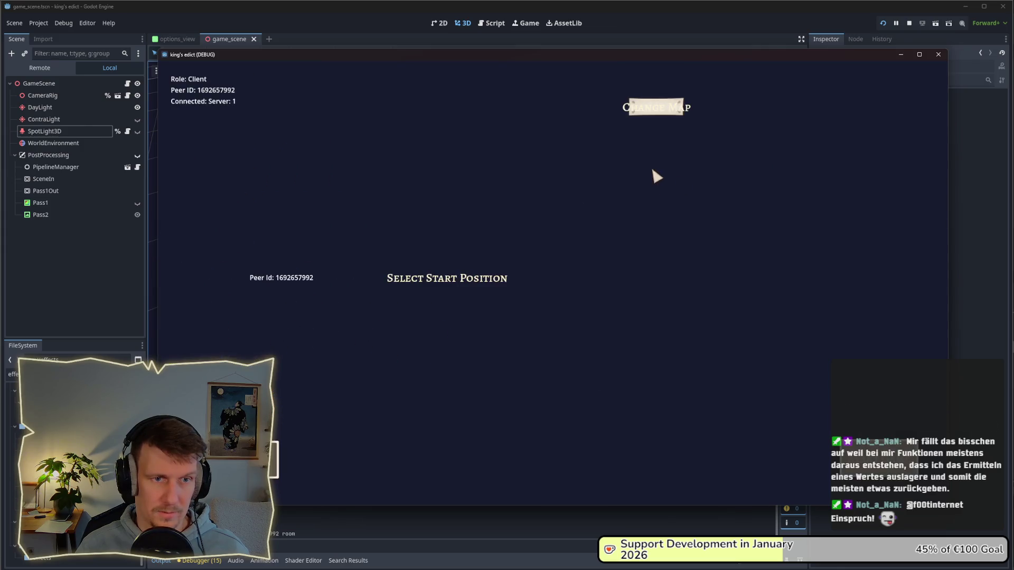
- Load stone_island.map, pick a start position, and target a tile to hit the breakpoint
left_click(656, 109)
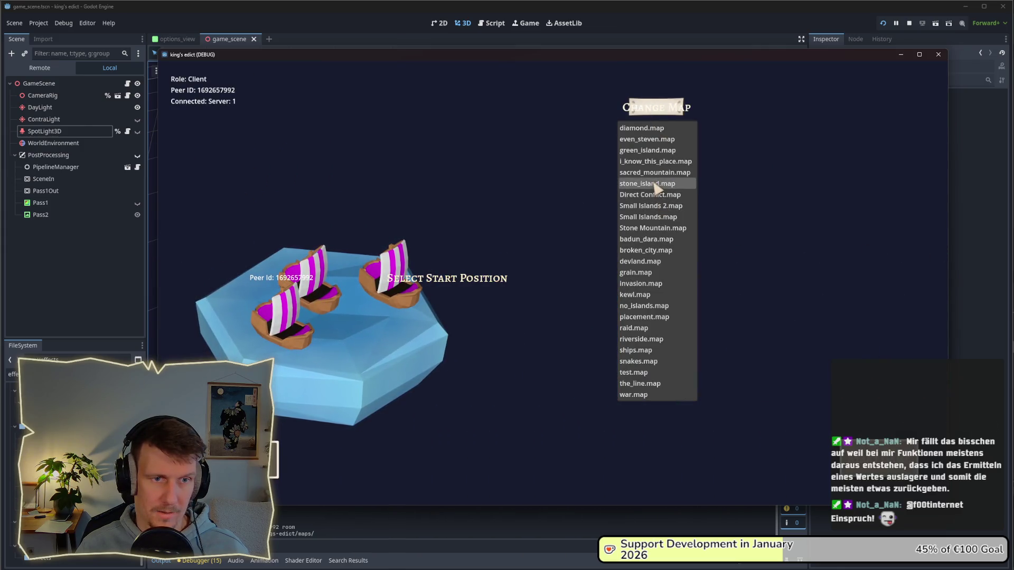
left_click(655, 183)
left_click(394, 313)
left_click(394, 314)
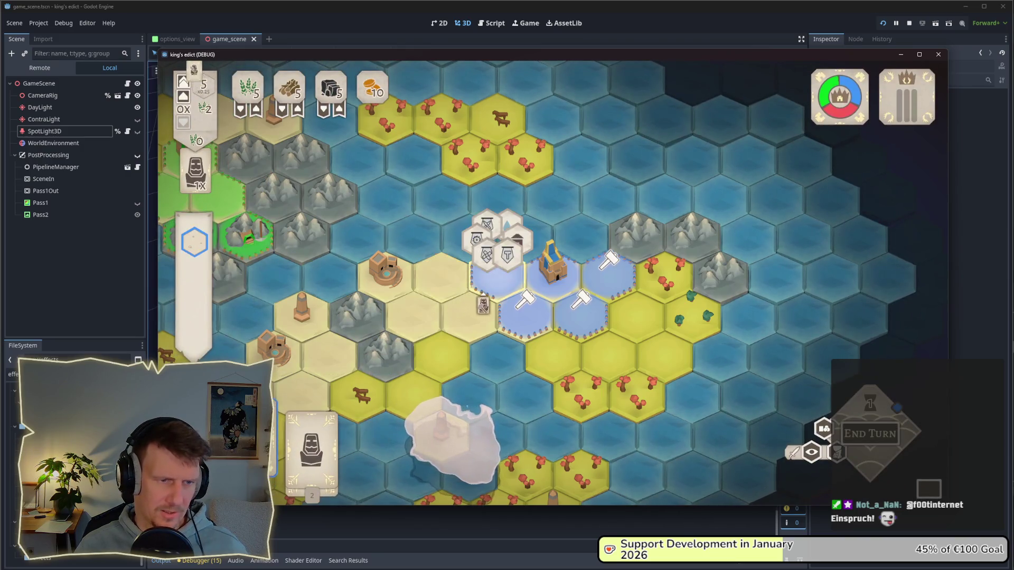
left_click(484, 291)
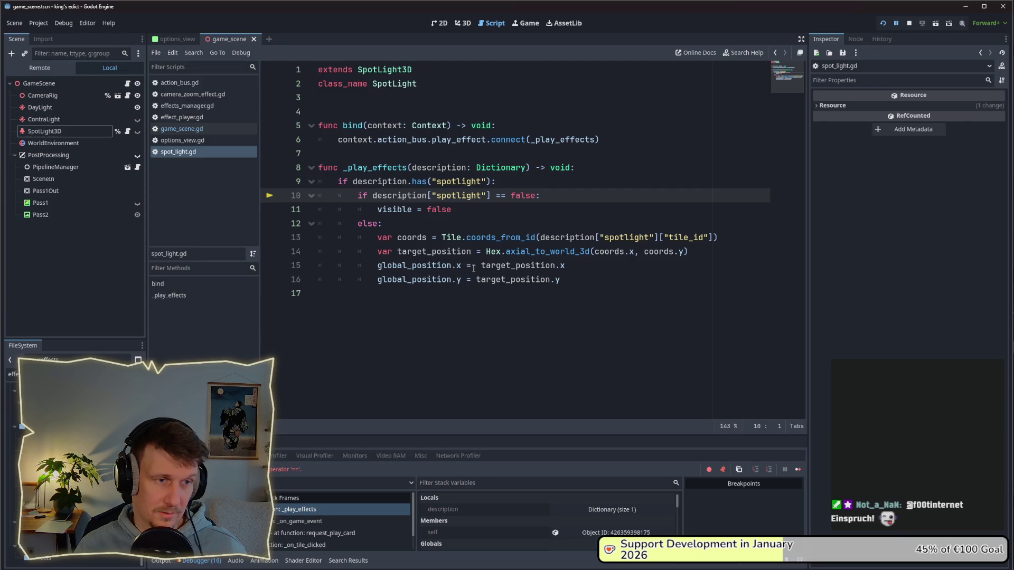
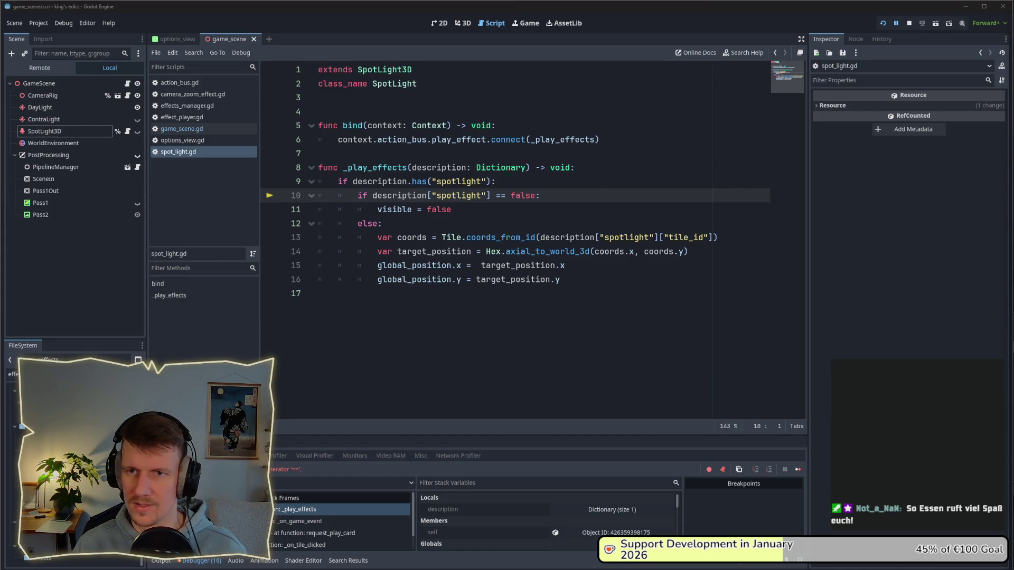
- Replace the == false comparison on line 10 with an `is bool` type check
left_click(561, 211)
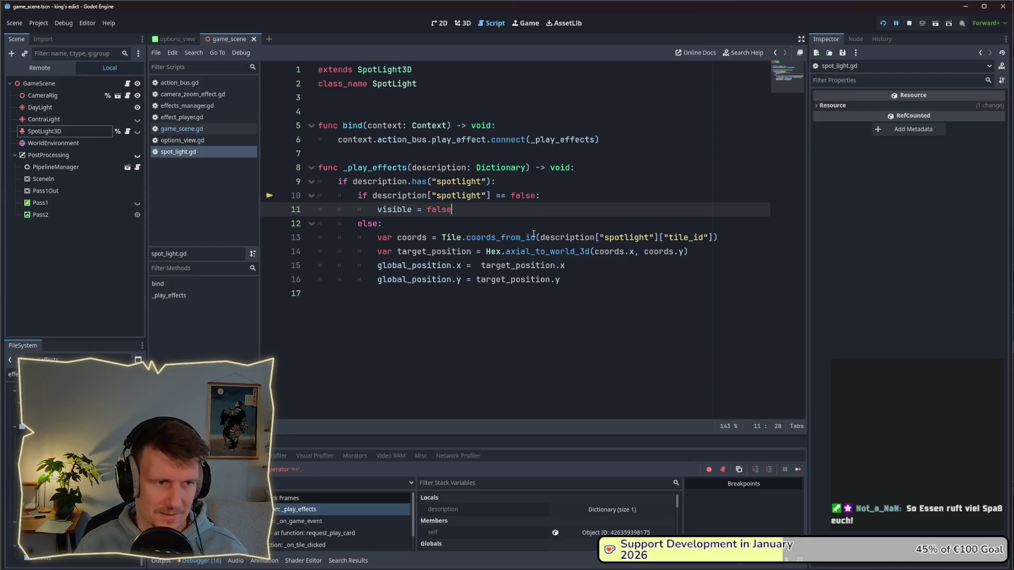
left_click(561, 267)
left_click(477, 213)
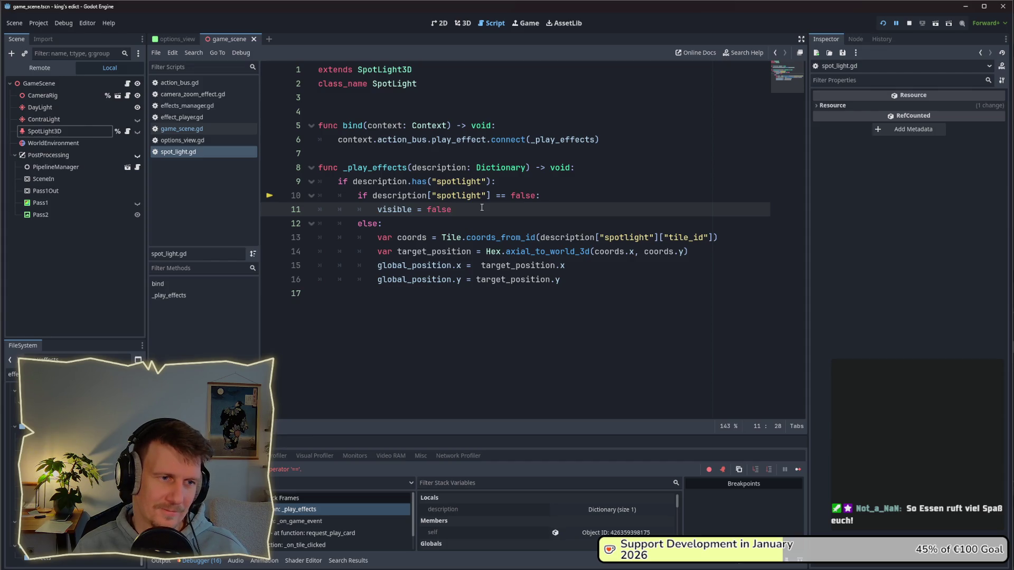
left_click(501, 196)
key("Delete")
key("Delete")
key("BackSpace")
type("is")
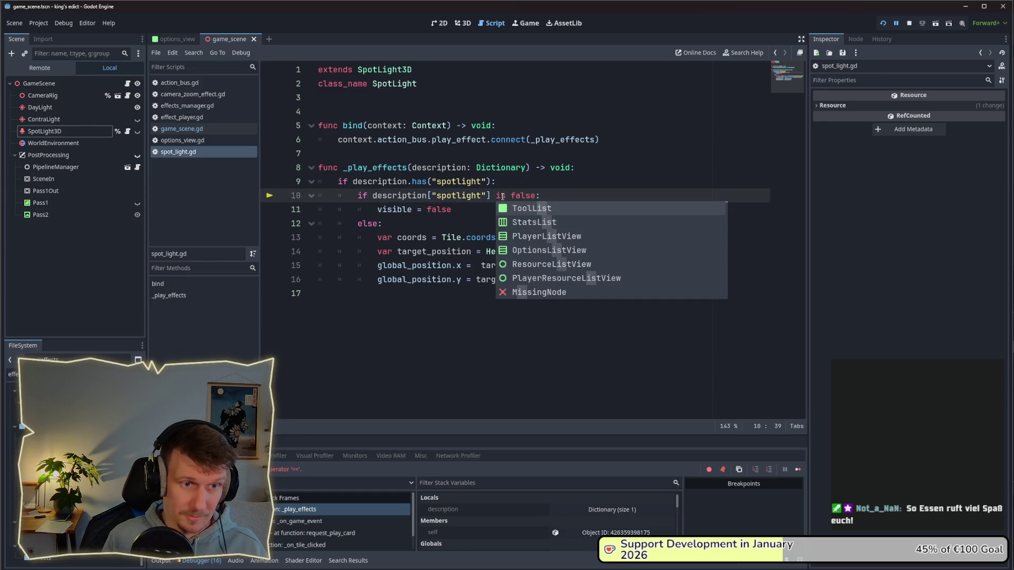
type(" Bool")
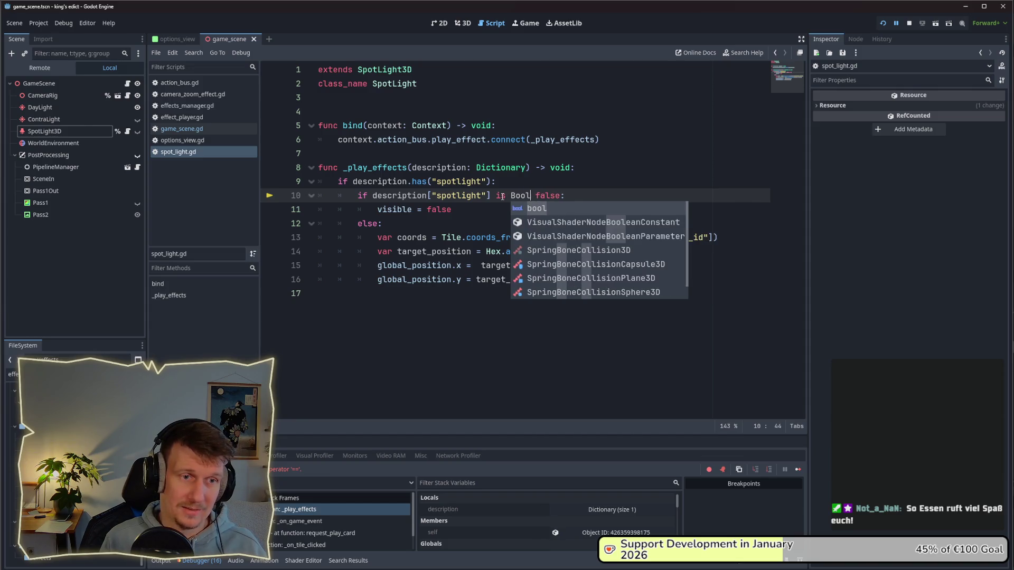
key("Return")
key("Delete")
key("Delete")
key("Delete")
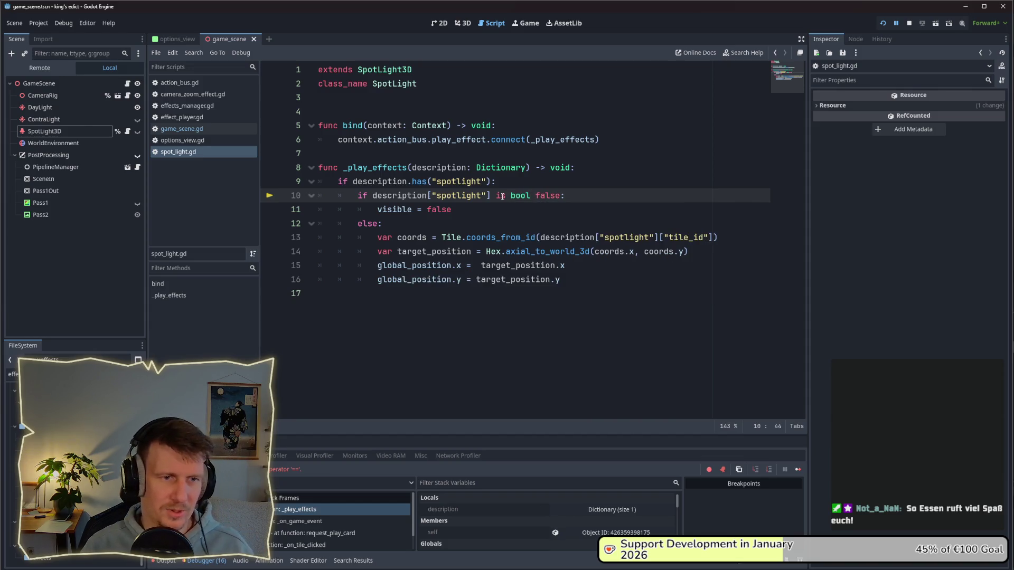
- Try a match statement below line 9, then delete it and the extra blank lines
key("Down")
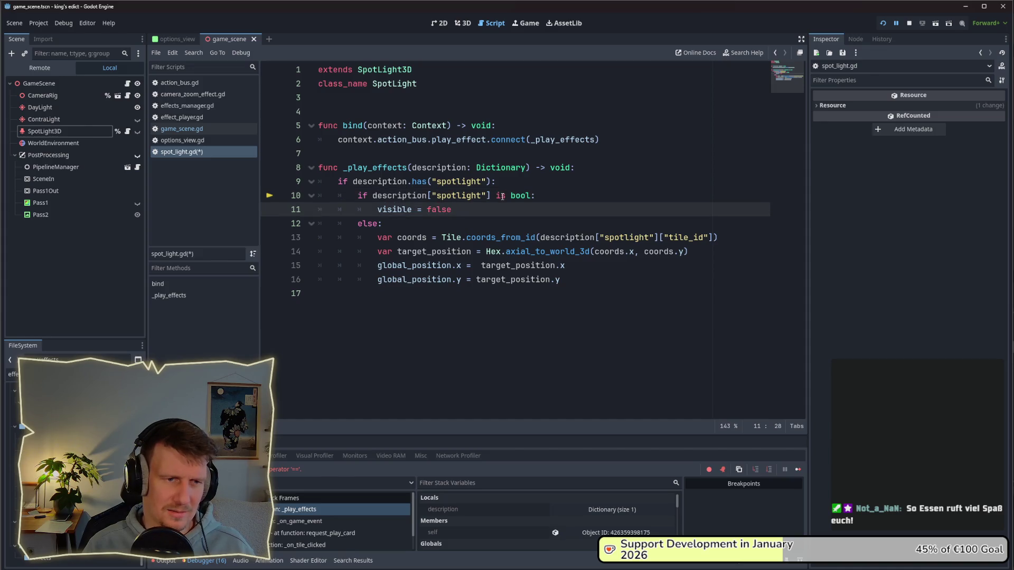
key("Up")
key("Up")
key("End")
key("Return")
type("match")
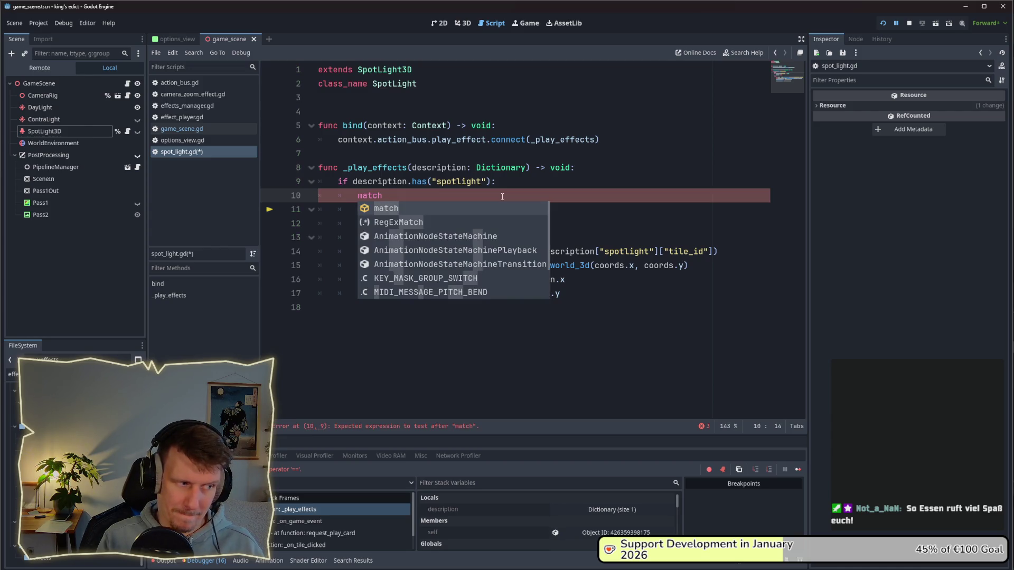
key("Escape")
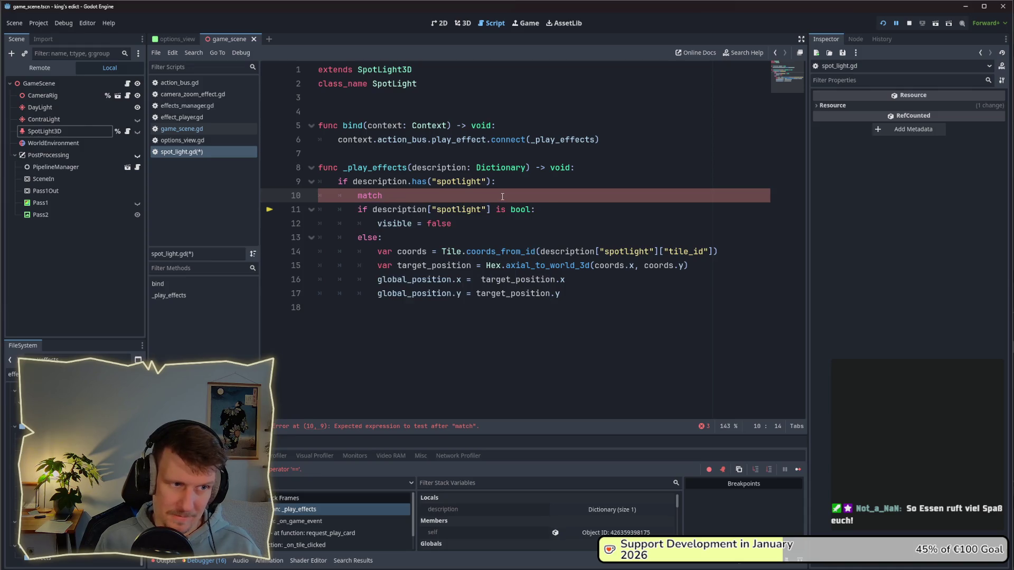
key("ctrl+BackSpace")
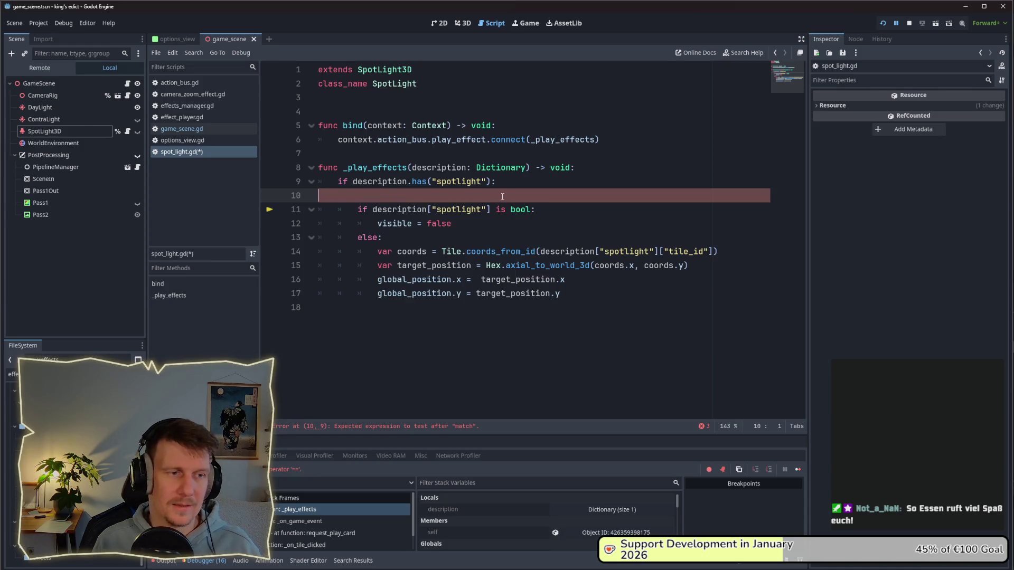
key("Delete")
key("Down")
key("End")
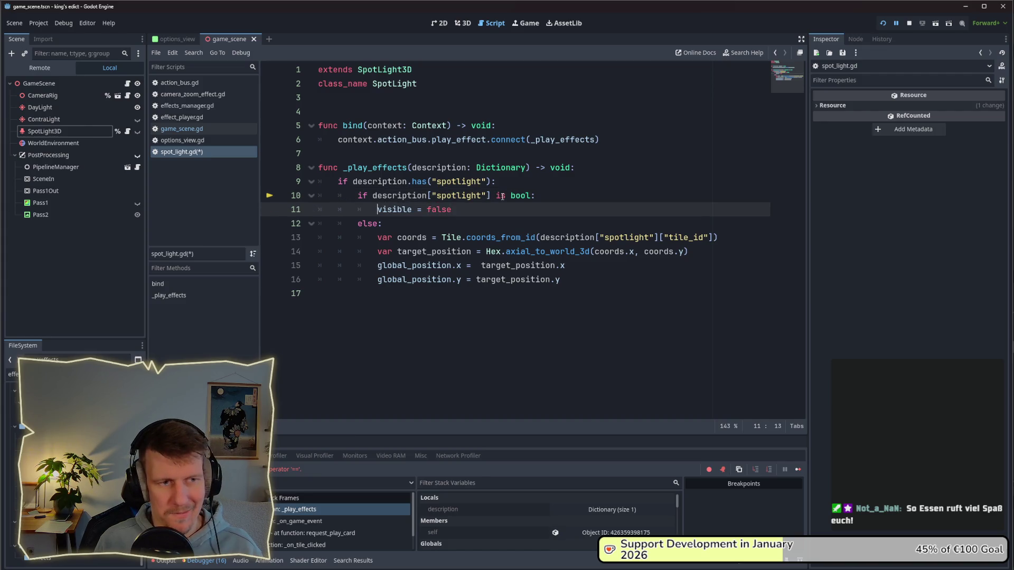
key("ctrl+shift+Return")
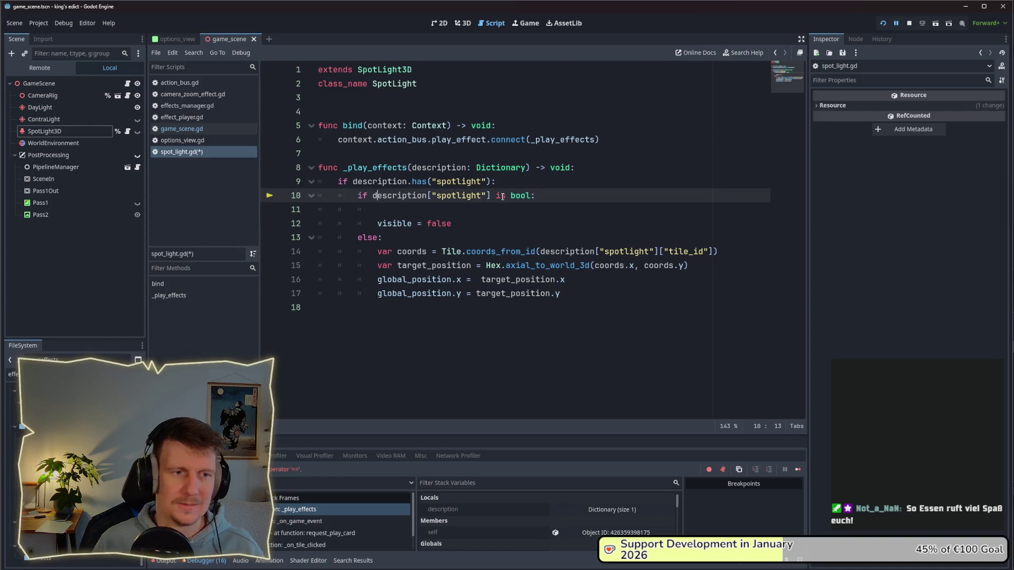
key("BackSpace")
key("BackSpace")
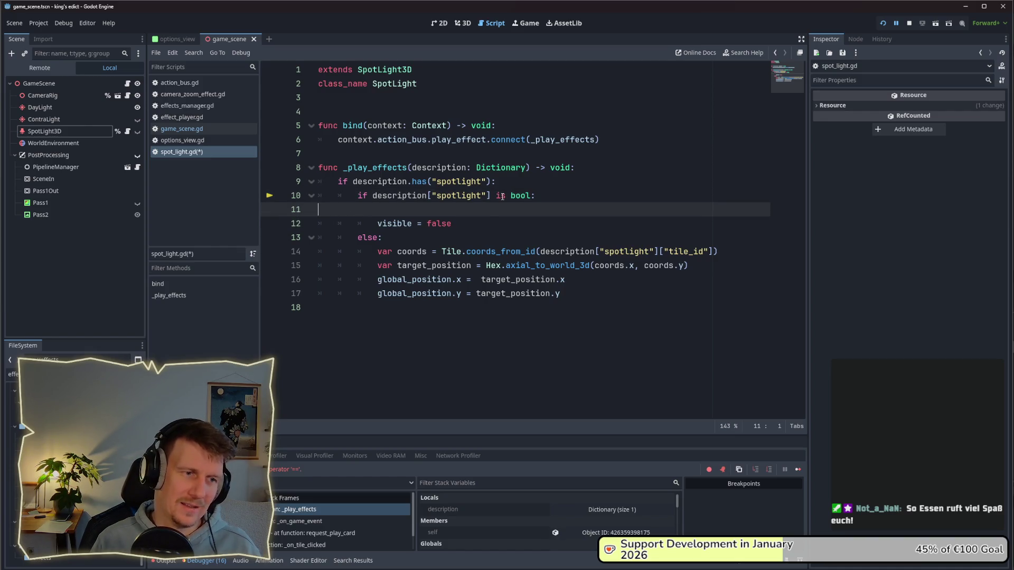
key("BackSpace")
- Append `&& description["spotlight"] == false` to the line 10 condition
type("&&")
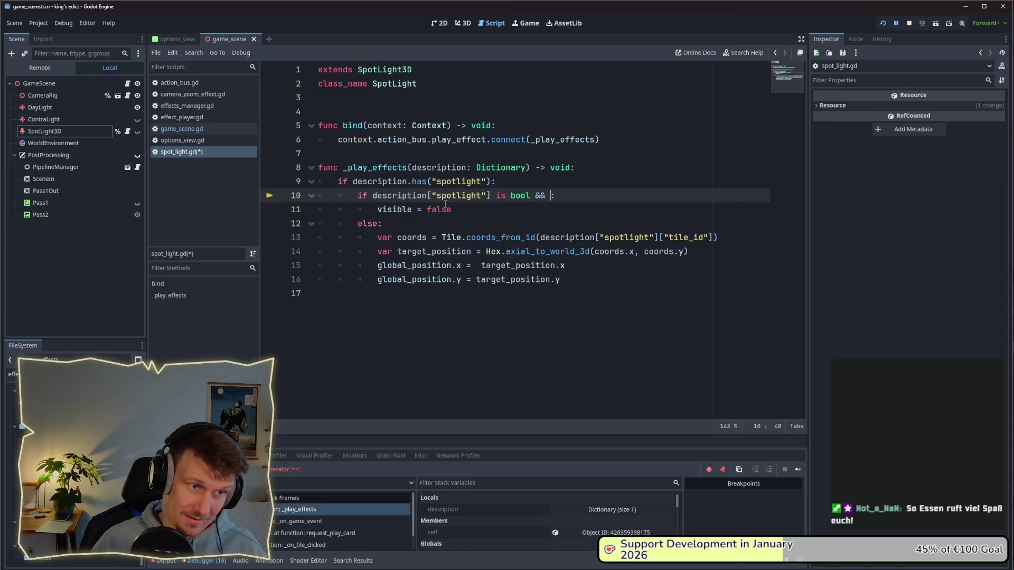
left_click_drag(372, 195, 493, 196)
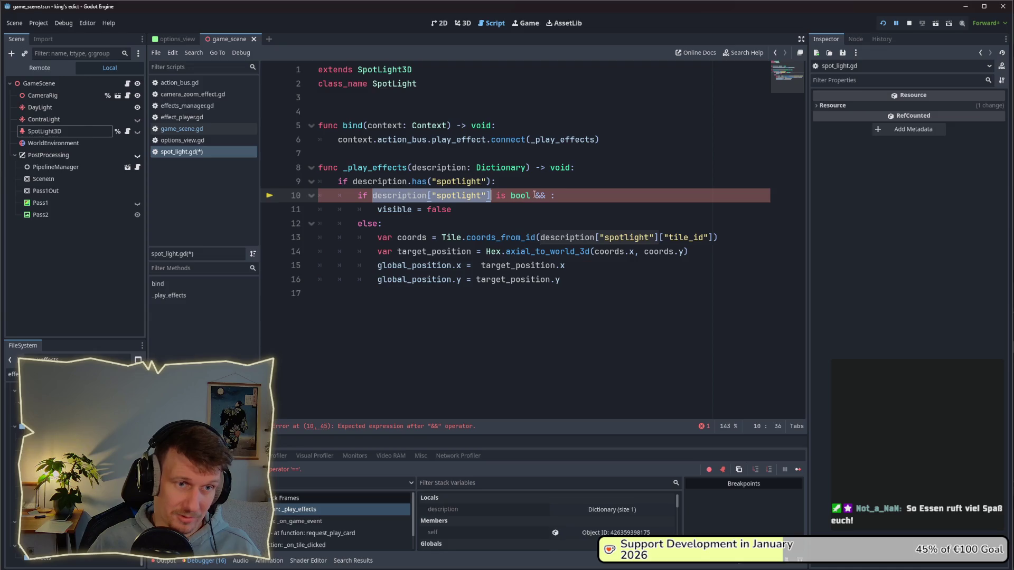
key("ctrl+c")
left_click(551, 195)
key("ctrl+v")
type("== false")
- Replace `else` on line 12 with `if description["spotlight"] is Dictionary`
left_click(554, 219)
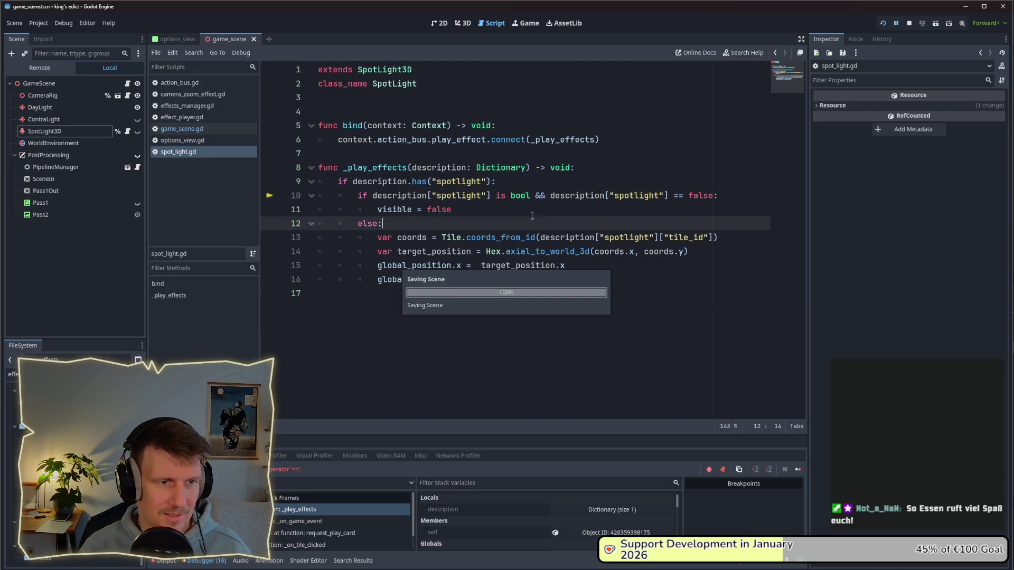
double_click(373, 223)
left_click_drag(358, 197, 530, 195)
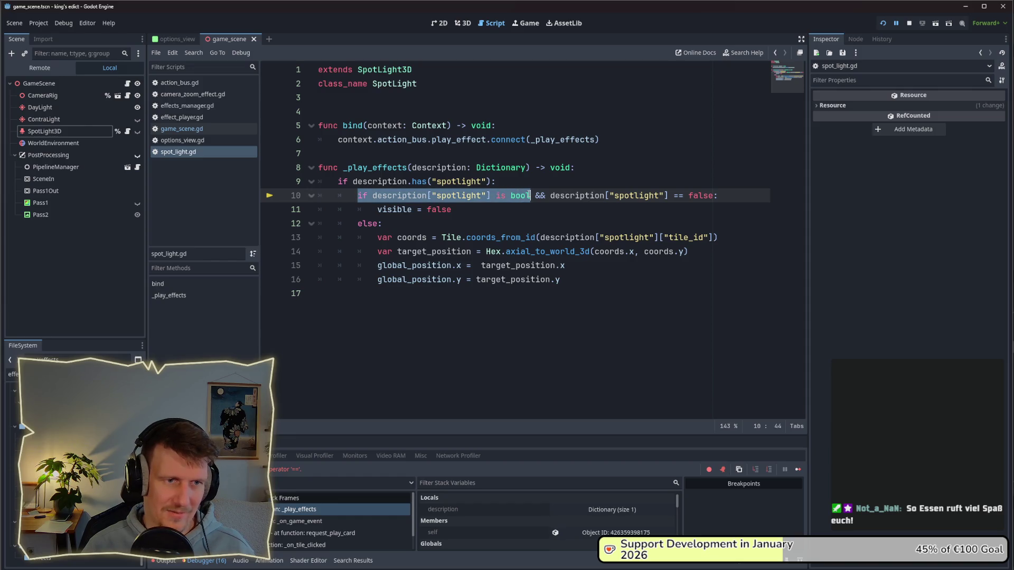
key("ctrl+c")
double_click(372, 222)
key("ctrl+v")
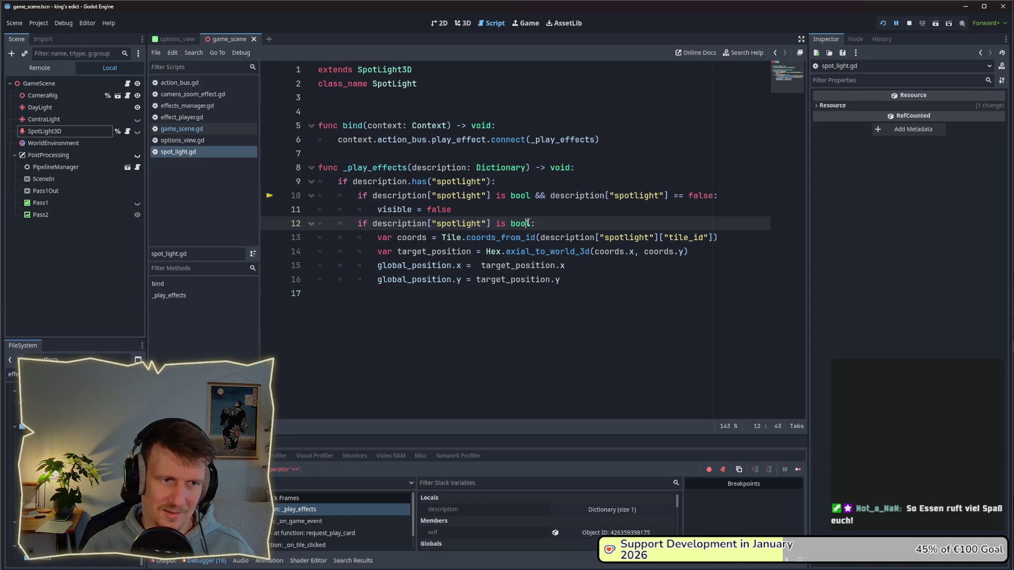
double_click(527, 223)
type("Dictio")
key("Return")
- Restart the game and start a multiplayer match on sacred_mountain.map
left_click(584, 221)
left_click(908, 22)
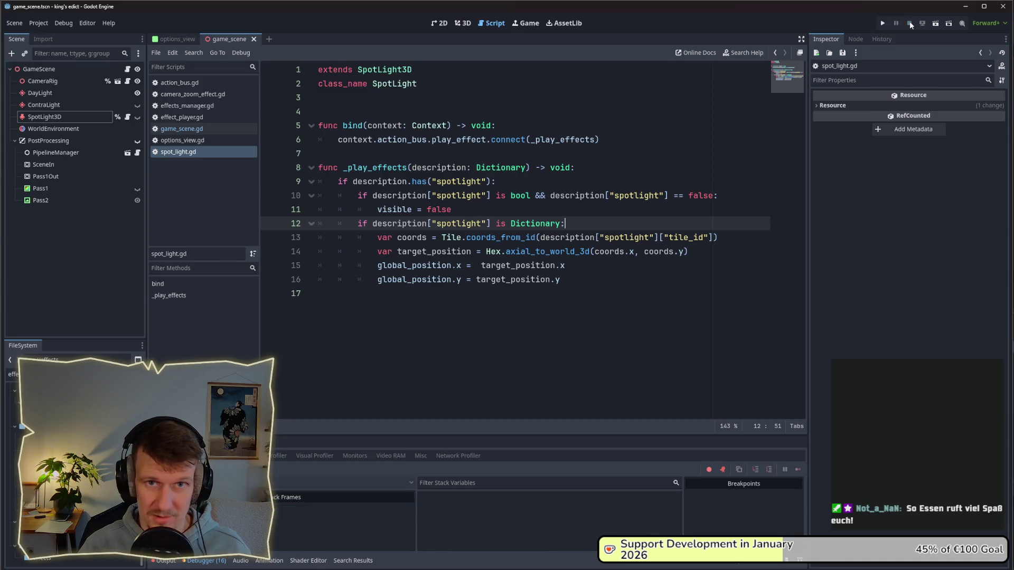
left_click(882, 24)
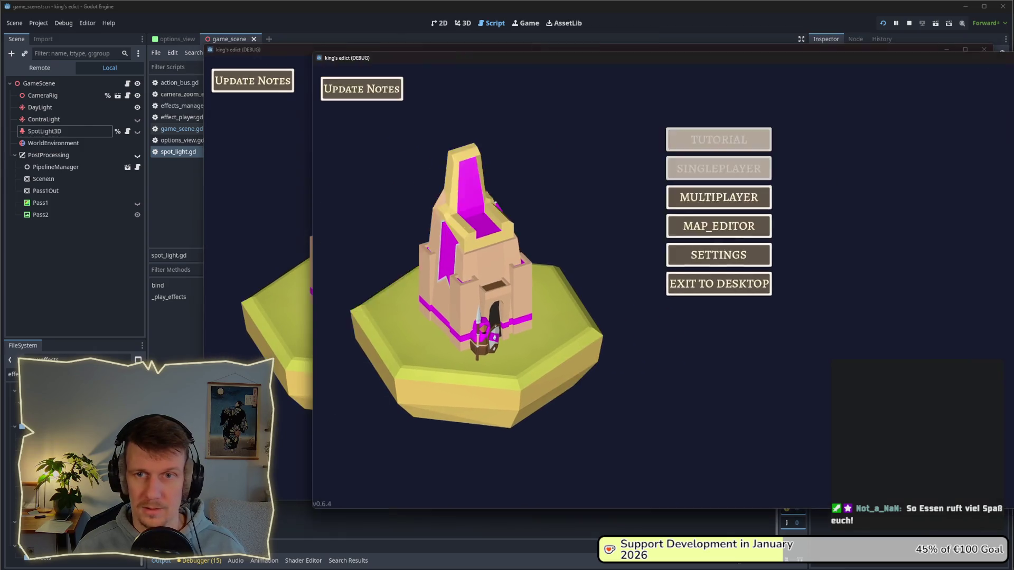
left_click(640, 192)
left_click(706, 188)
left_click(704, 104)
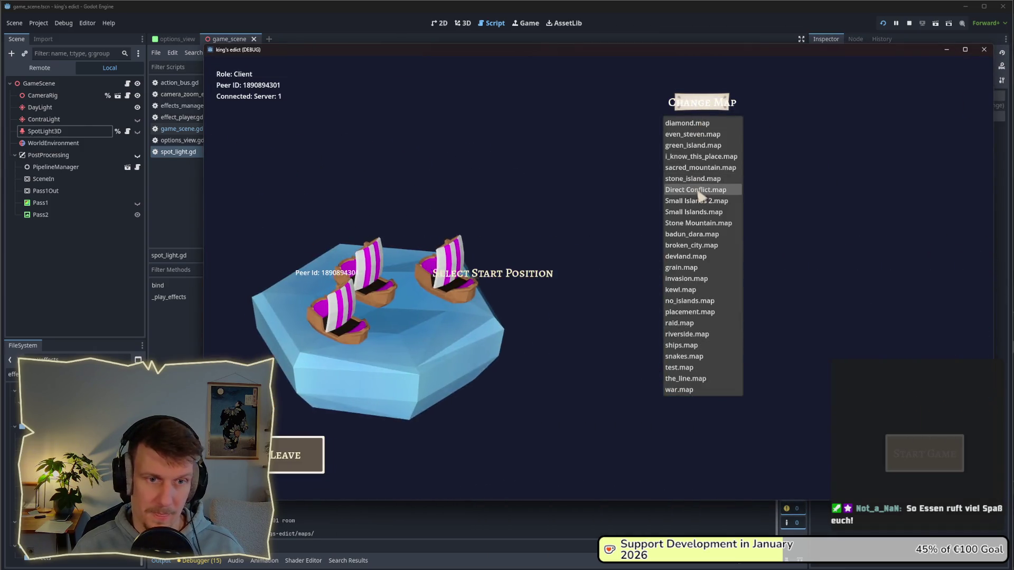
left_click(697, 200)
left_click(702, 102)
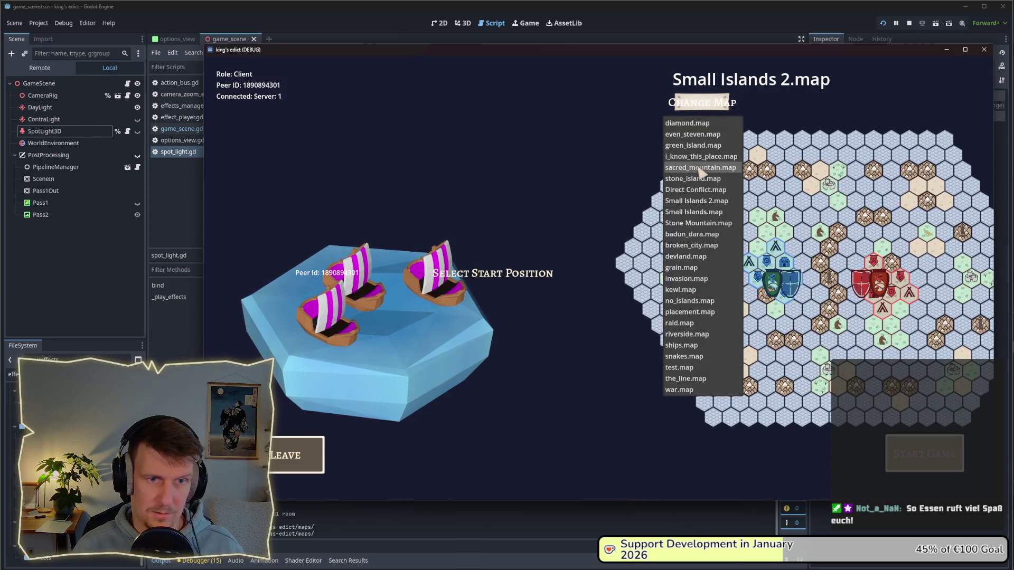
left_click(700, 168)
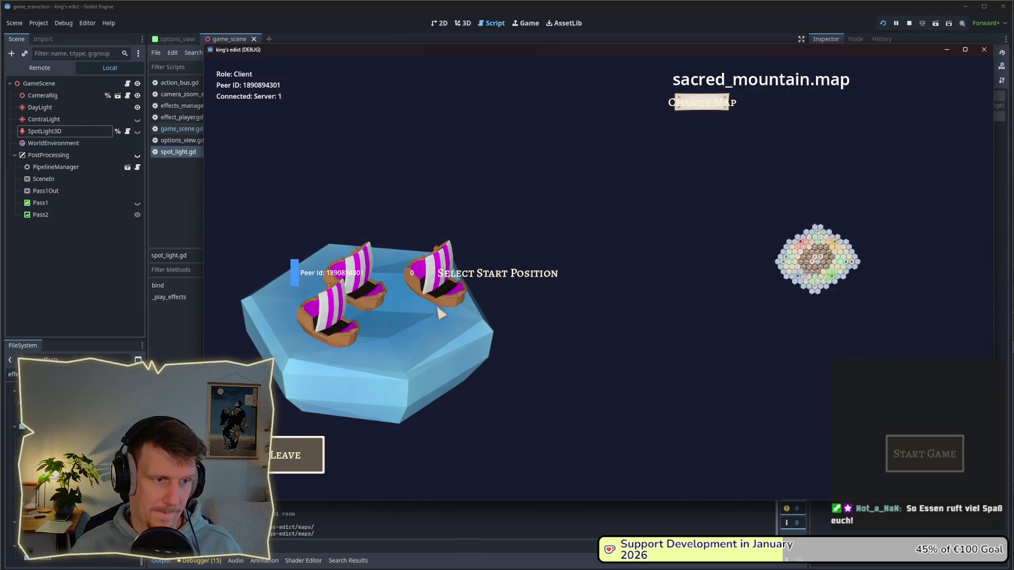
left_click(689, 243)
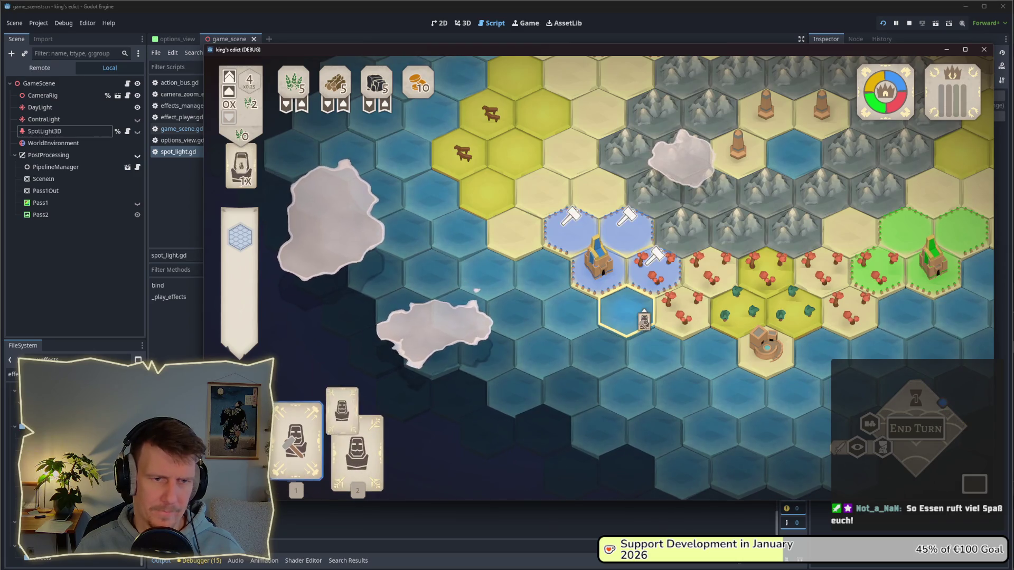
- Play the builder card on hammer-marked tiles beside the castle, then return to the editor
left_click(643, 318)
left_click(573, 184)
left_click(627, 224)
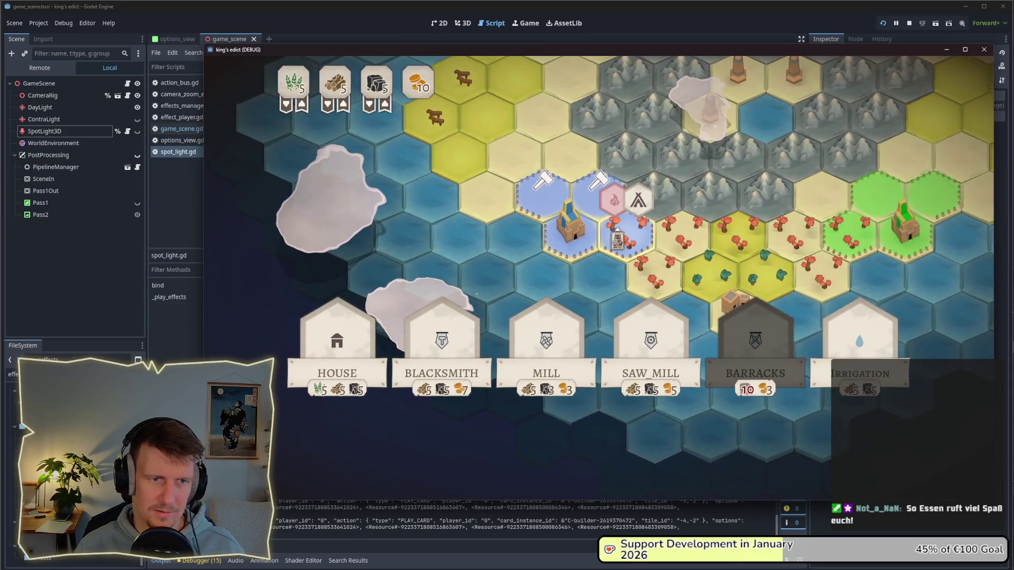
left_click(638, 200)
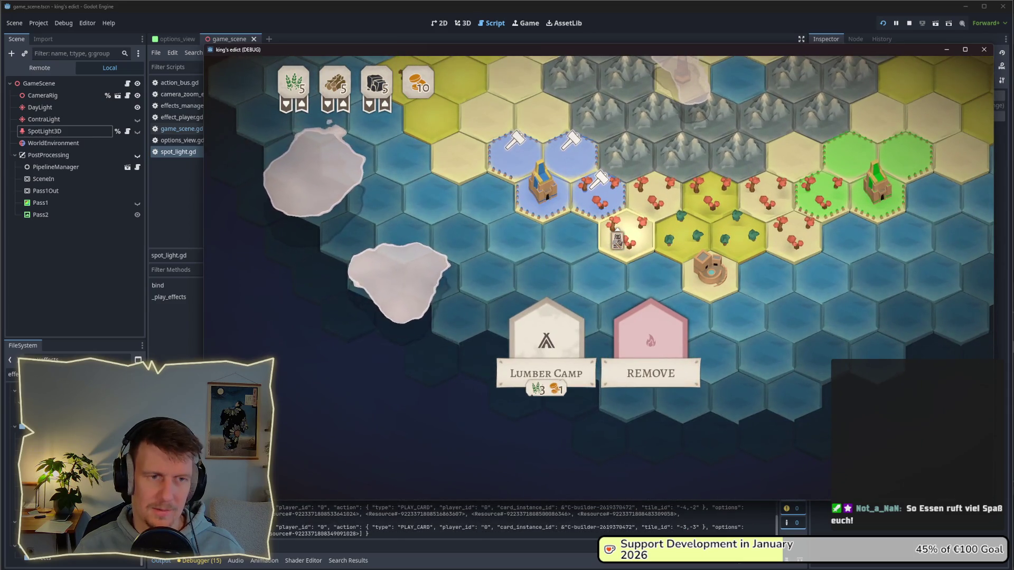
left_click(514, 153)
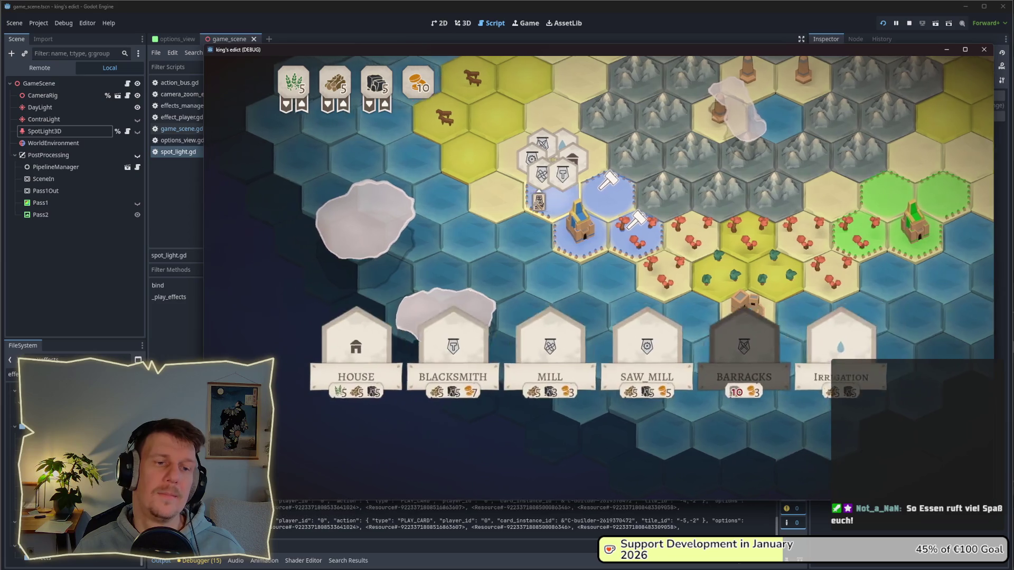
key("alt+Tab")
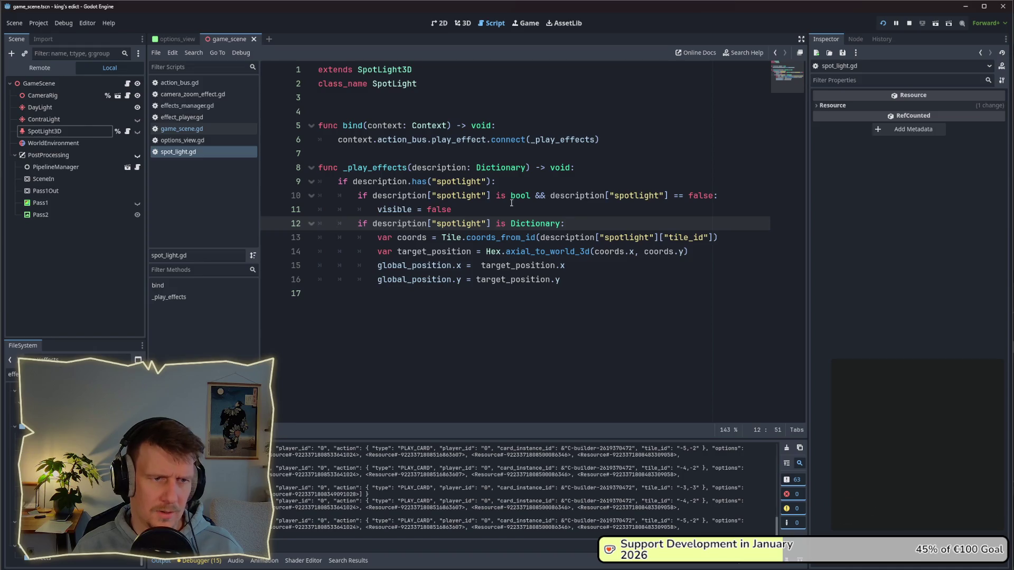
- Set a breakpoint on line 13, trigger it by playing a card, then stop the game
left_click(268, 237)
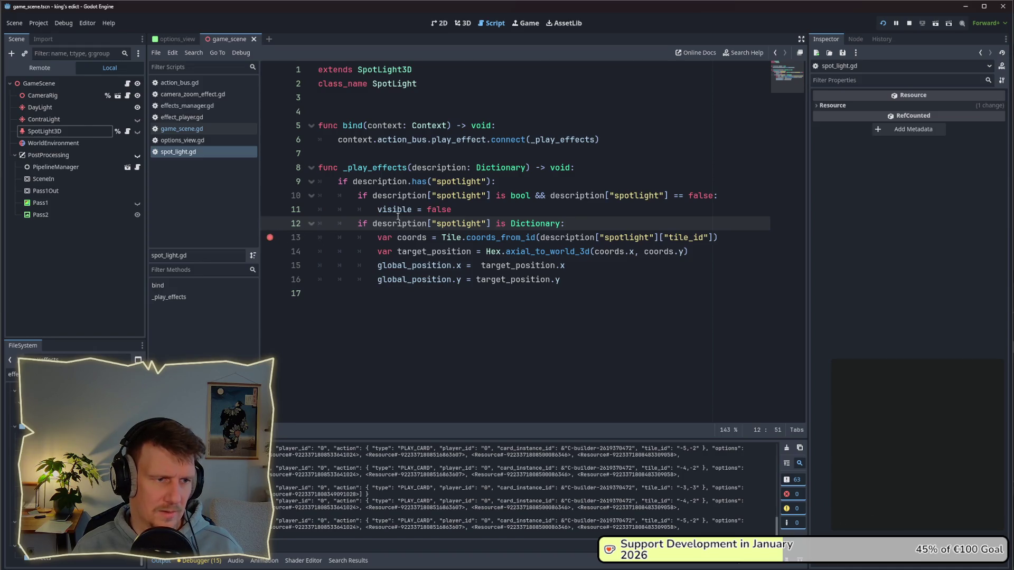
key("alt+Tab")
left_click(560, 250)
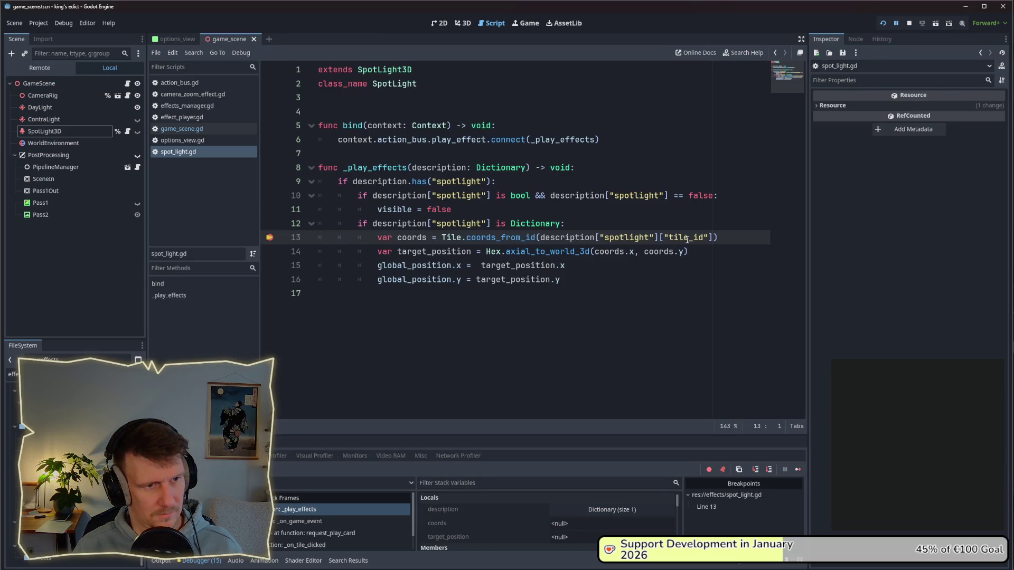
left_click(909, 23)
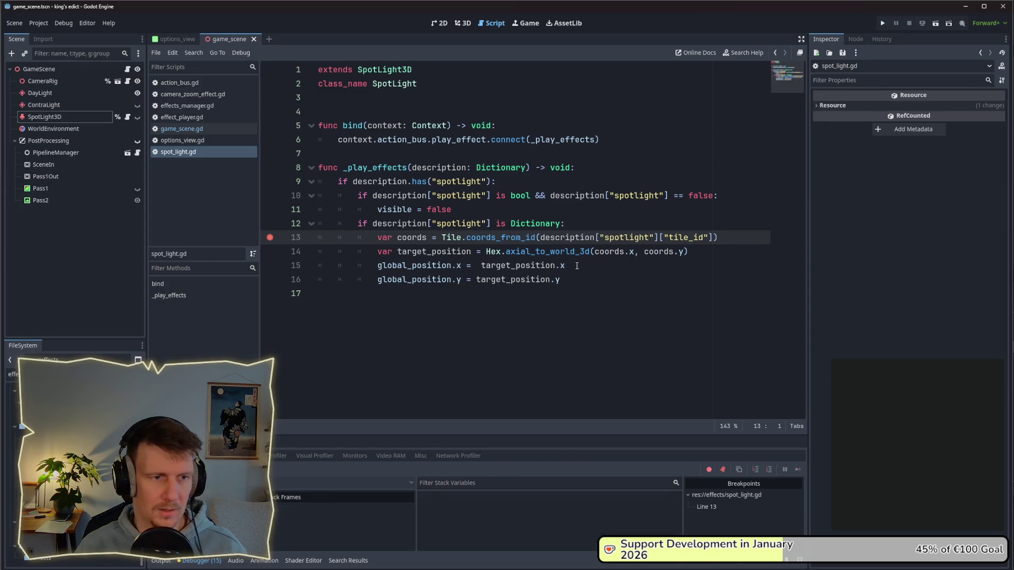
- Add `visible = true` as line 17 after the positioning code and save the script
left_click(475, 265)
left_click_drag(452, 209, 379, 212)
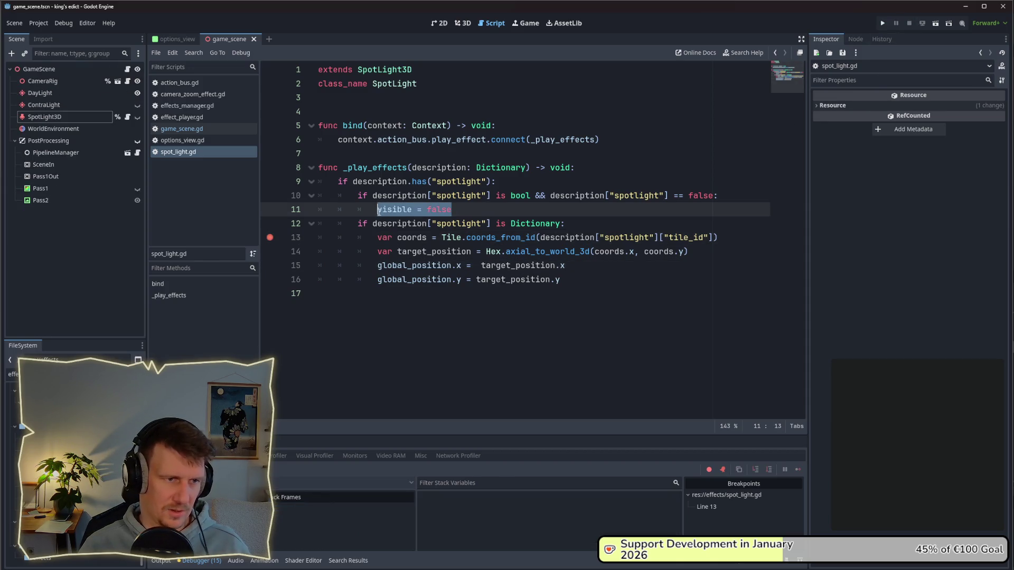
left_click(579, 286)
key("Return")
key("ctrl+v")
key("ctrl+BackSpace")
type("rue")
key("ctrl+s")
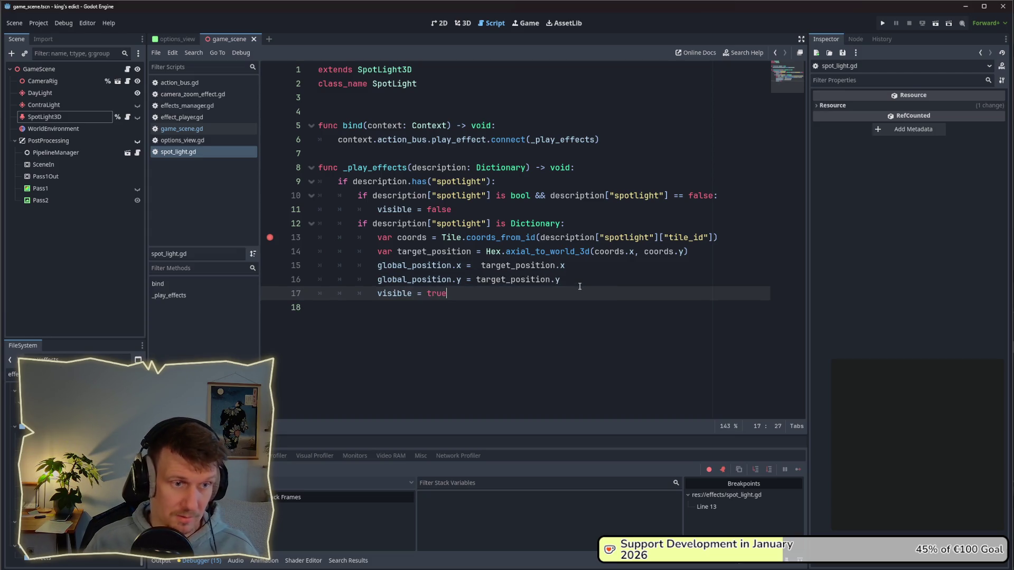
- Remove the line 13 breakpoint and create a multiplayer game on i_know_this_place.map
left_click(270, 237)
left_click(880, 24)
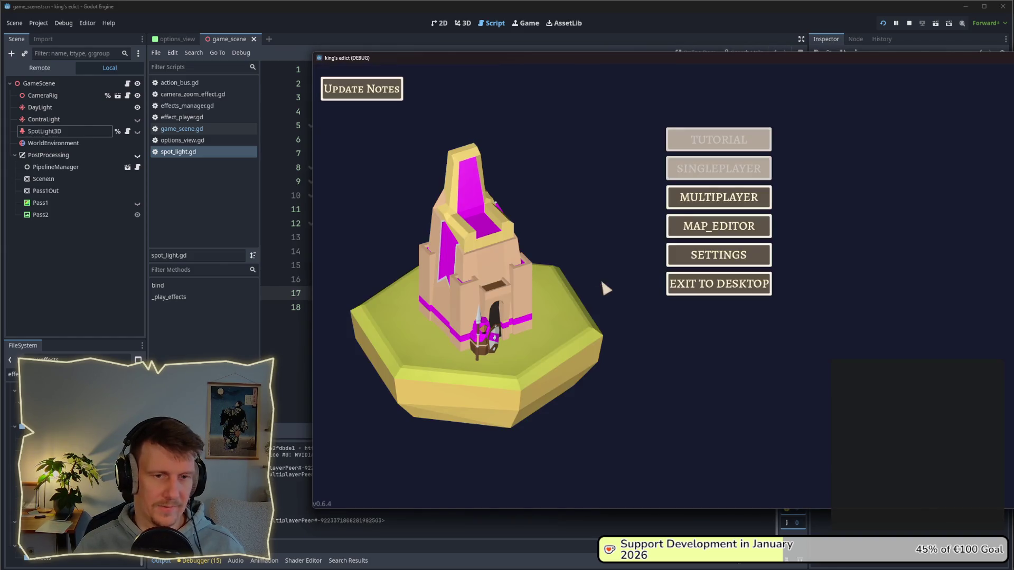
left_click(681, 196)
left_click(790, 179)
left_click(800, 110)
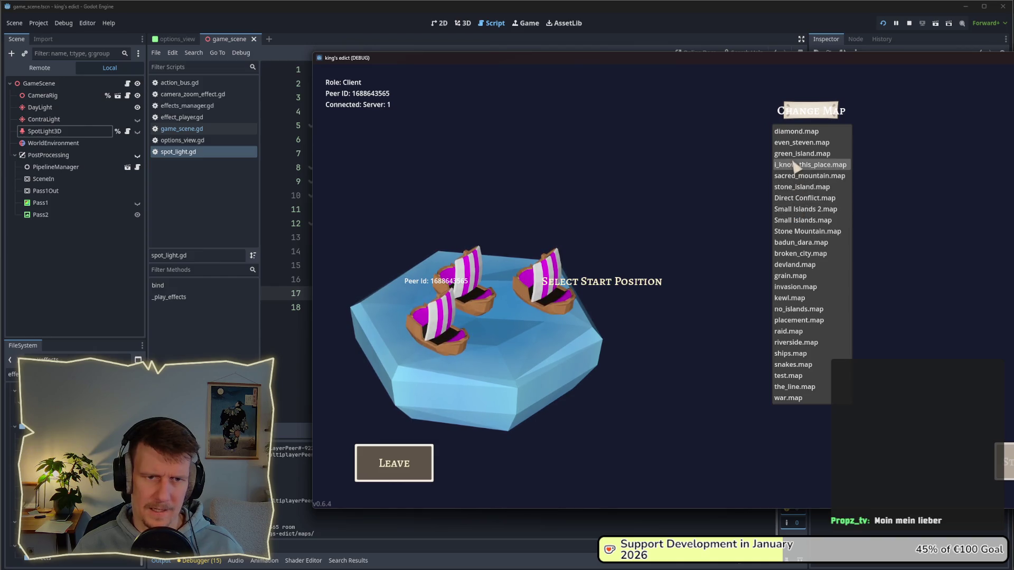
left_click(798, 164)
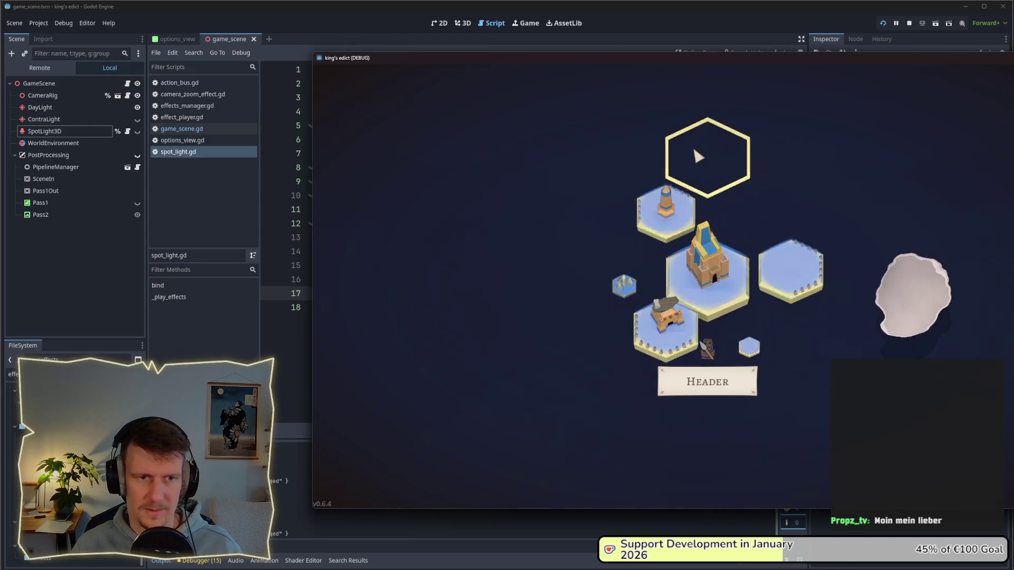
- Play the builder card, targeting tiles 1,-3, -1,-2 and 1,-2
left_click_drag(702, 62, 510, 58)
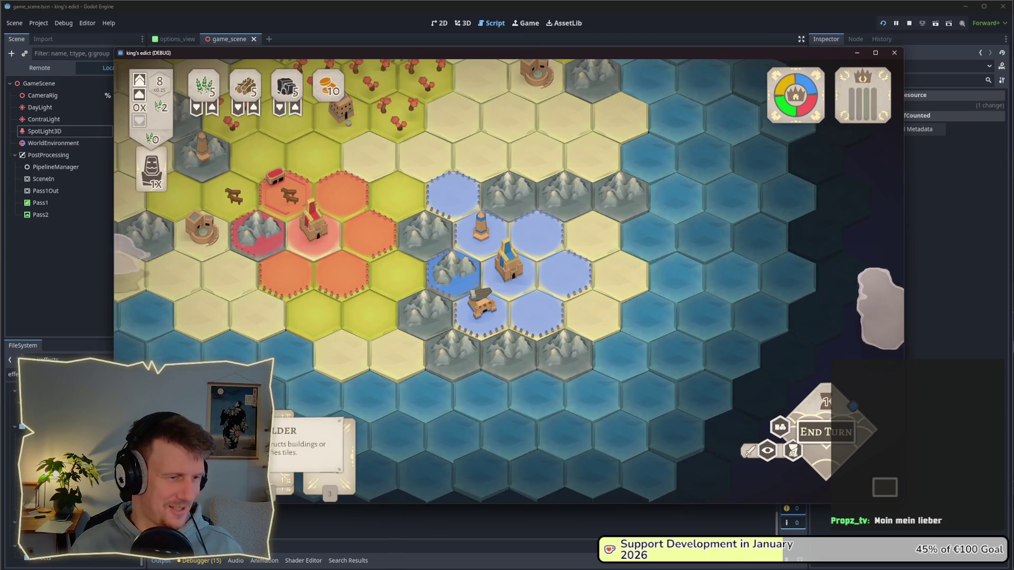
left_click(523, 255)
left_click(524, 254)
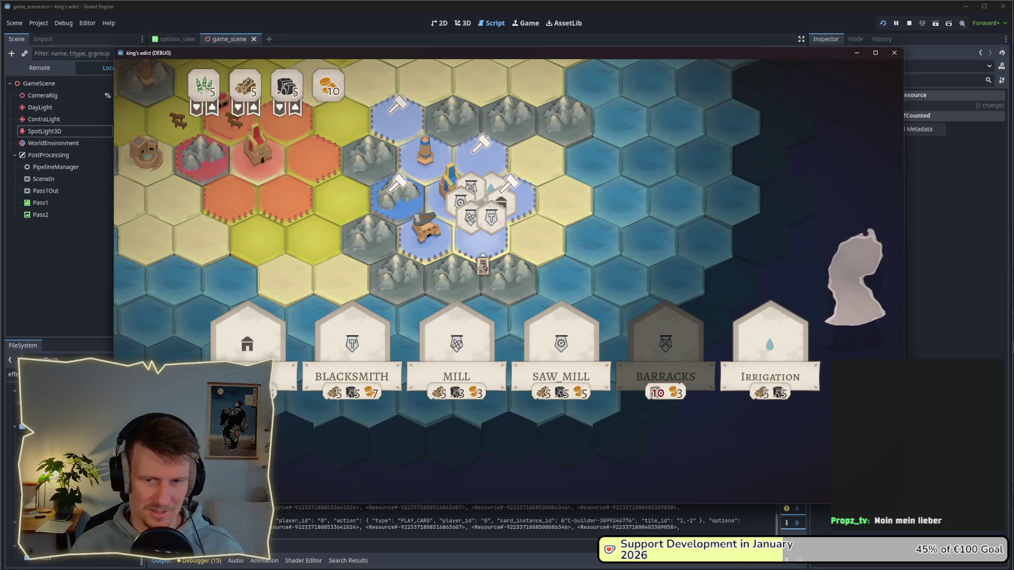
left_click(482, 263)
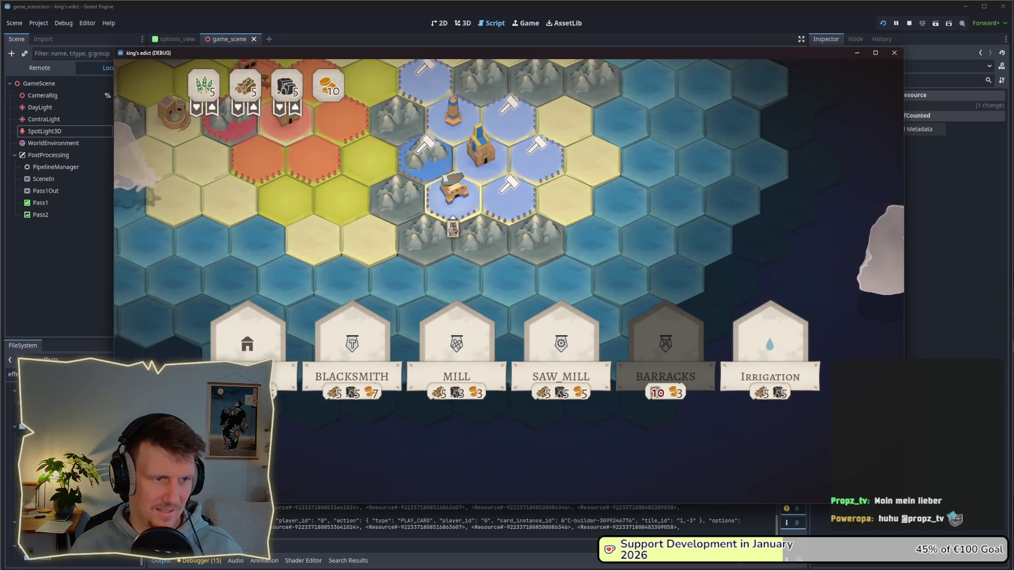
left_click(425, 182)
left_click(531, 257)
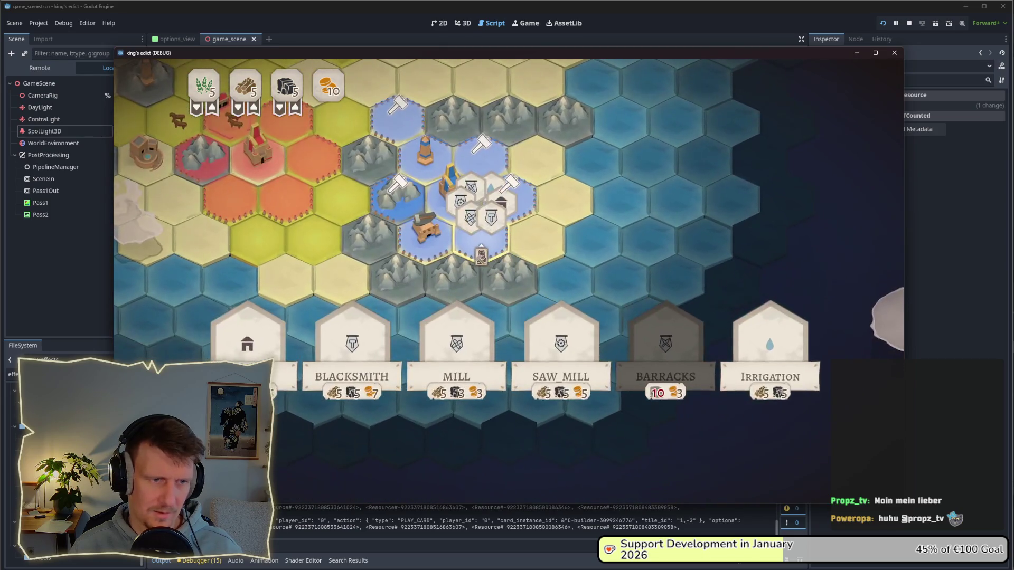
key("alt+Tab")
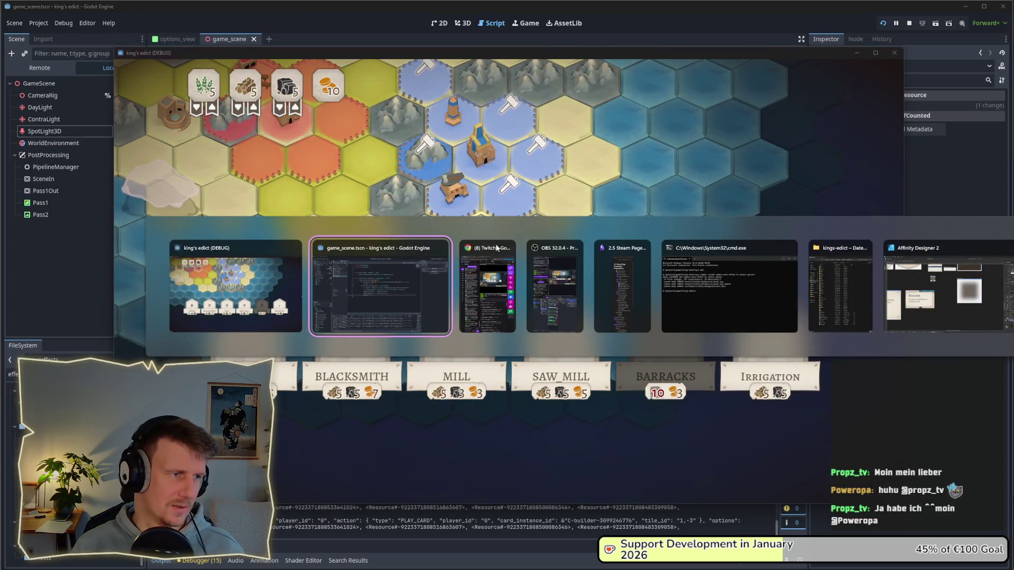
- Turn on SpotLight3D's visibility in the Scene dock and check the running game
left_click(69, 230)
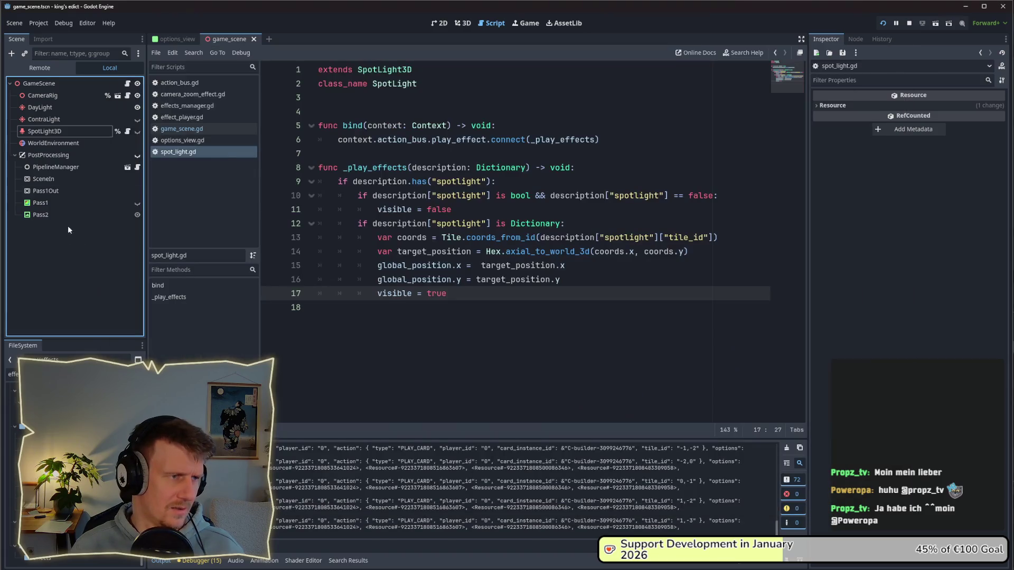
left_click(130, 135)
key("alt+Tab")
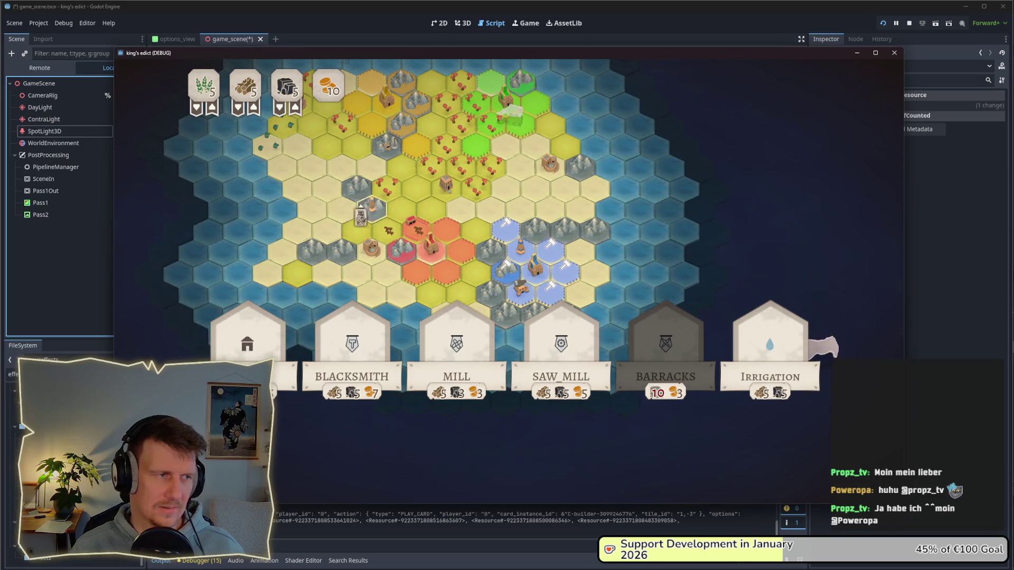
- Select SpotLight3D in the 3D view and review its Inspector light settings
left_click(41, 268)
left_click(71, 131)
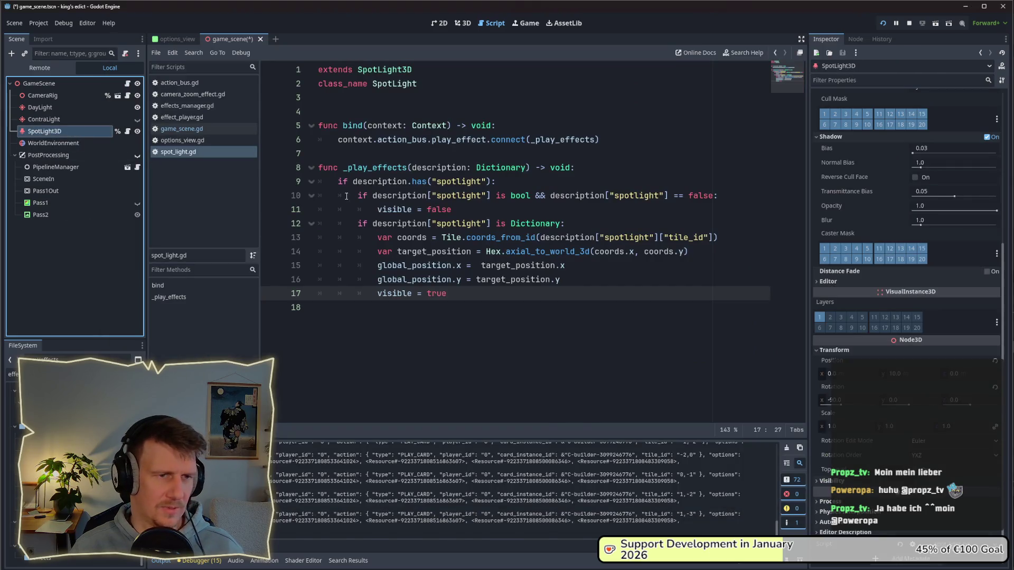
left_click(457, 25)
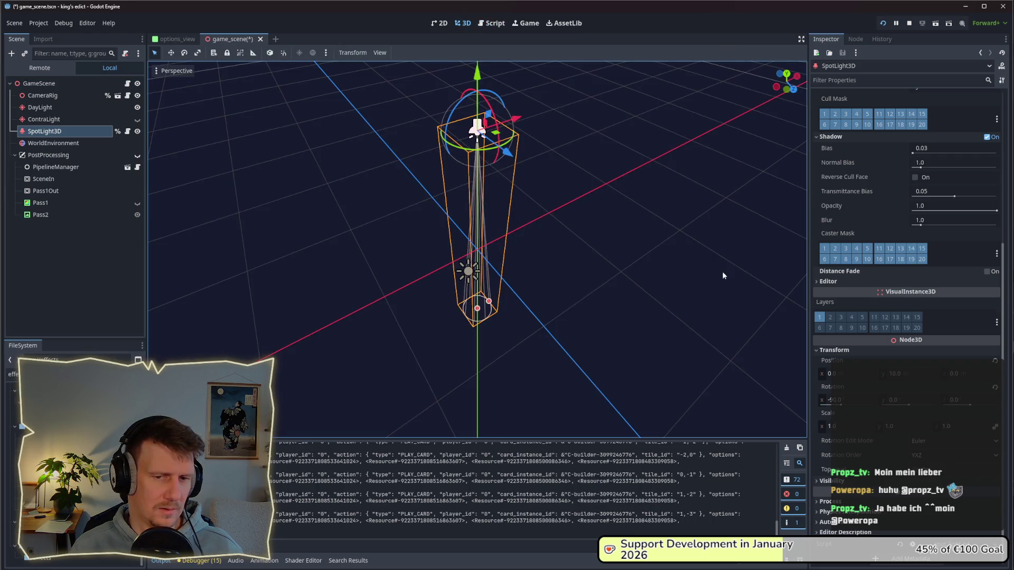
left_click(59, 141)
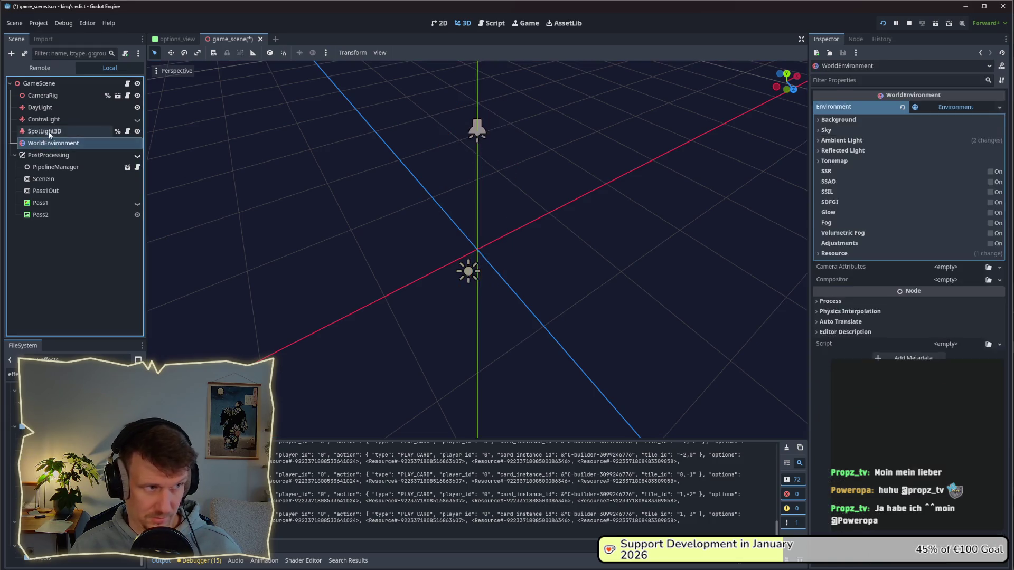
left_click(59, 131)
scroll(865, 172, "up", 5)
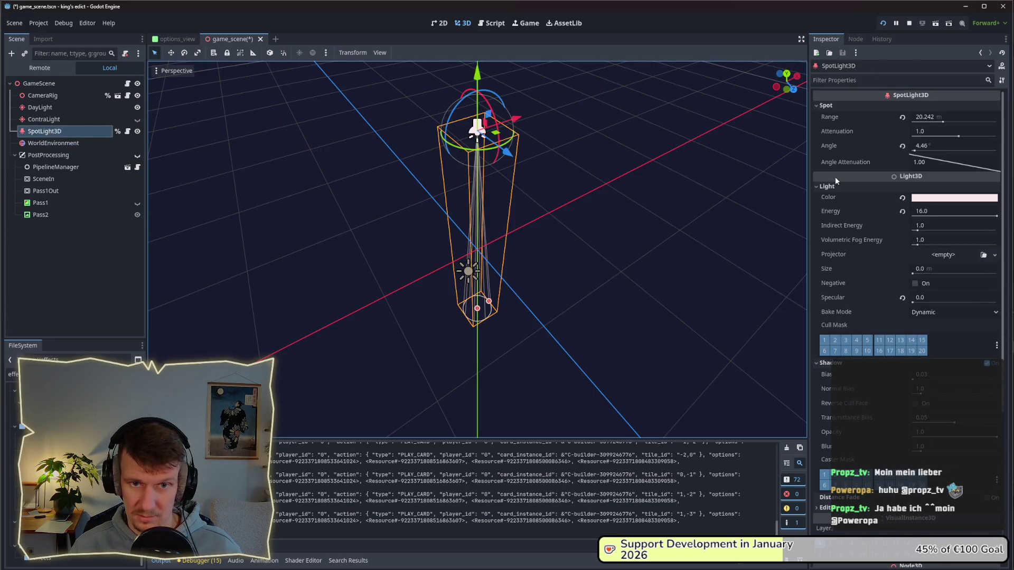
scroll(835, 176, "down", 5)
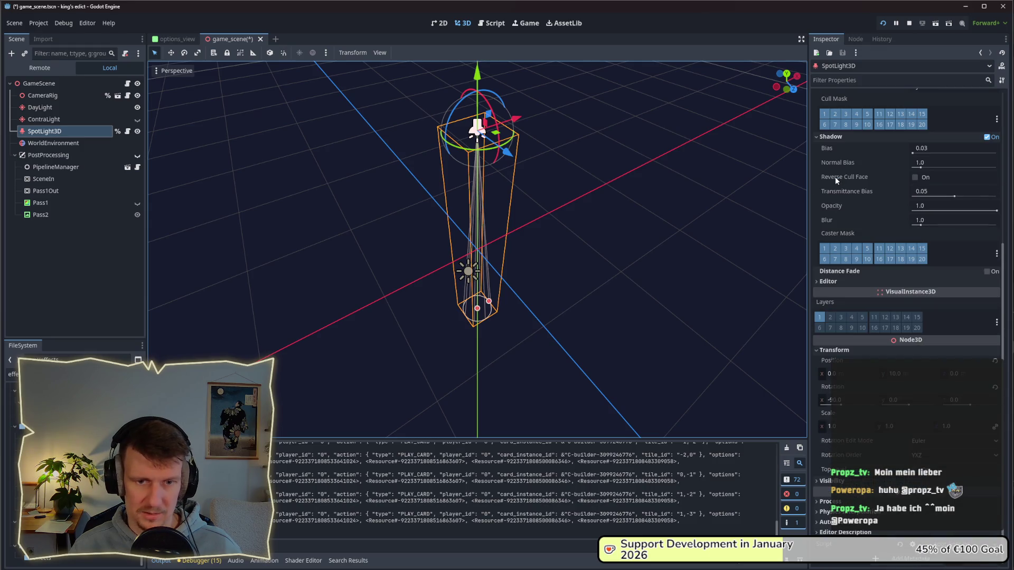
key("alt+Tab")
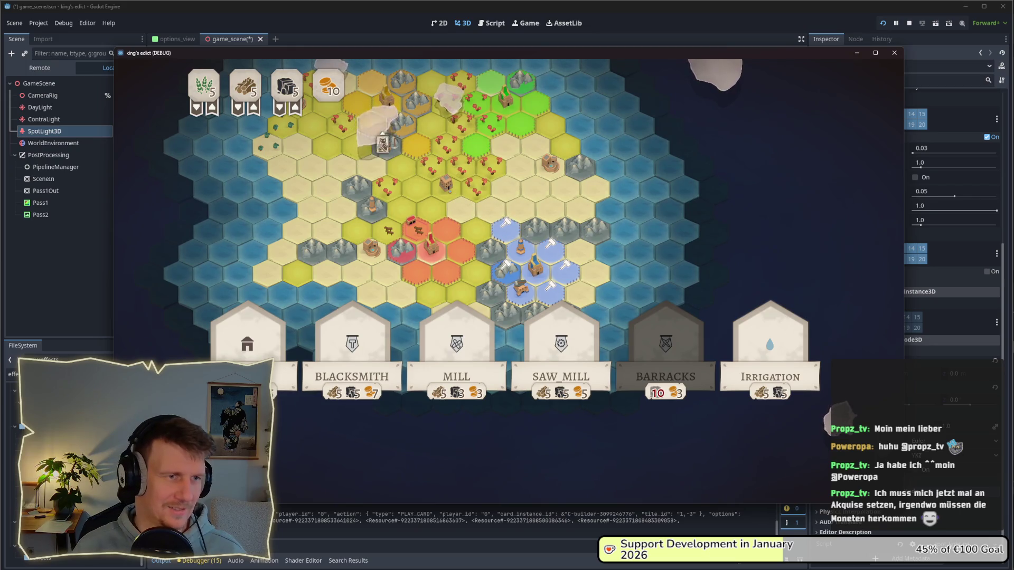
- Play builder cards on blue hexes including tile -2,0, then close and stop the game
key("Escape")
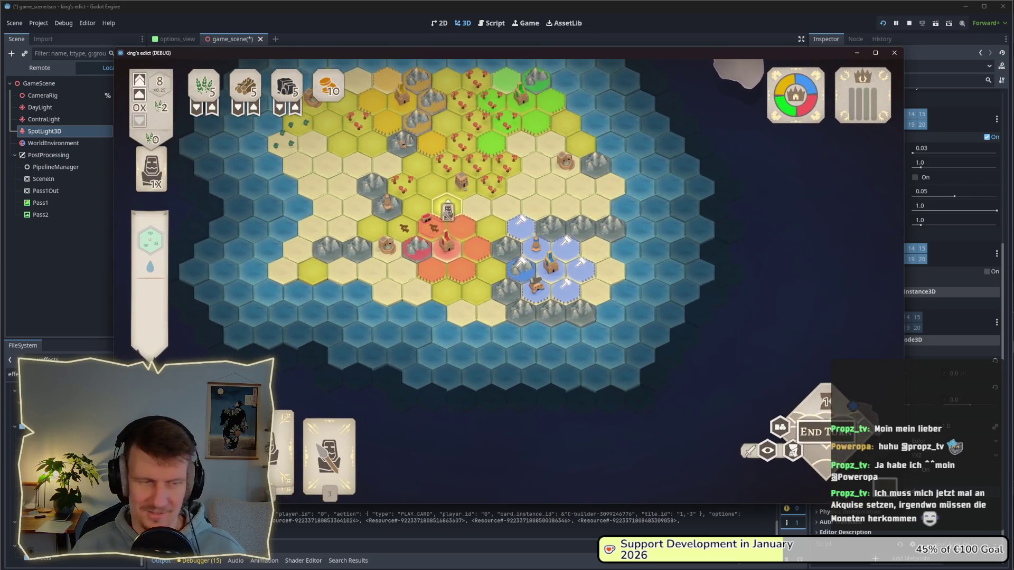
scroll(479, 211, "up", 3)
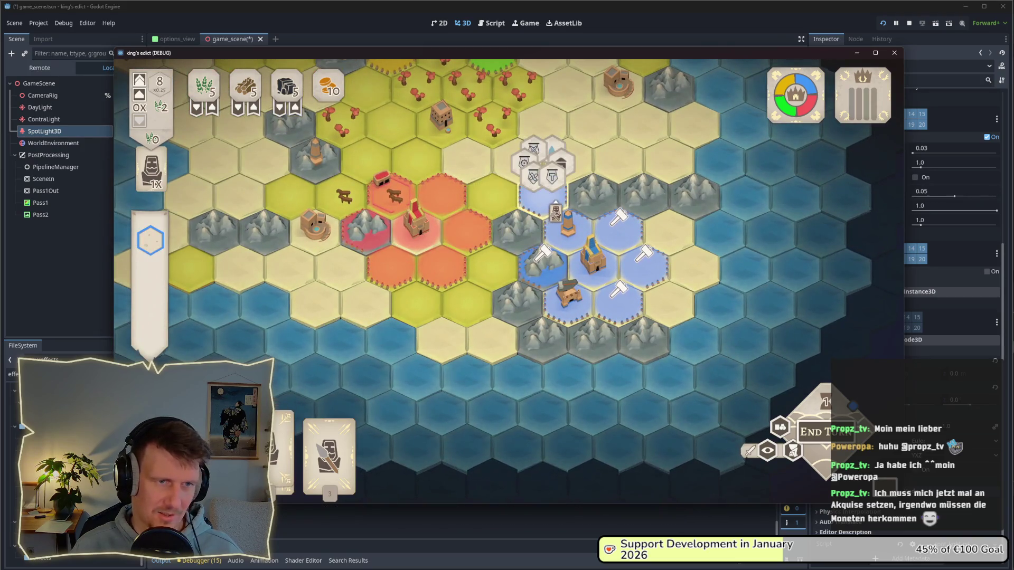
left_click(552, 214)
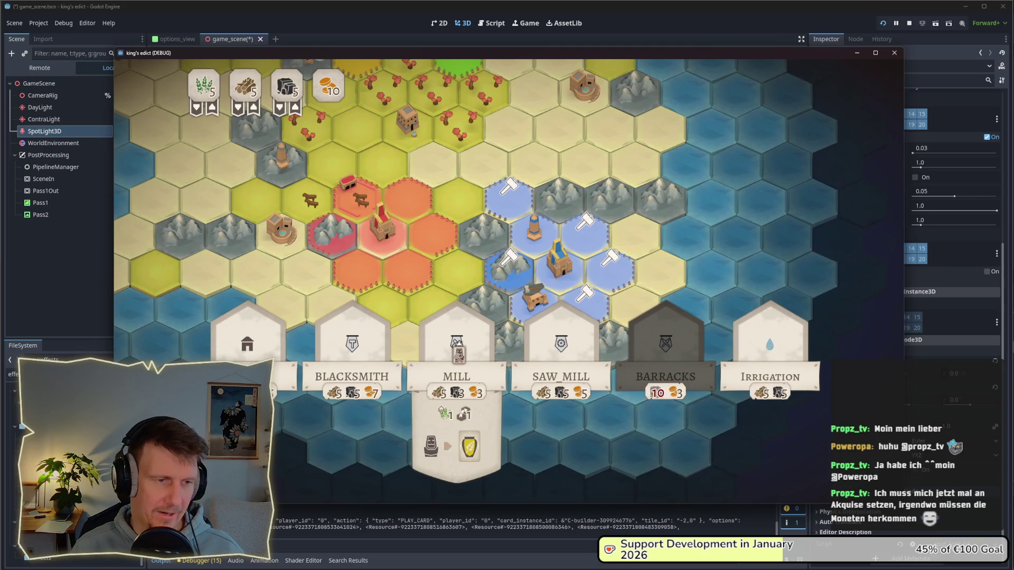
right_click(449, 285)
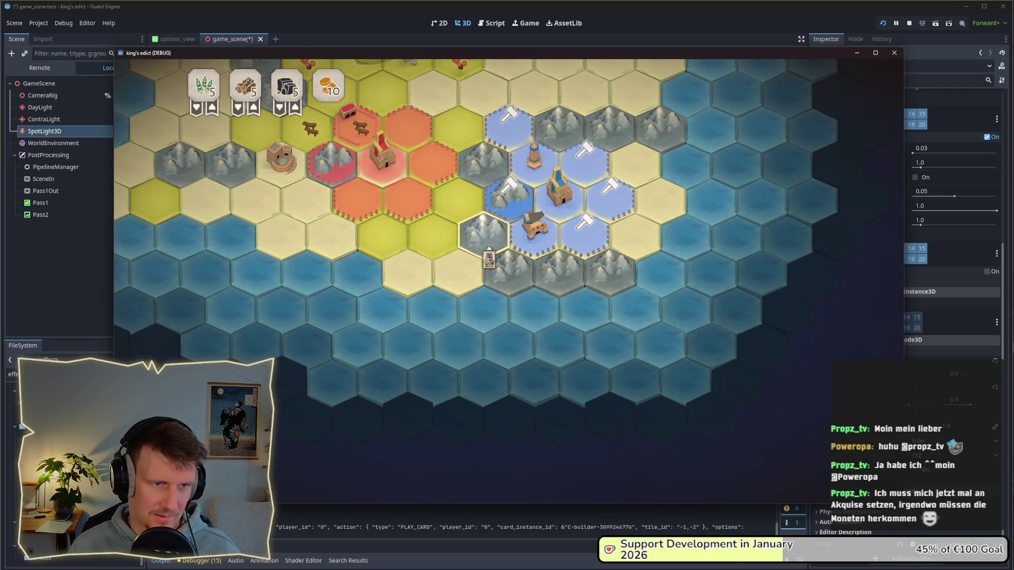
left_click(492, 253)
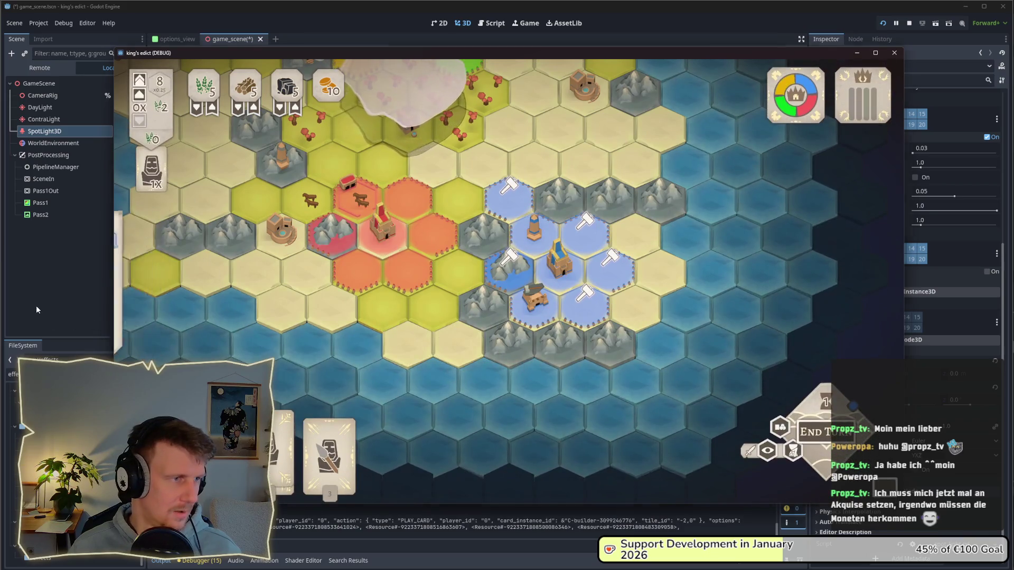
key("F8")
left_click(909, 23)
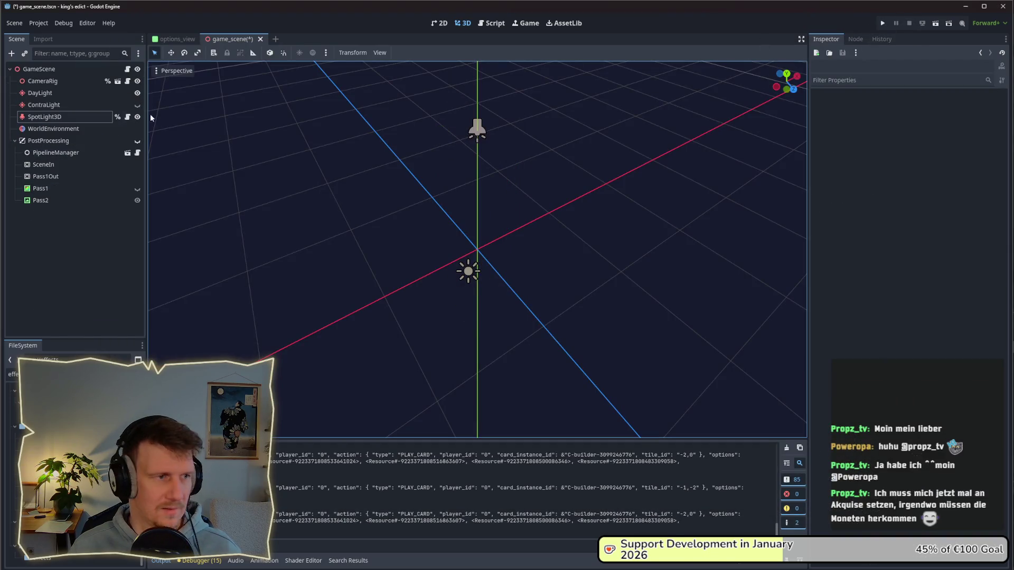
- Relaunch the game and start a multiplayer match on stone_island.map
left_click(884, 23)
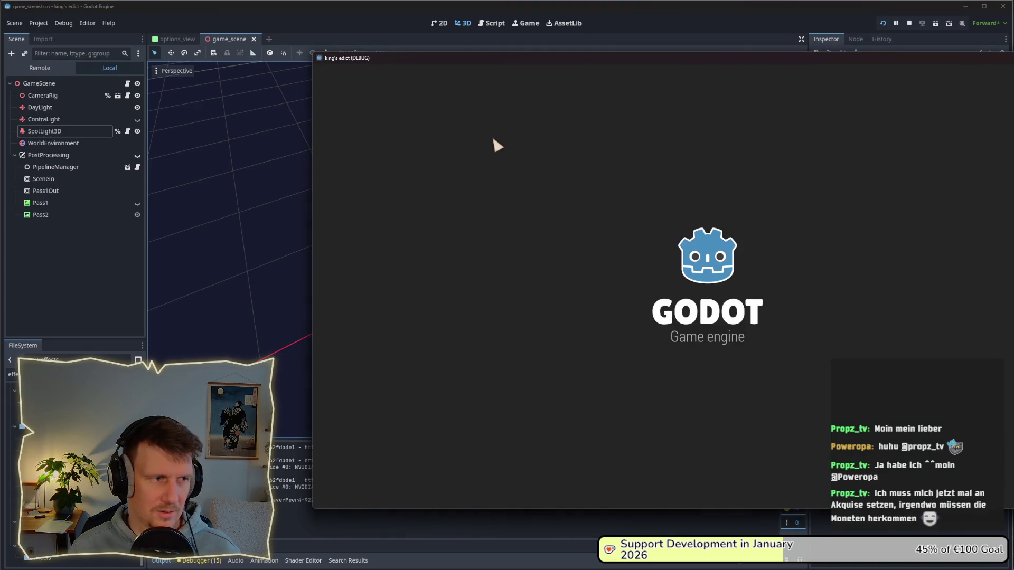
left_click(760, 197)
left_click(765, 189)
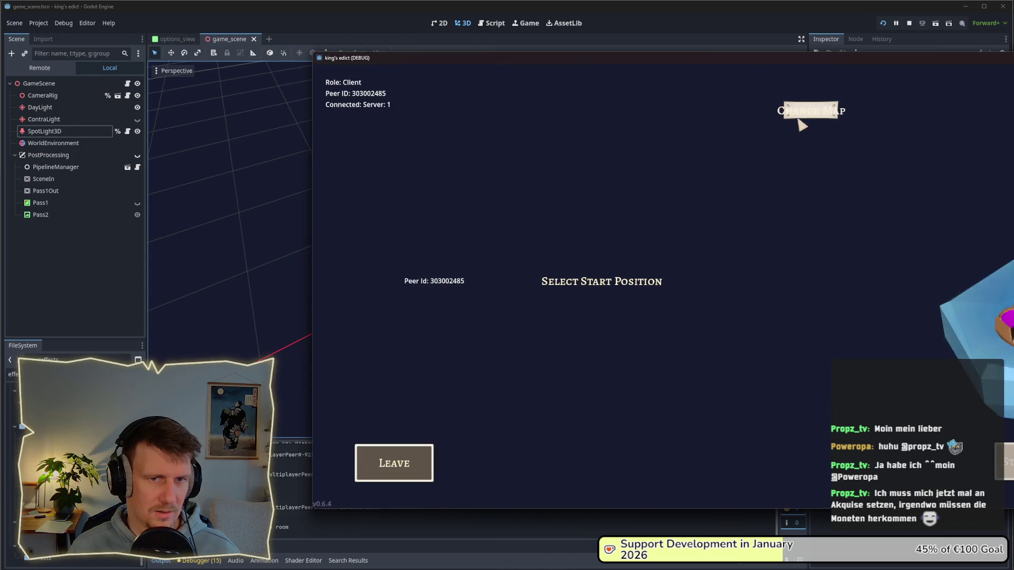
left_click(798, 120)
left_click(787, 185)
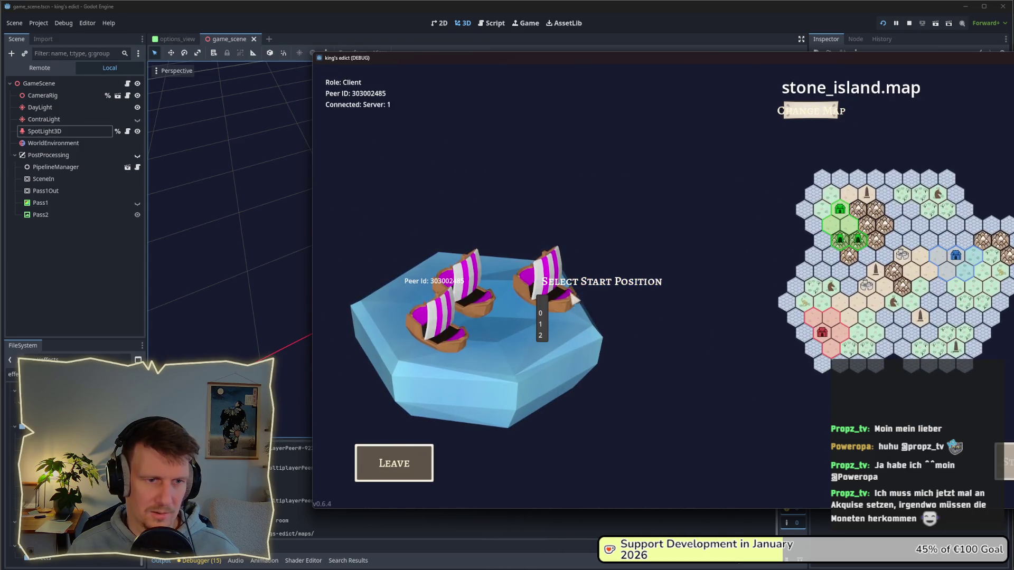
left_click(540, 313)
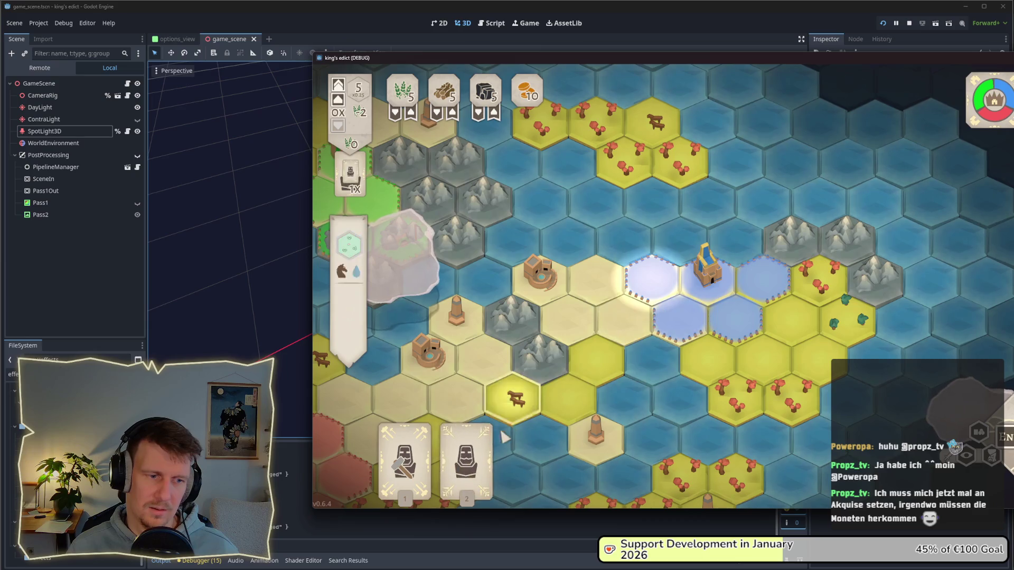
- Play builder cards on tiles around the castle including 1,-1, then stop the game
left_click(404, 459)
left_click(706, 359)
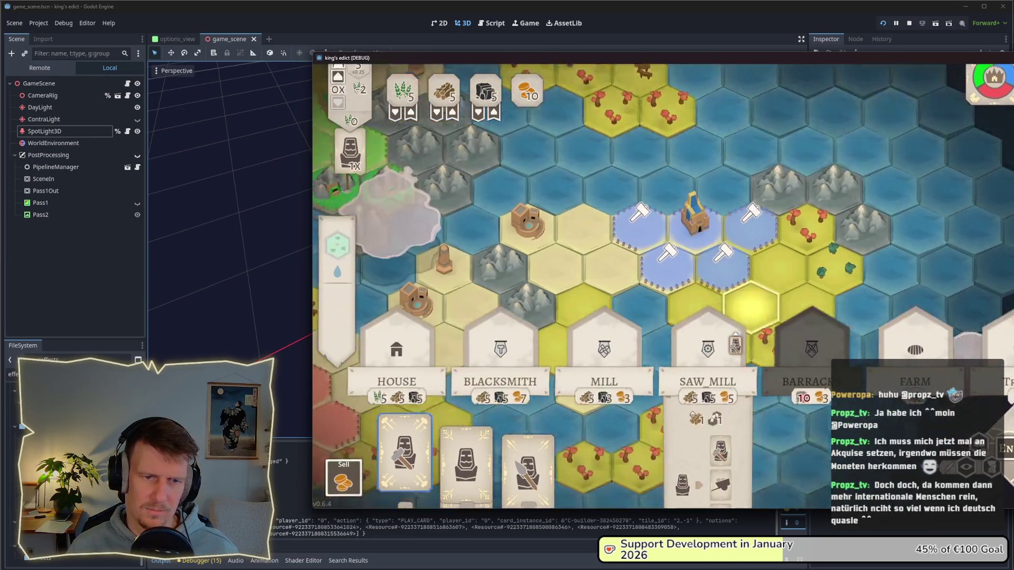
left_click(695, 476)
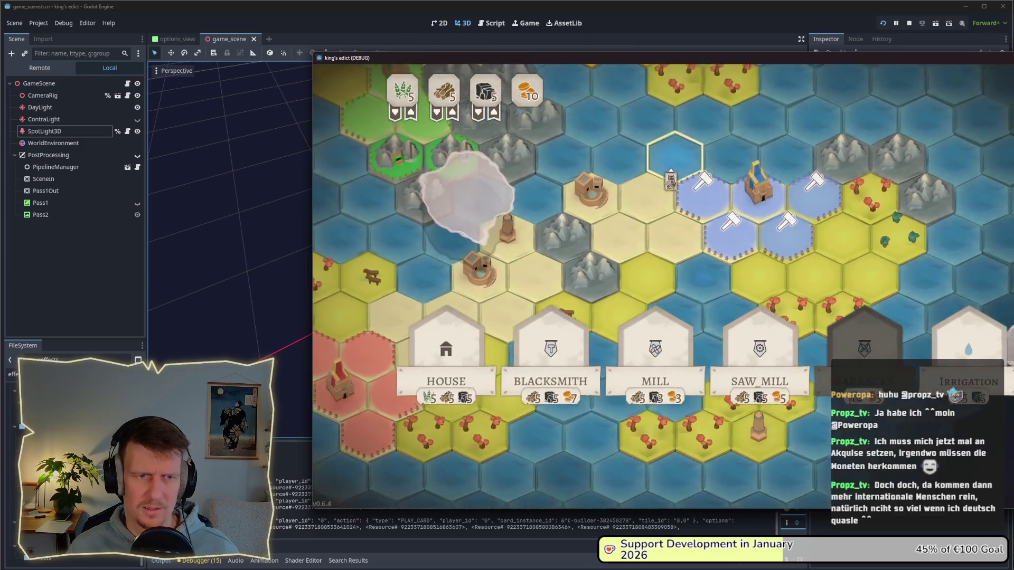
left_click(790, 254)
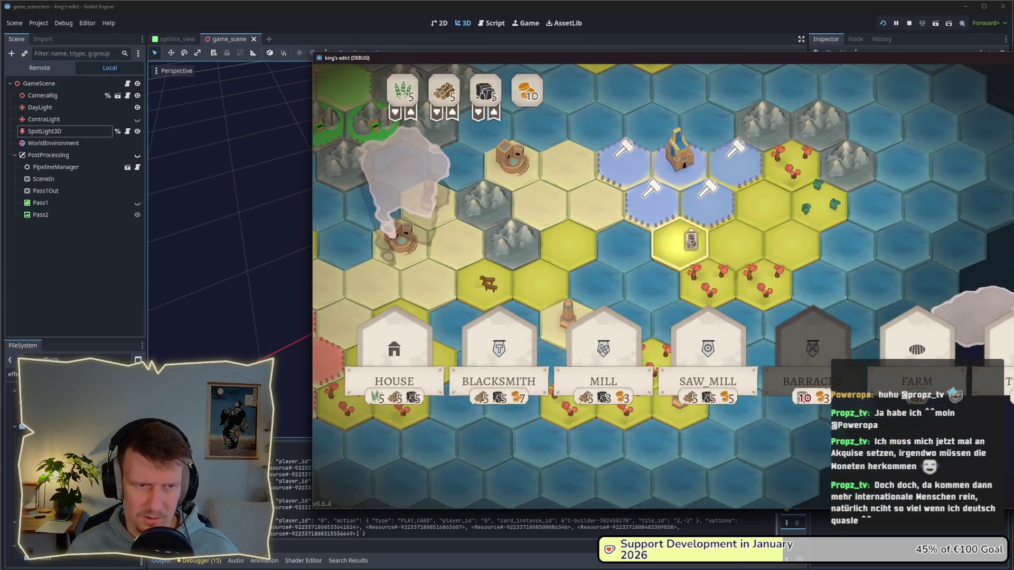
left_click(667, 194)
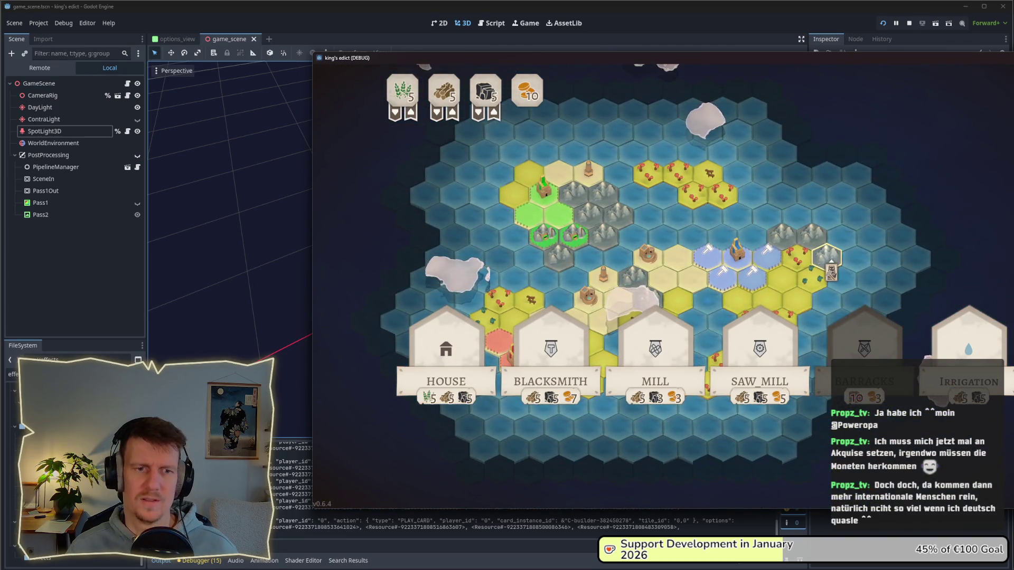
left_click(909, 23)
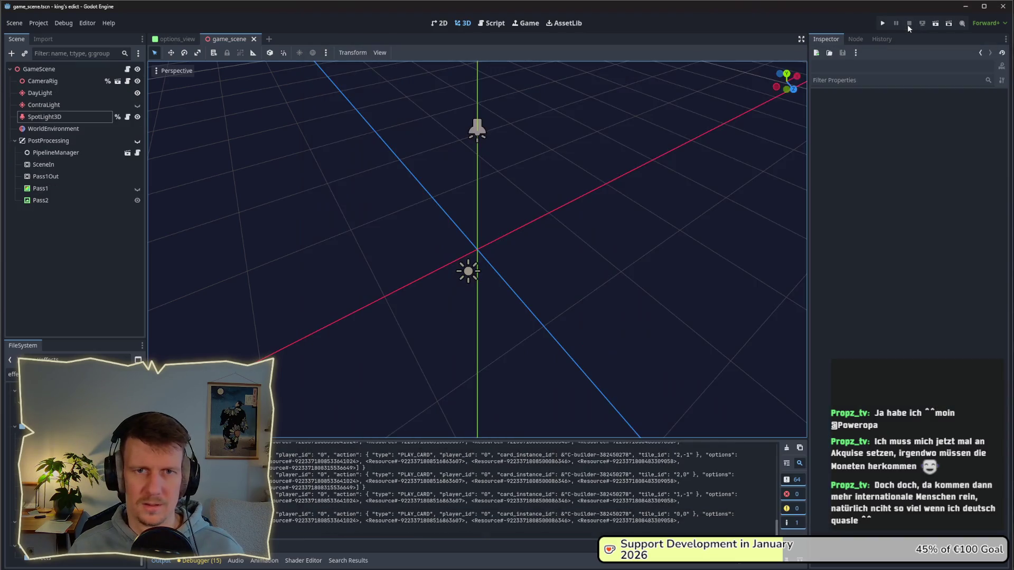
- Change line 16 to `global_position.z = target_position.z`, save, and run the project
left_click(485, 23)
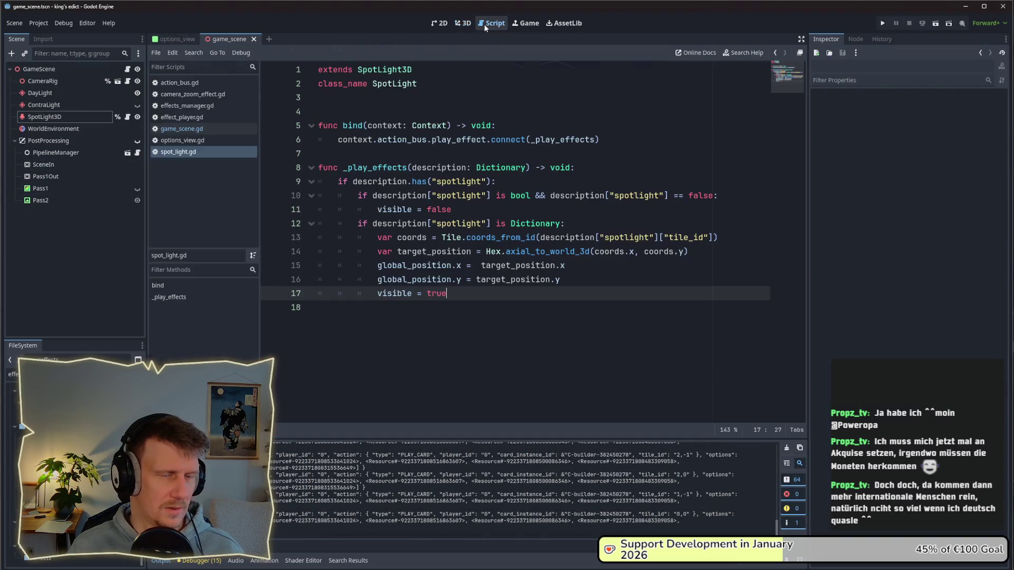
left_click(566, 273)
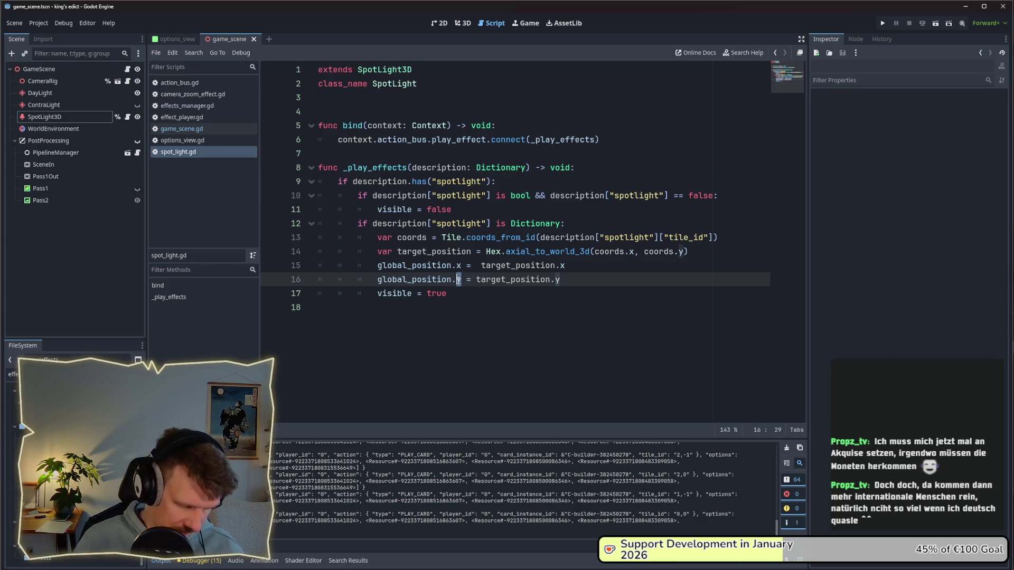
type("z")
double_click(558, 281)
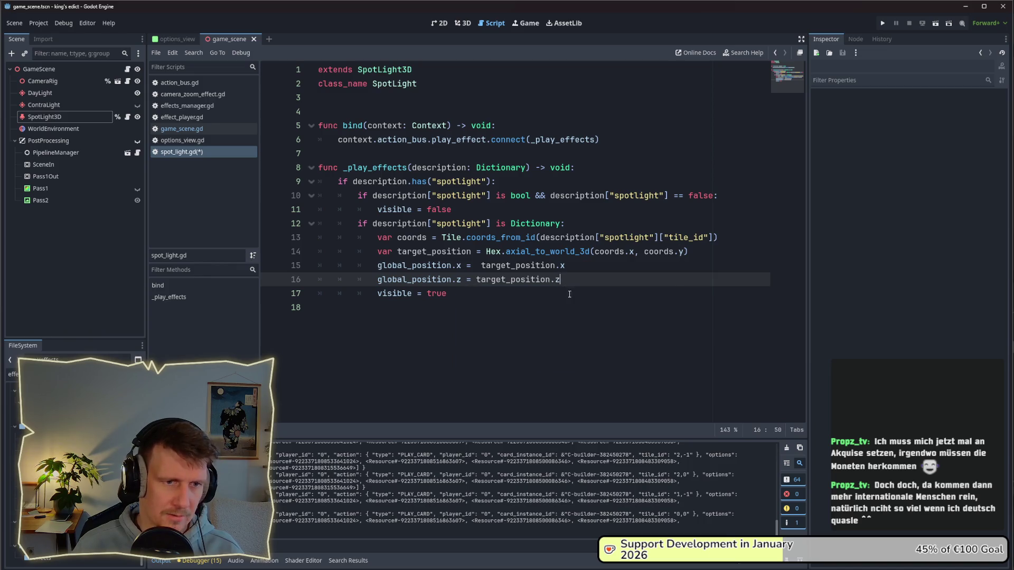
type("z")
left_click(480, 312)
key("ctrl+s")
left_click(882, 23)
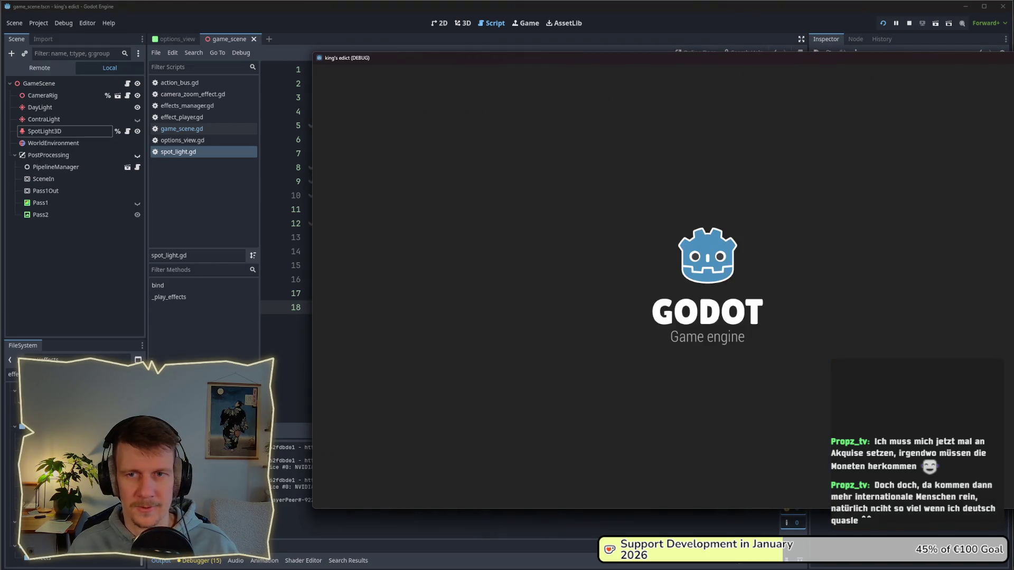
- Start a multiplayer match on i_know_this_place.map
left_click_drag(859, 61, 607, 59)
left_click(474, 194)
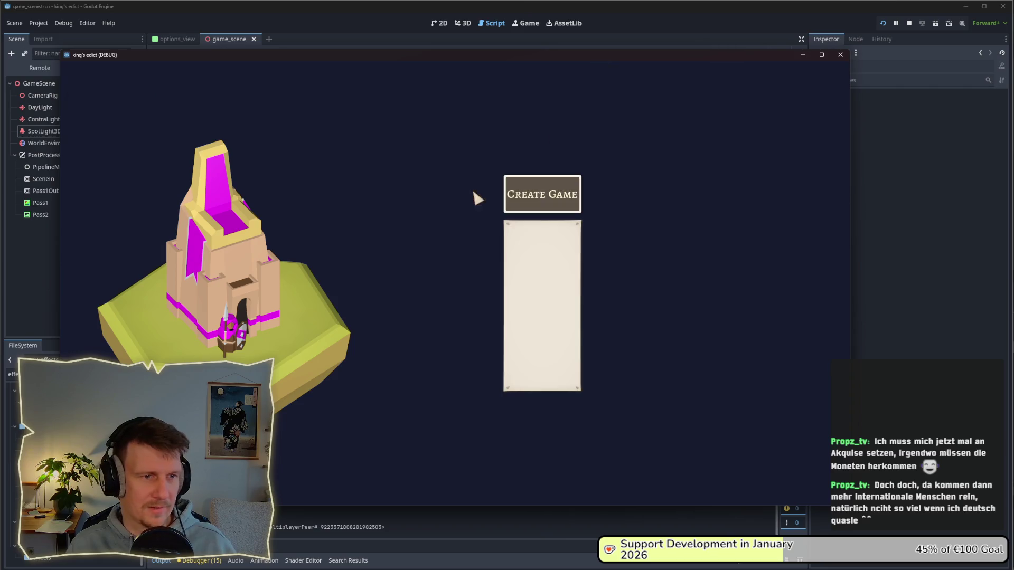
left_click(552, 192)
left_click(559, 108)
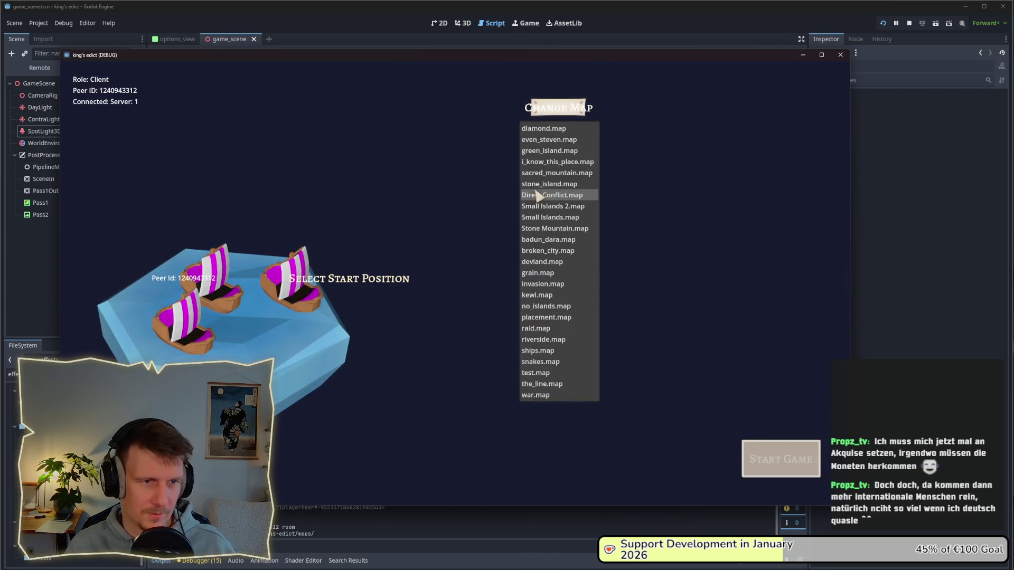
left_click(539, 162)
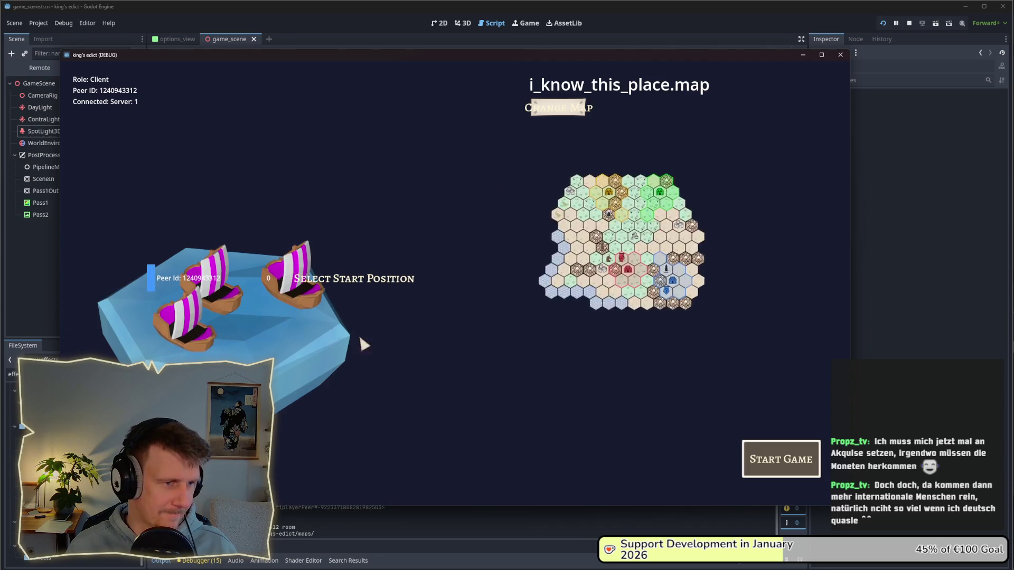
left_click(776, 459)
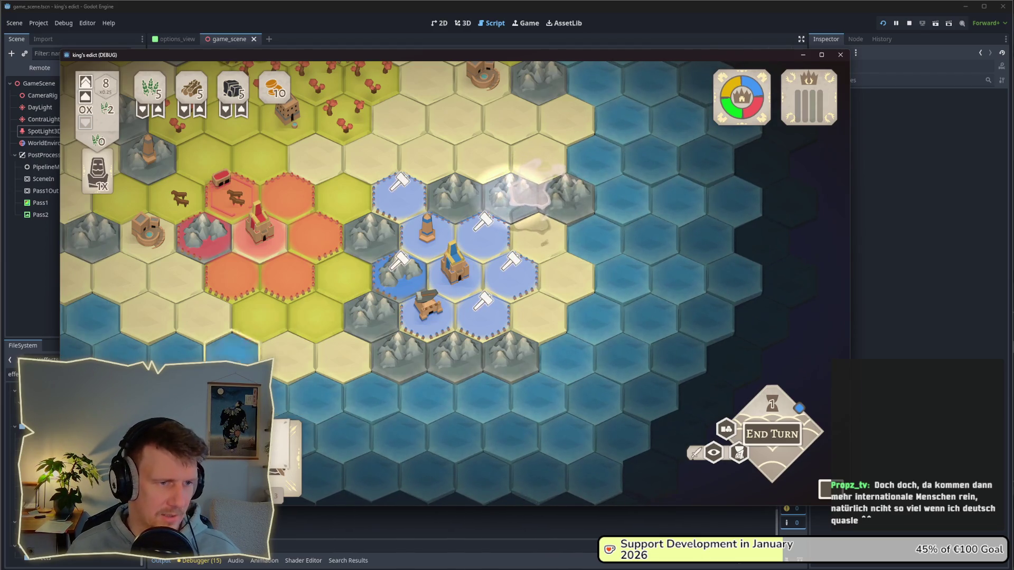
- Try the builder card on several hexes, cancelling each placement
left_click(482, 312)
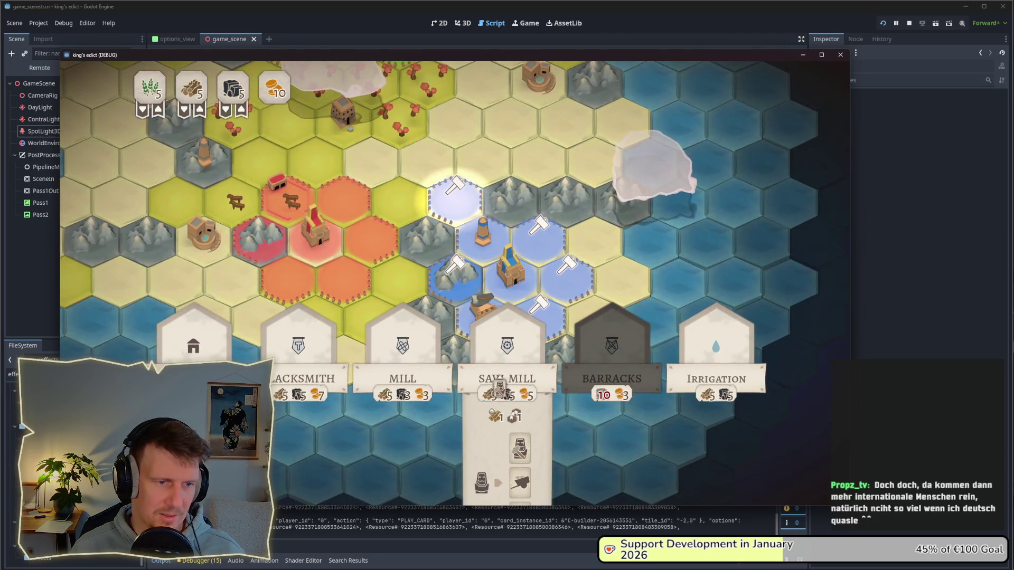
left_click(548, 243)
left_click(537, 314)
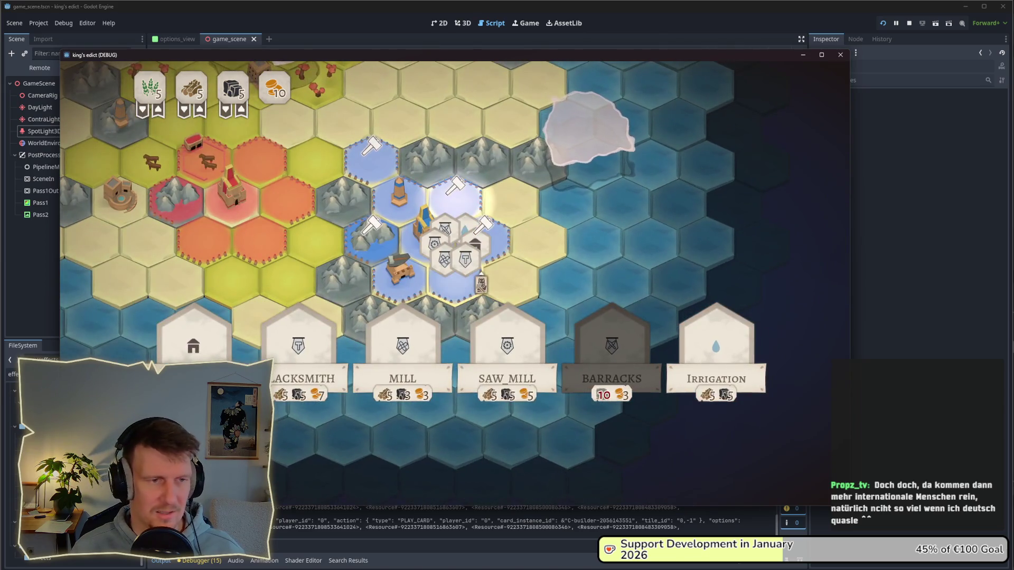
left_click(451, 294)
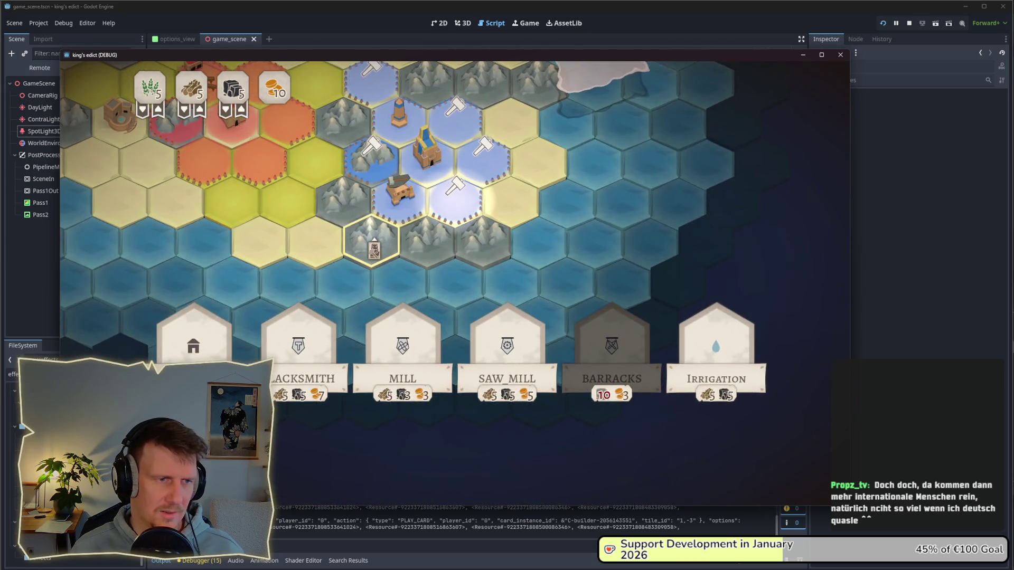
right_click(415, 302)
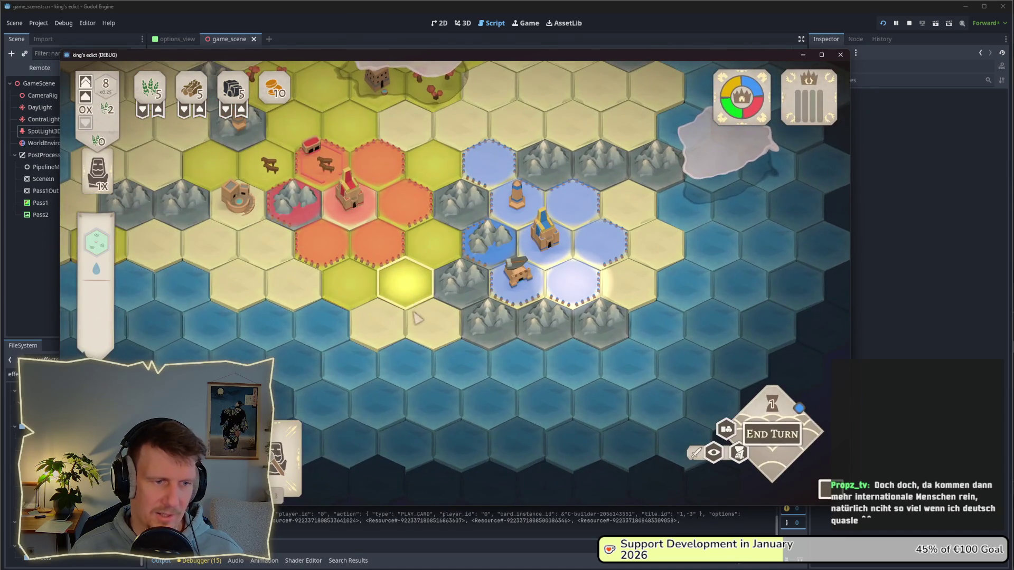
left_click(285, 454)
left_click(600, 207)
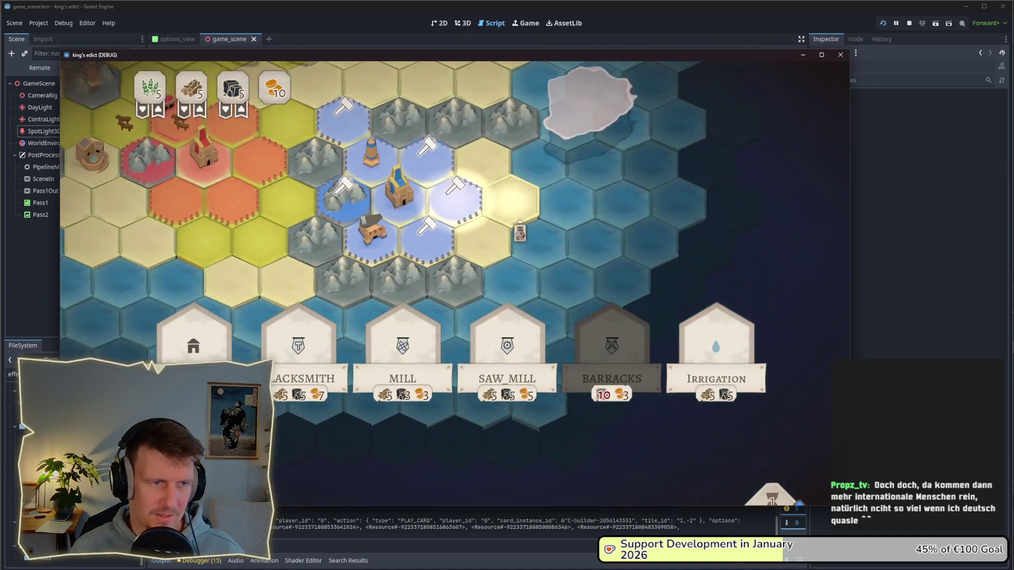
right_click(447, 194)
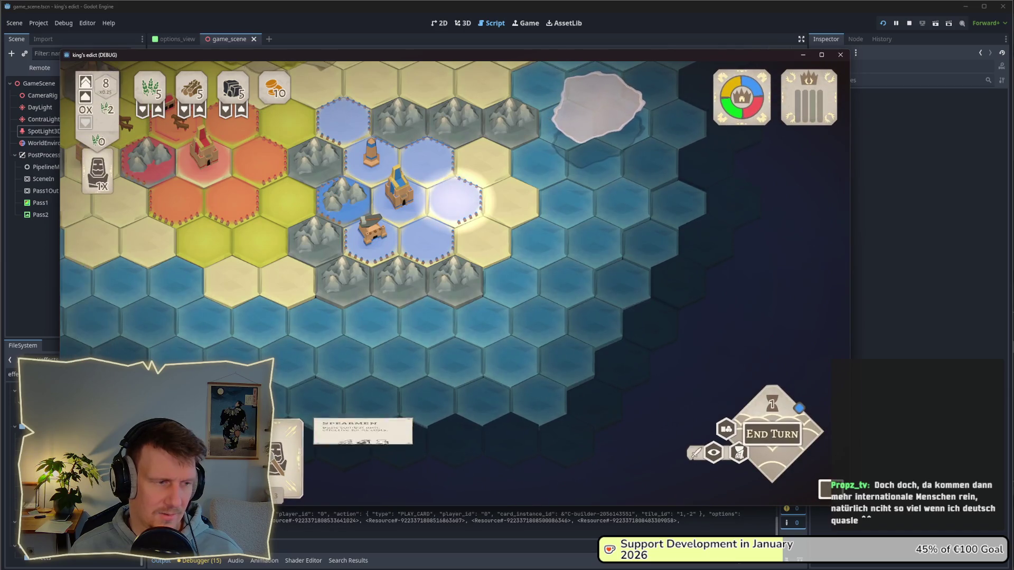
- Place the builder on the hammer hex and the mountain hex, then return to the editor
left_click(286, 454)
left_click(455, 196)
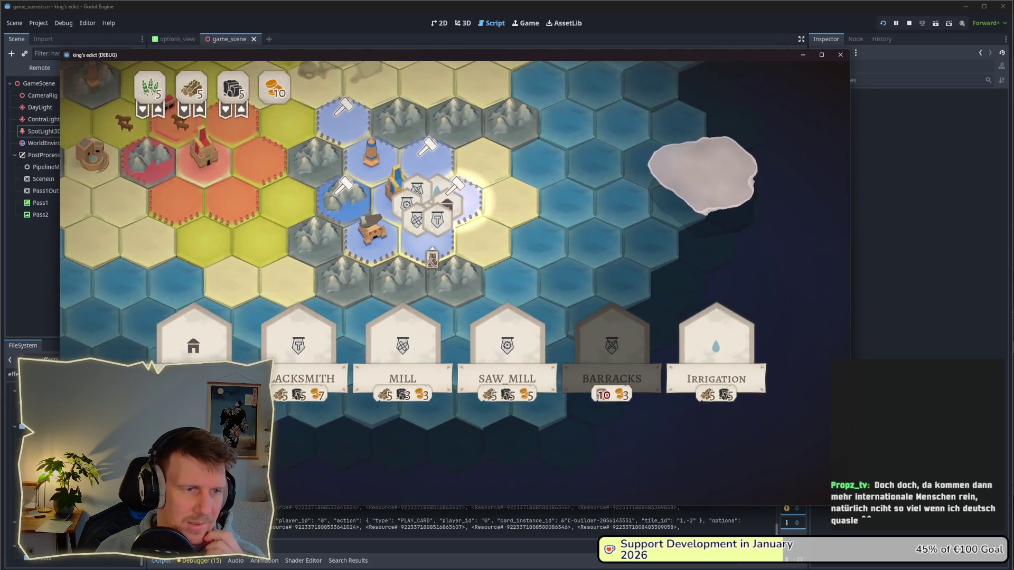
left_click(428, 246)
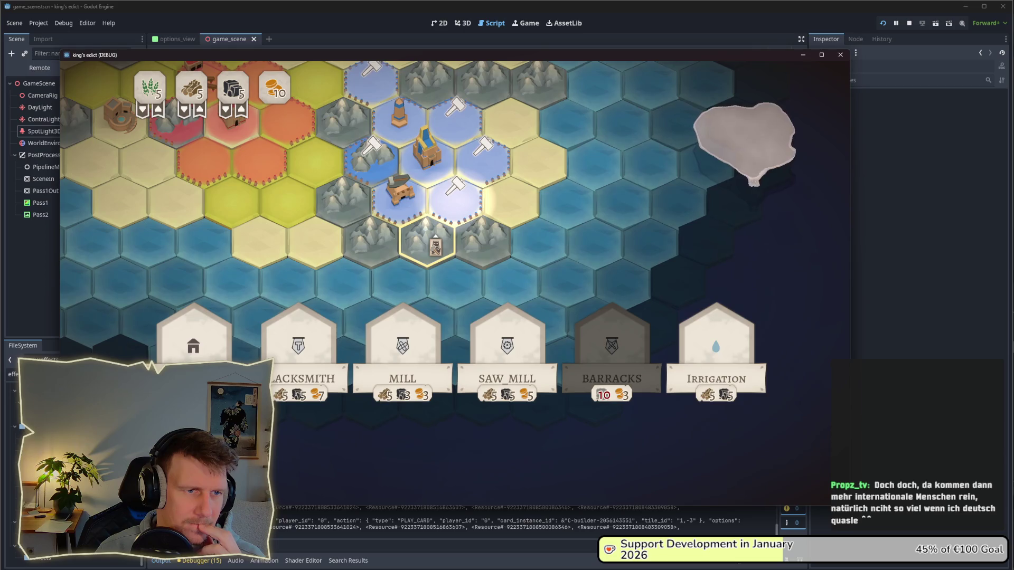
key("alt+Tab")
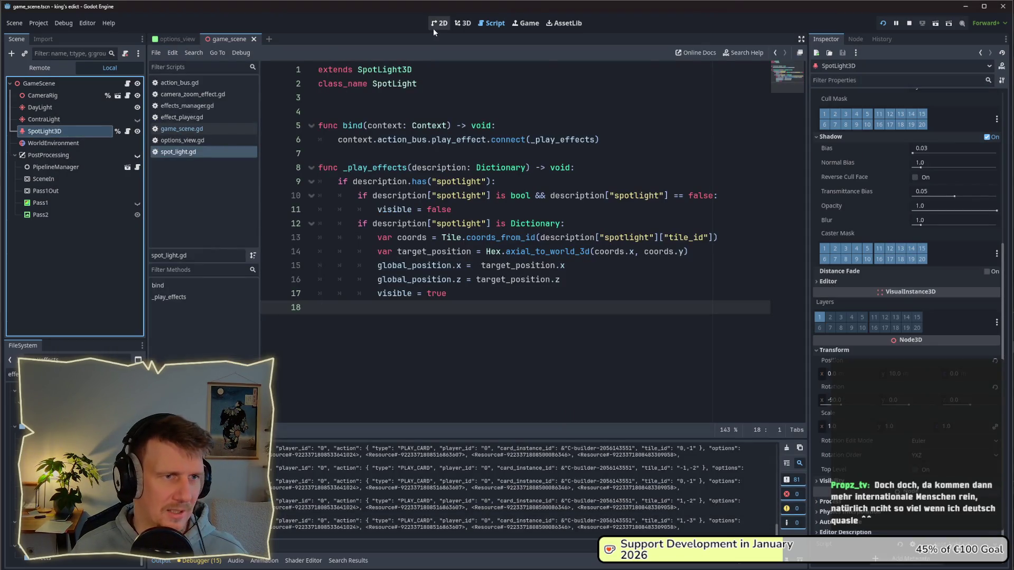
- Reshape the spotlight's cone angle in the 3D view, checking it against the running game
left_click(438, 23)
left_click(460, 29)
scroll(461, 157, "up", 5)
left_click_drag(496, 336, 493, 333)
key("alt+Tab")
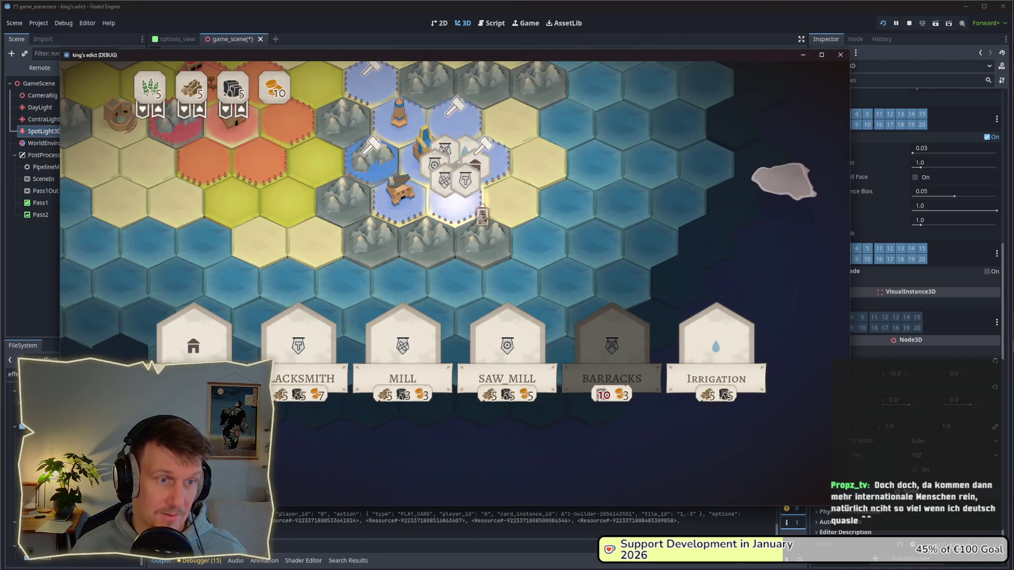
key("alt+Tab")
left_click_drag(494, 336, 493, 334)
- Play the MINE card on a tile in the running game, then stop the game
key("alt+Tab")
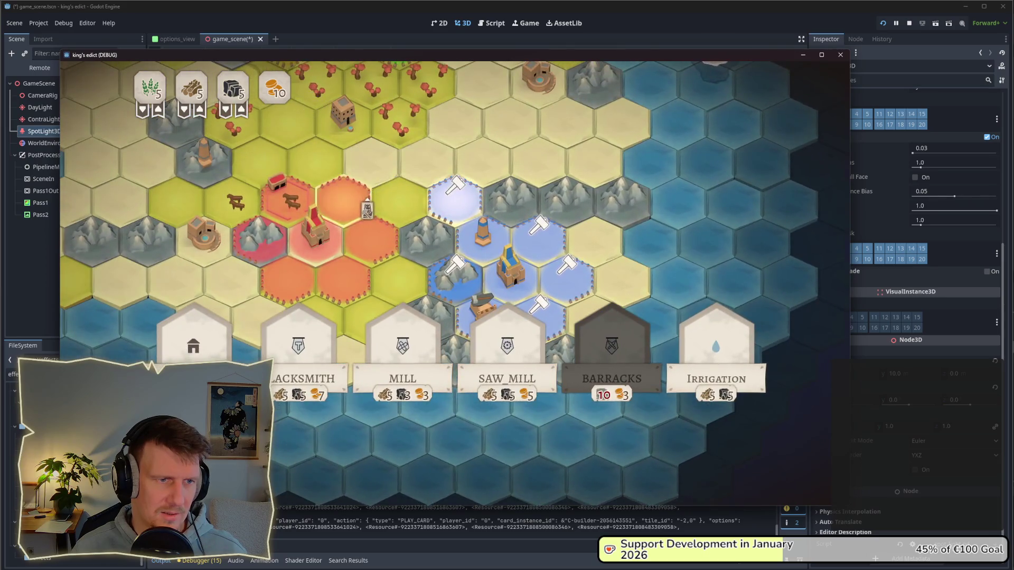
left_click(453, 244)
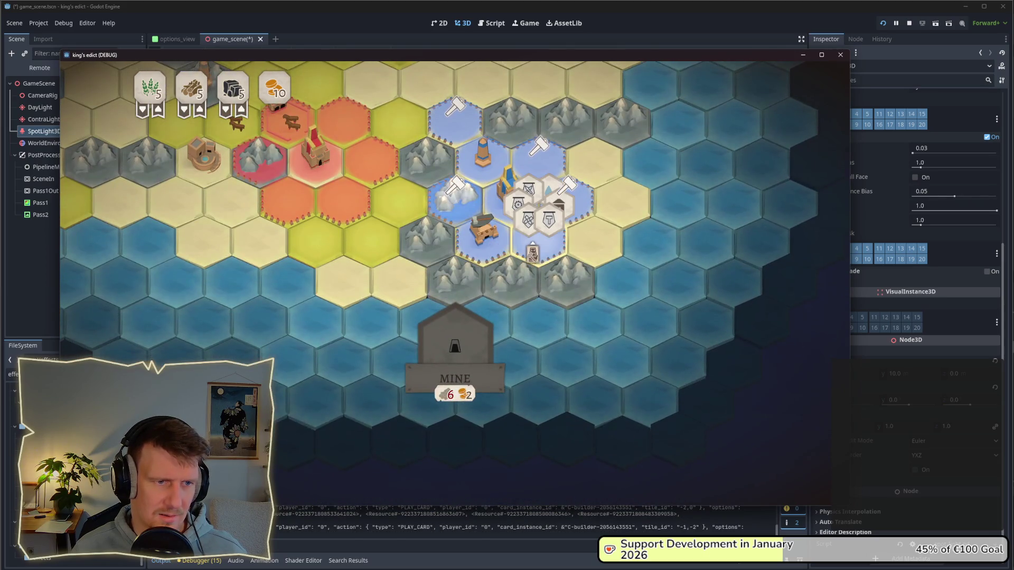
left_click(538, 253)
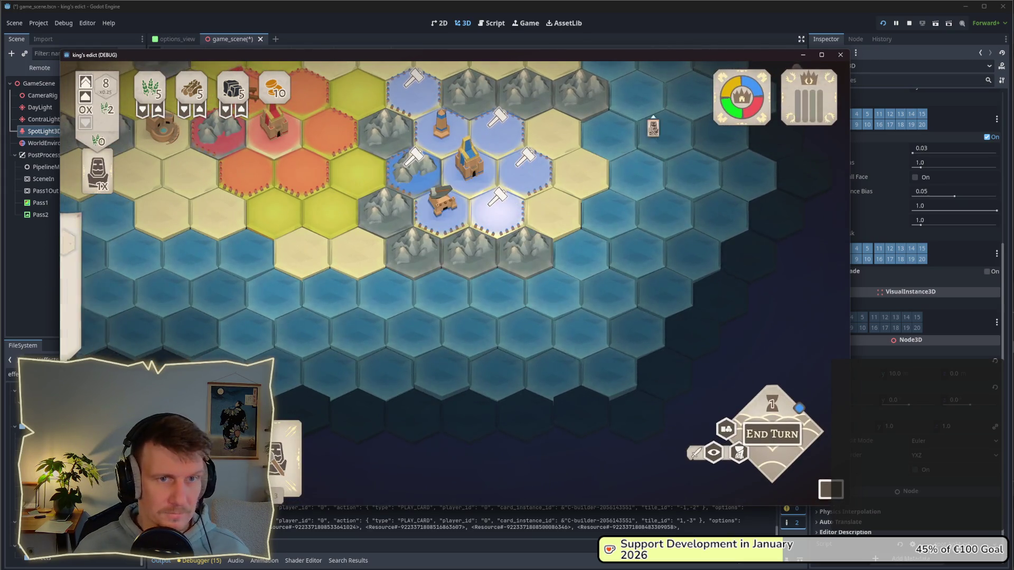
left_click(908, 26)
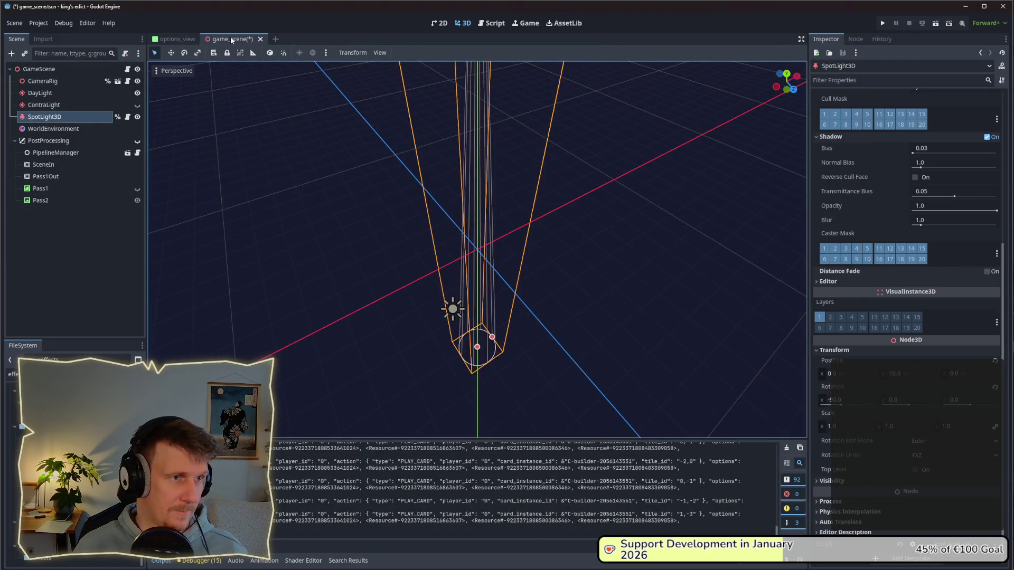
- Save game_scene and open options_view.gd from the options_view scene
key("ctrl+s")
left_click(180, 38)
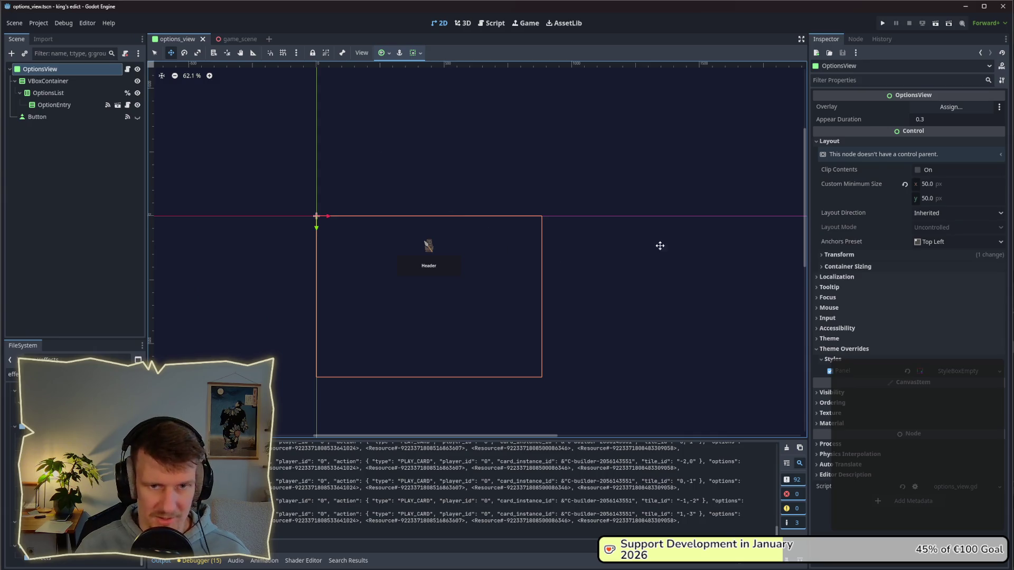
left_click(127, 68)
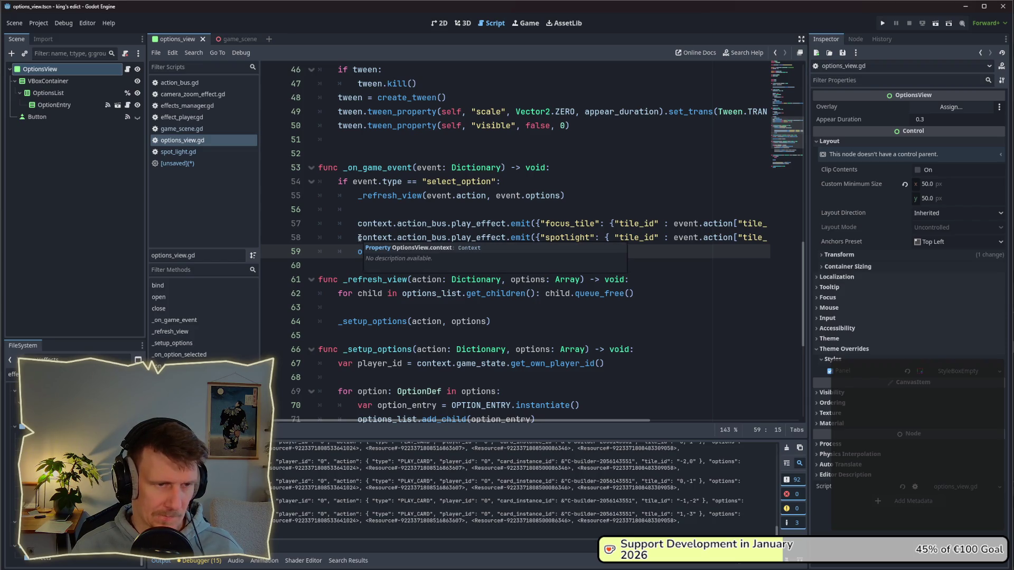
- Close the unsaved SpotLightEffect script, discarding its changes
scroll(359, 238, "up", 1)
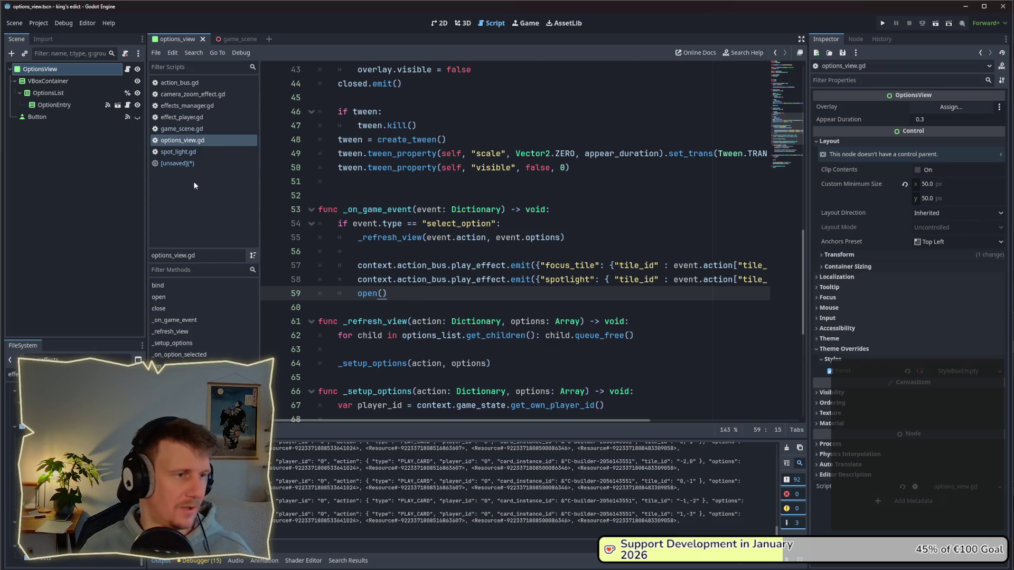
left_click(193, 163)
right_click(192, 163)
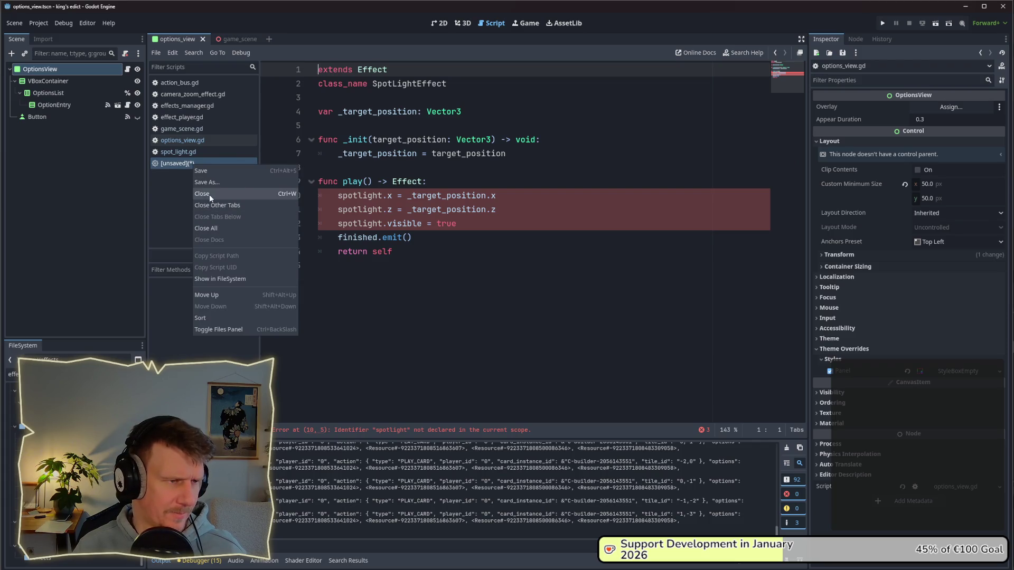
left_click(209, 194)
left_click(772, 309)
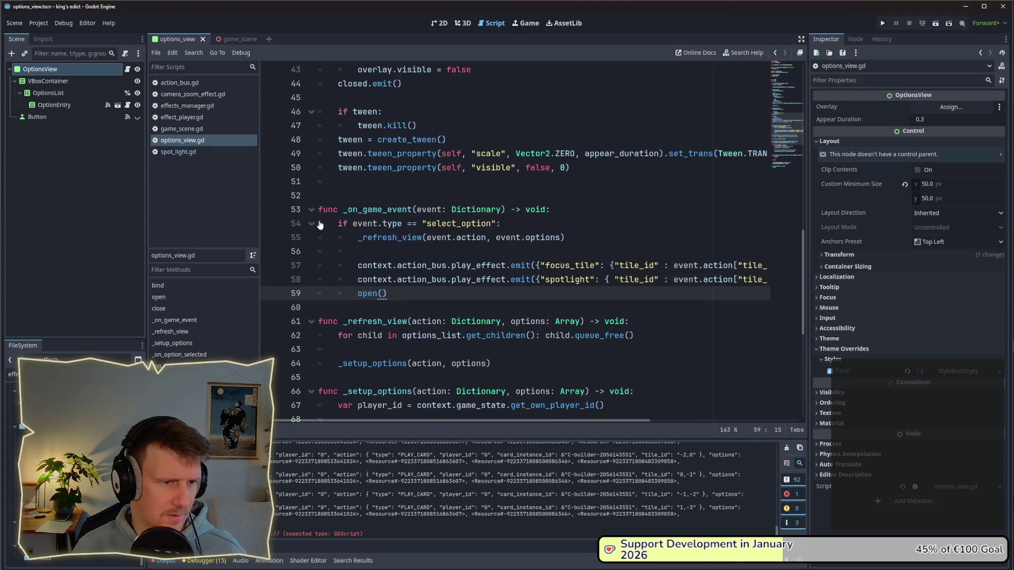
- Copy the spotlight emit call from line 58 onto a new line after line 50
left_click(565, 281)
left_click_drag(365, 278, 766, 279)
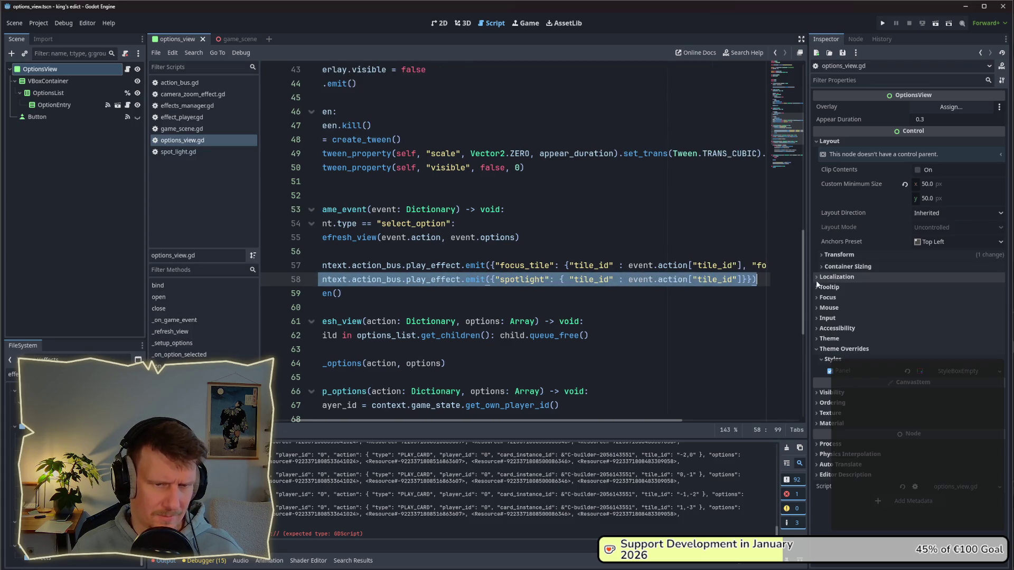
left_click(481, 321)
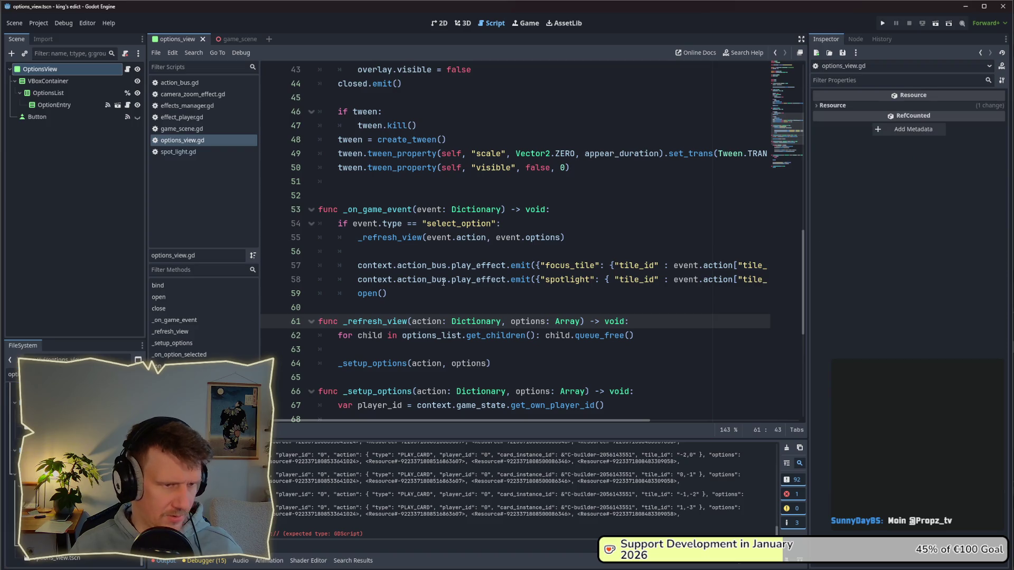
scroll(482, 292, "up", 3)
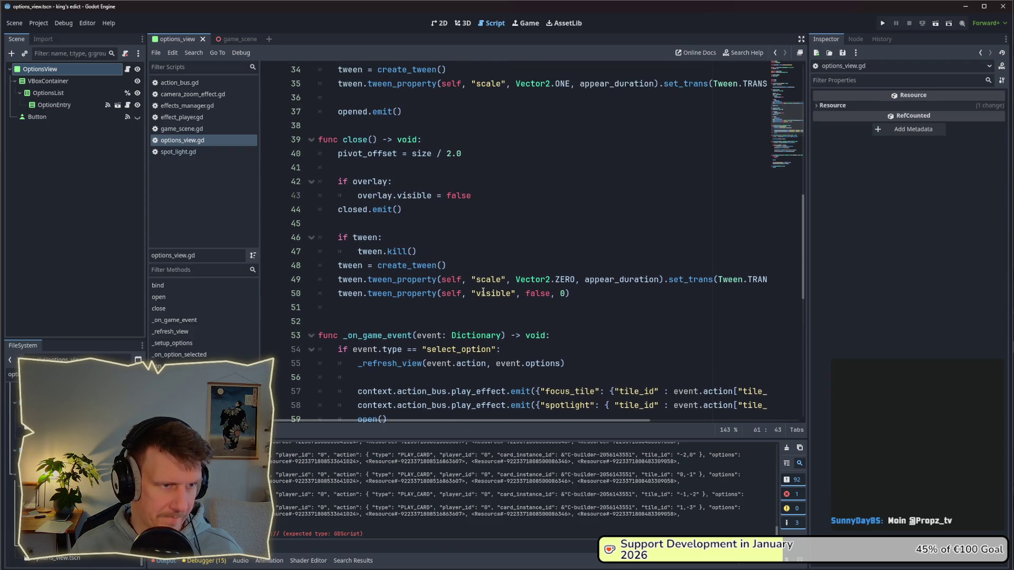
scroll(429, 261, "up", 4)
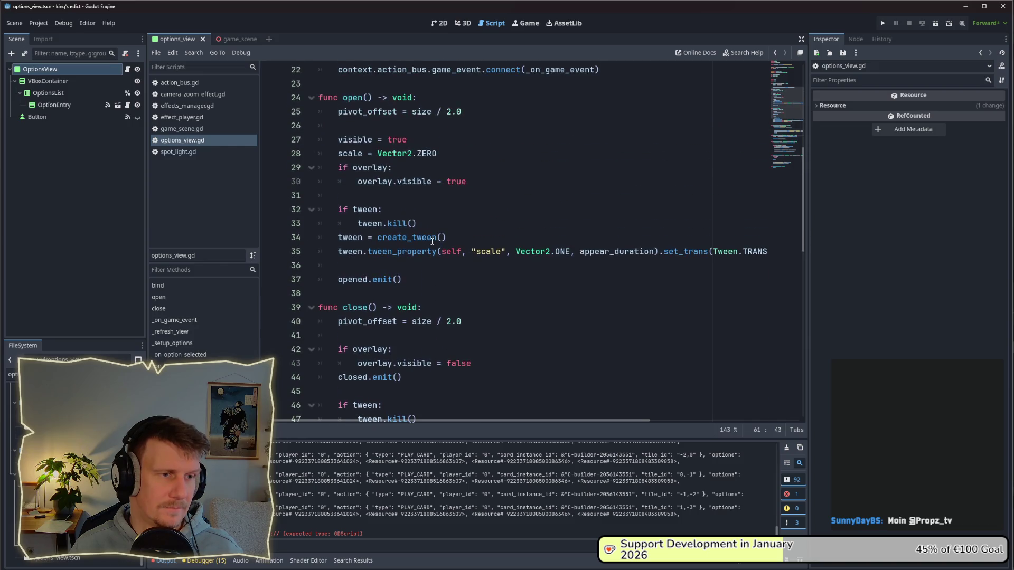
scroll(432, 242, "down", 4)
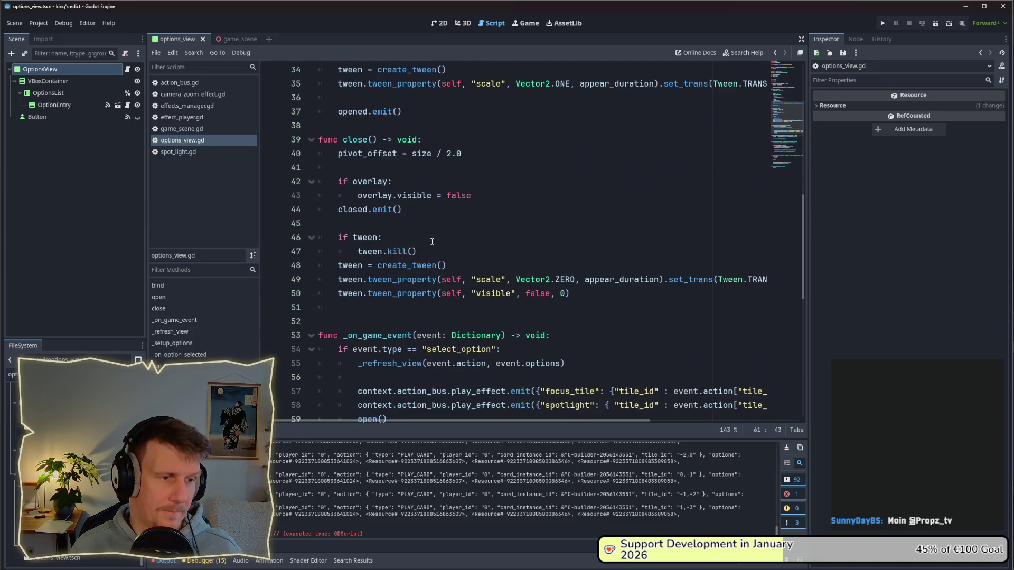
left_click(602, 293)
key("Return")
key("Return")
type("context.action_bus.play_effect.emit({\"spotlight\": { \"tile_id\" : event.action[\"tile_id\"]}})")
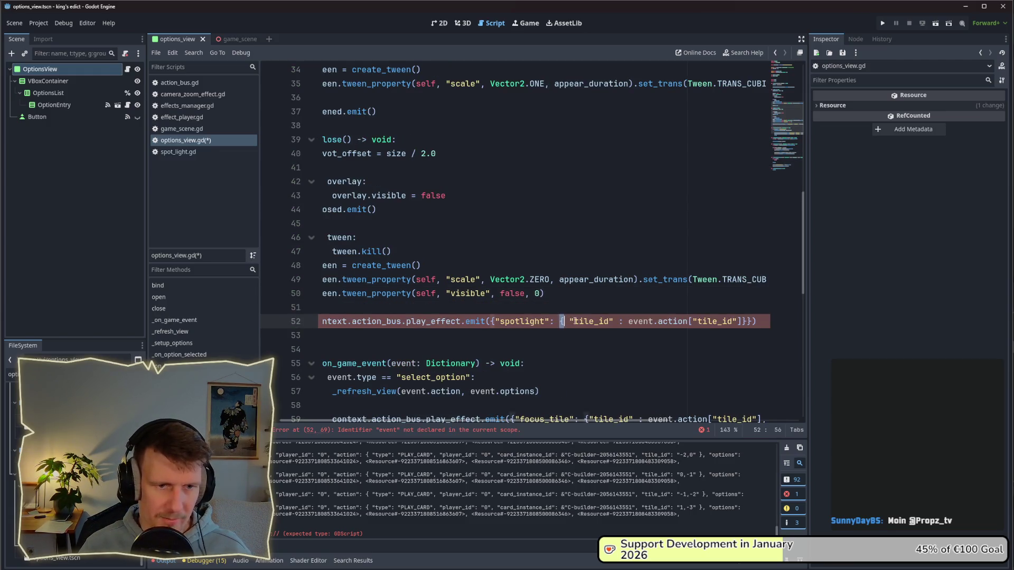
- Replace the pasted call's dictionary argument on line 52 with false and save the script
left_click_drag(575, 321, 753, 321)
type("fals")
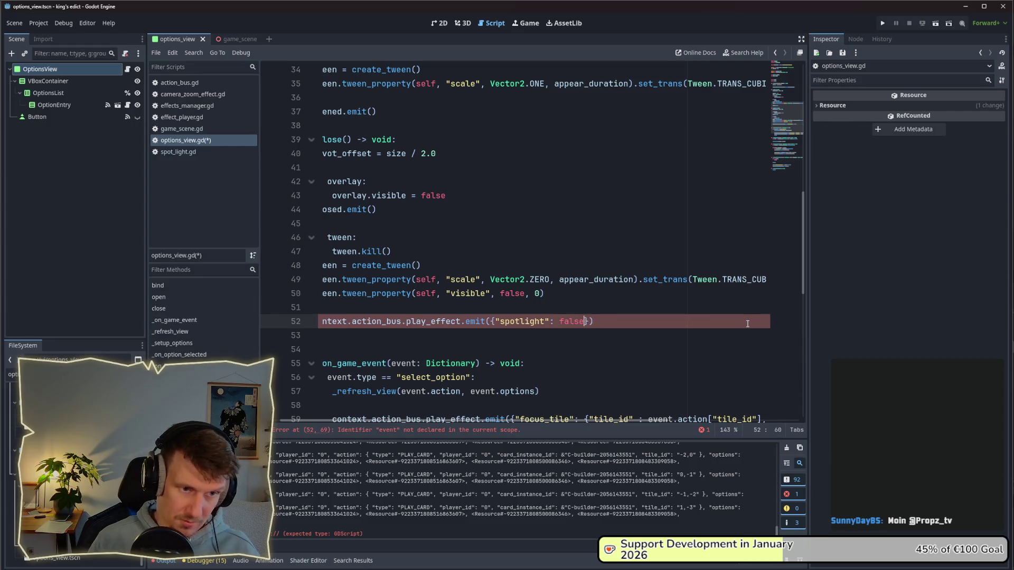
key("ctrl+s")
left_click_drag(604, 420, 445, 420)
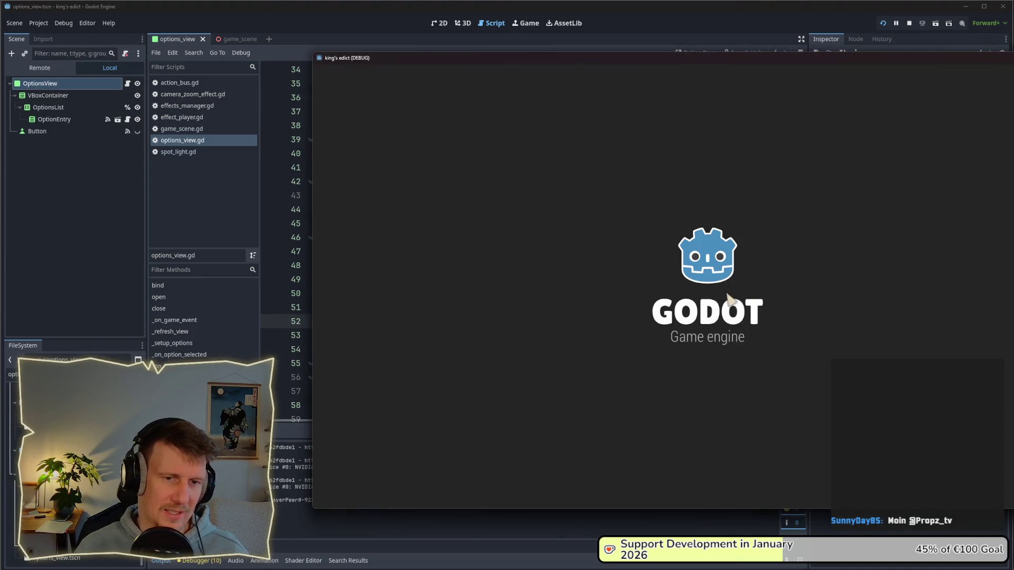
- Host a multiplayer game on the i_know_this_place map and play the builder card on a blue tile
left_click(724, 199)
left_click(765, 194)
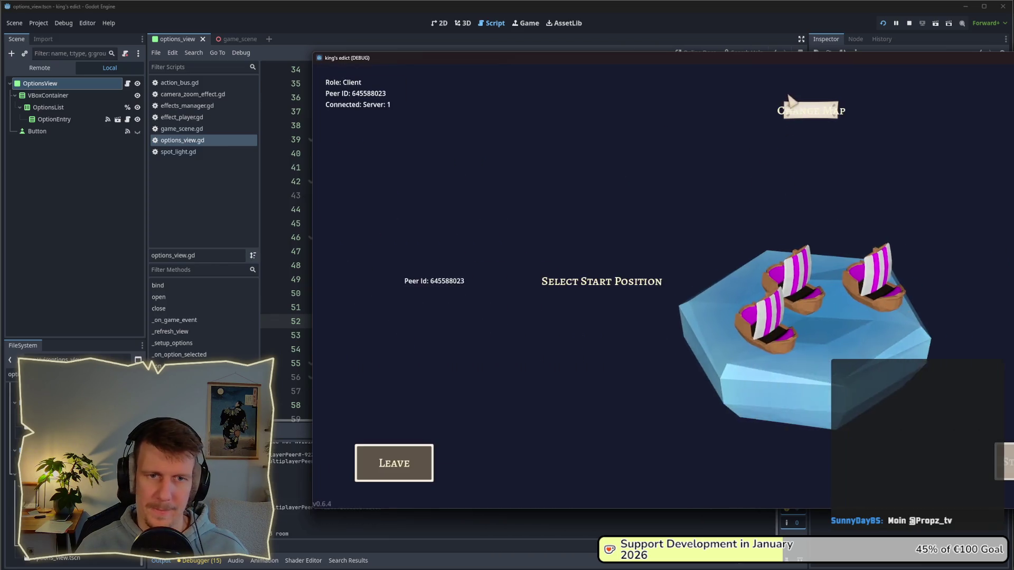
left_click(803, 109)
left_click(787, 164)
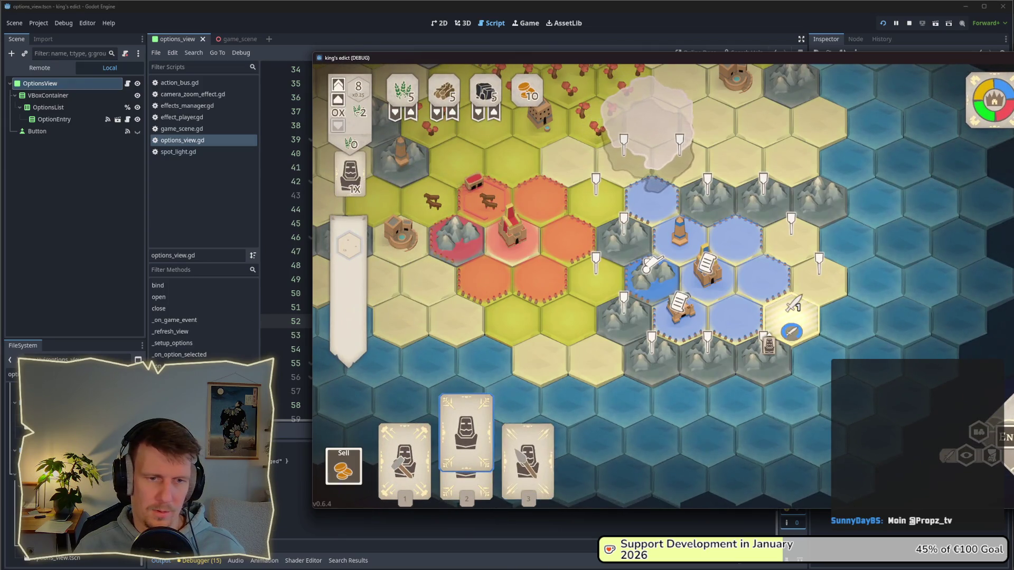
left_click(736, 316)
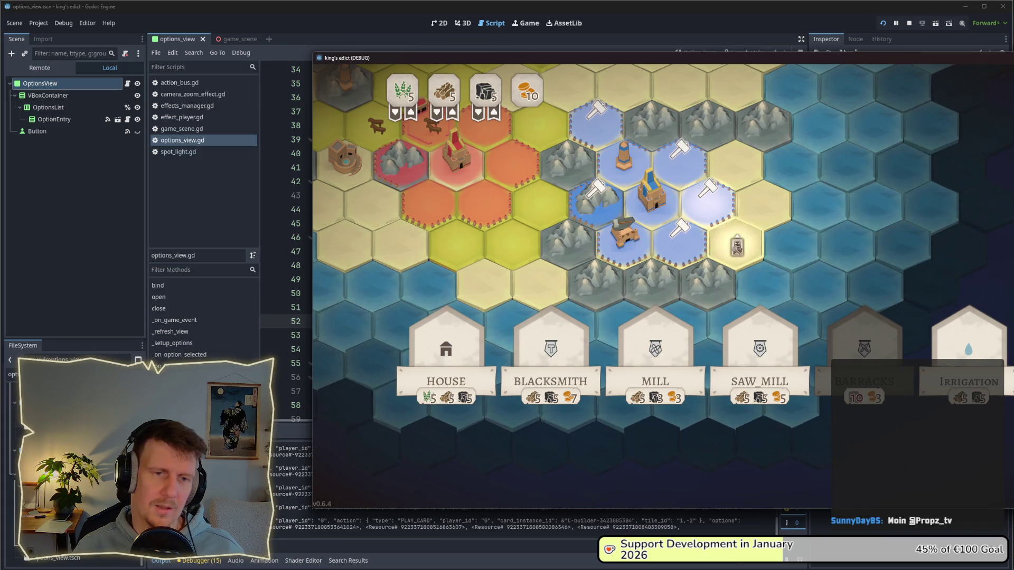
- Back in the editor, open game_scene and select the SpotLight3D node
left_click(62, 183)
left_click(227, 39)
left_click(64, 143)
left_click(45, 131)
scroll(927, 112, "up", 5)
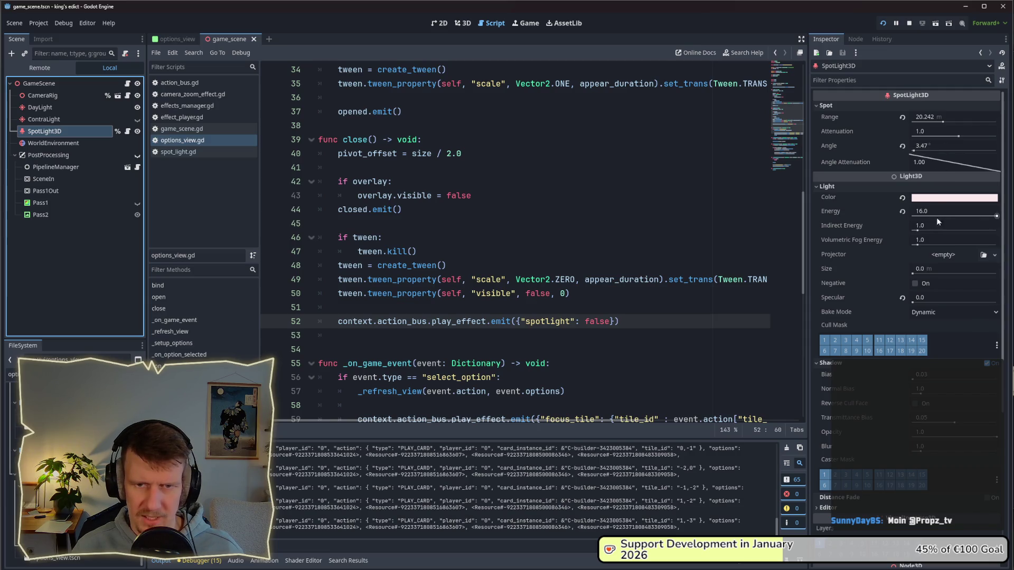
- Raise SpotLight3D Energy to 20, then play cards and build a Saw Mill in the running game
left_click(995, 218)
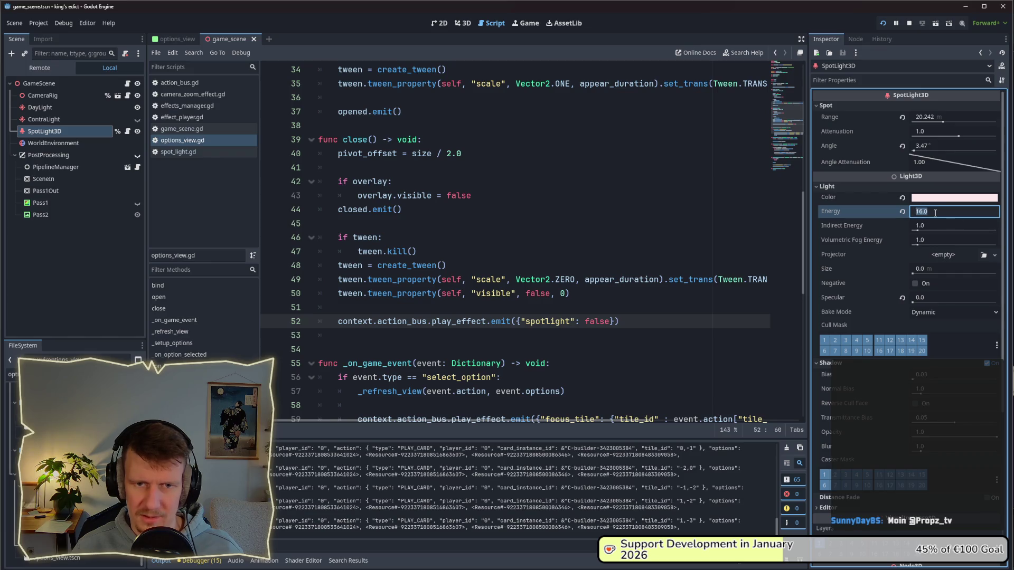
type("20")
key("Return")
key("alt+Tab")
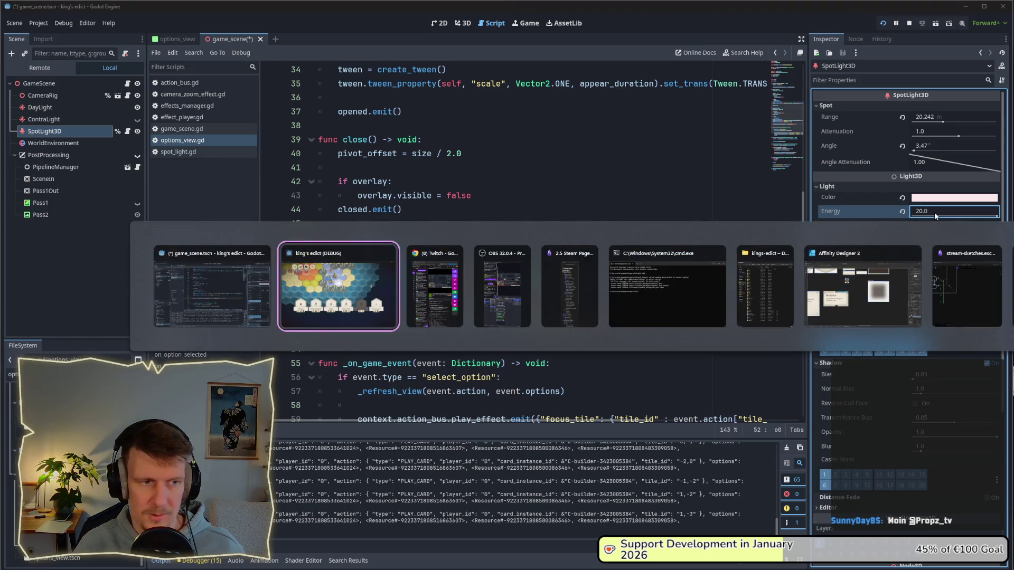
left_click(708, 158)
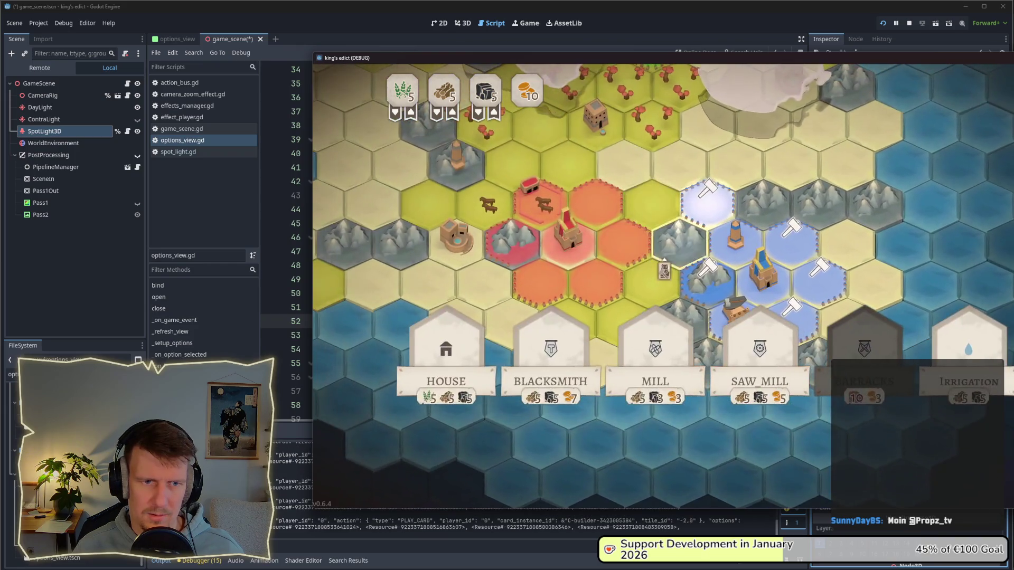
left_click(759, 365)
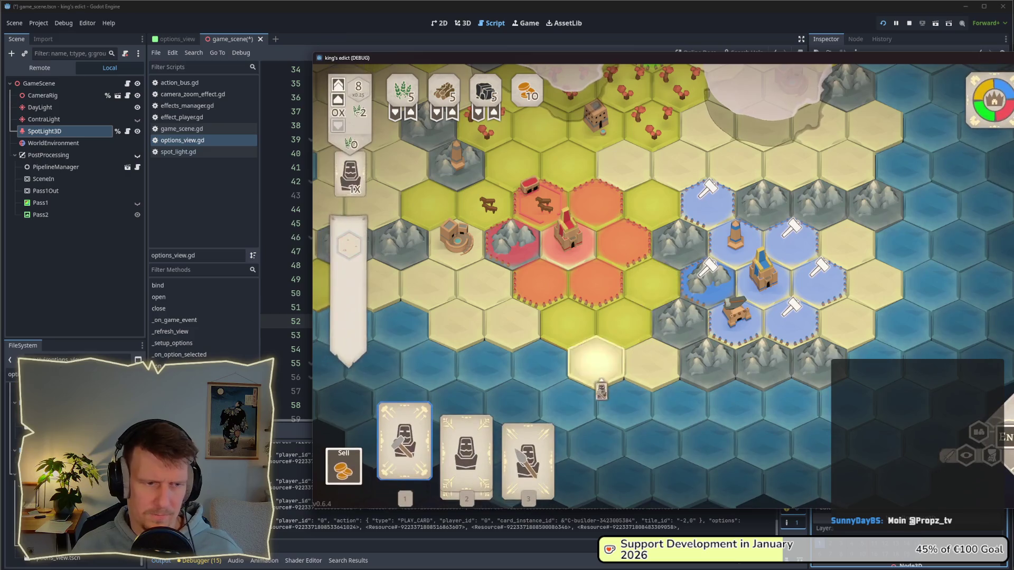
left_click(734, 365)
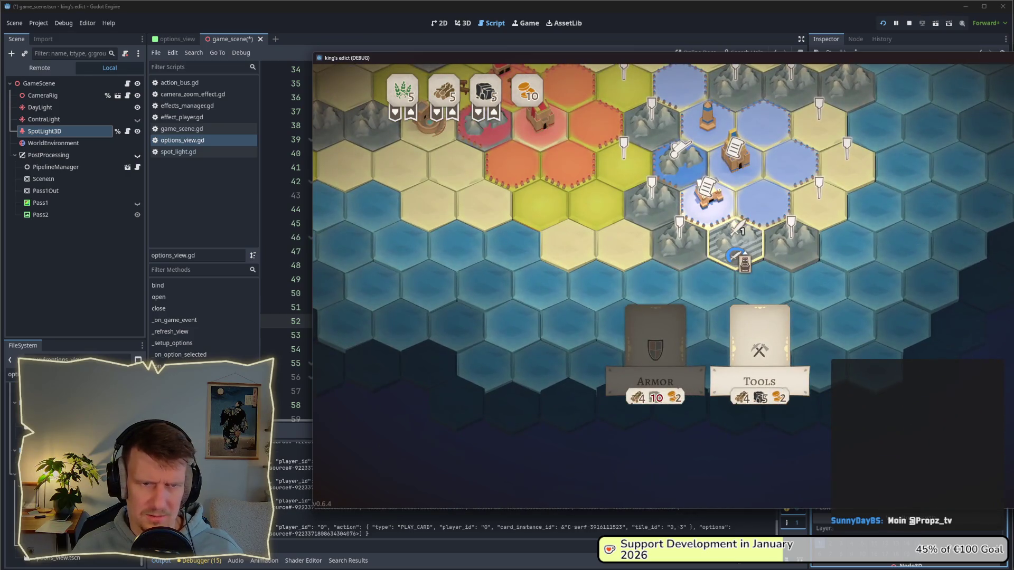
left_click(759, 364)
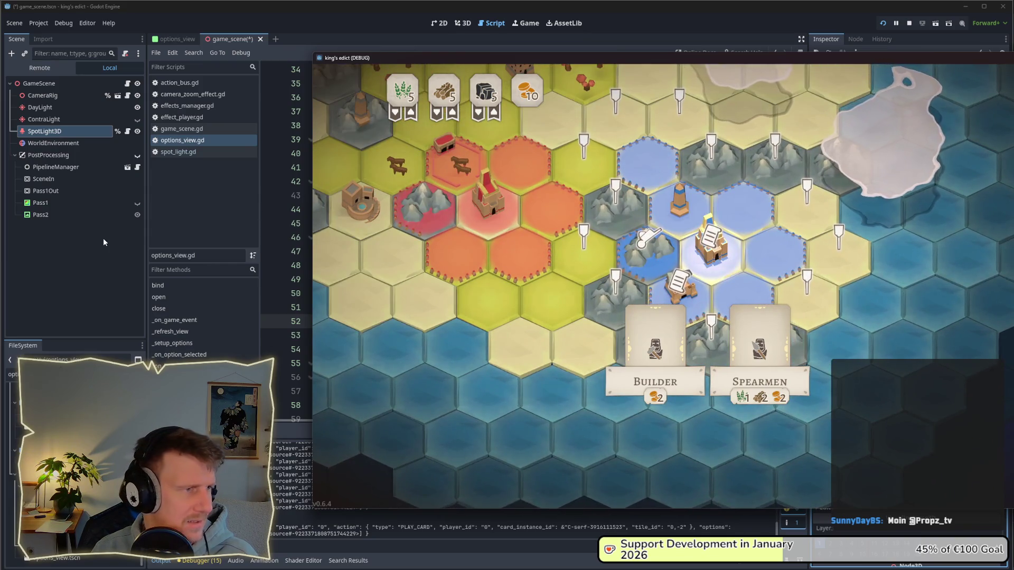
left_click(101, 239)
left_click(53, 122)
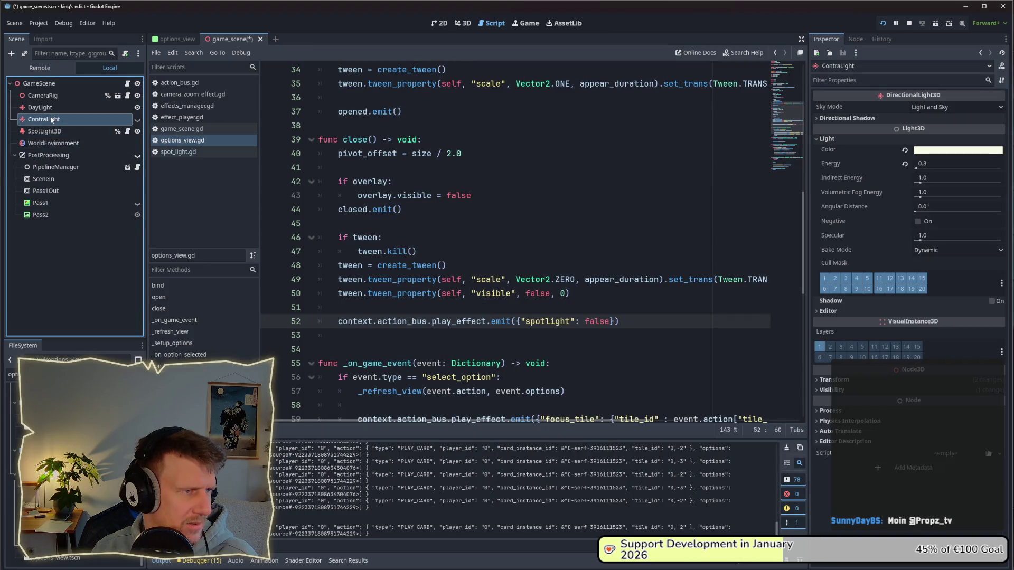
- Expand DayLight's Shadow settings and revert Opacity and Blur to their 1.0 defaults
left_click(47, 110)
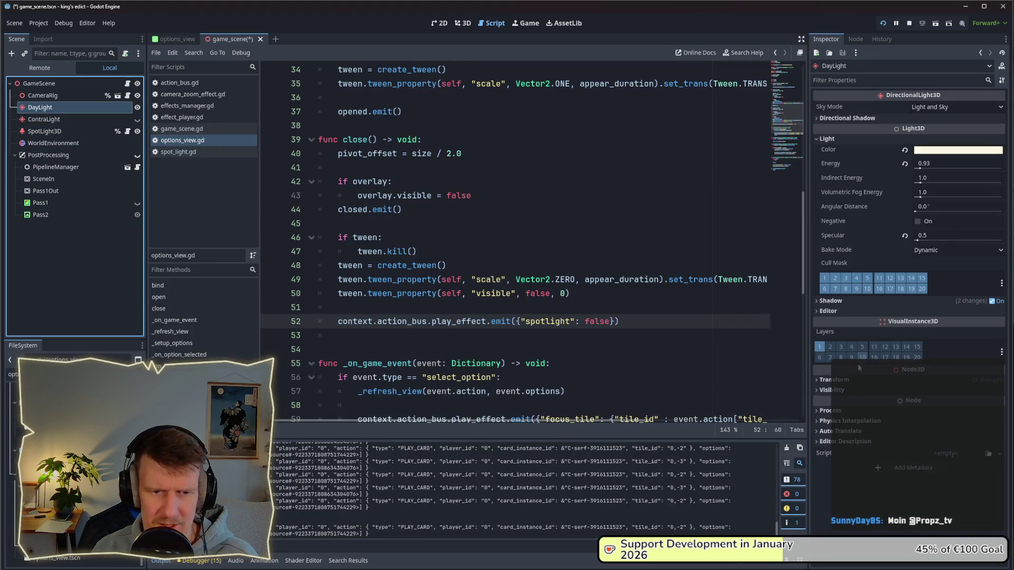
left_click(847, 301)
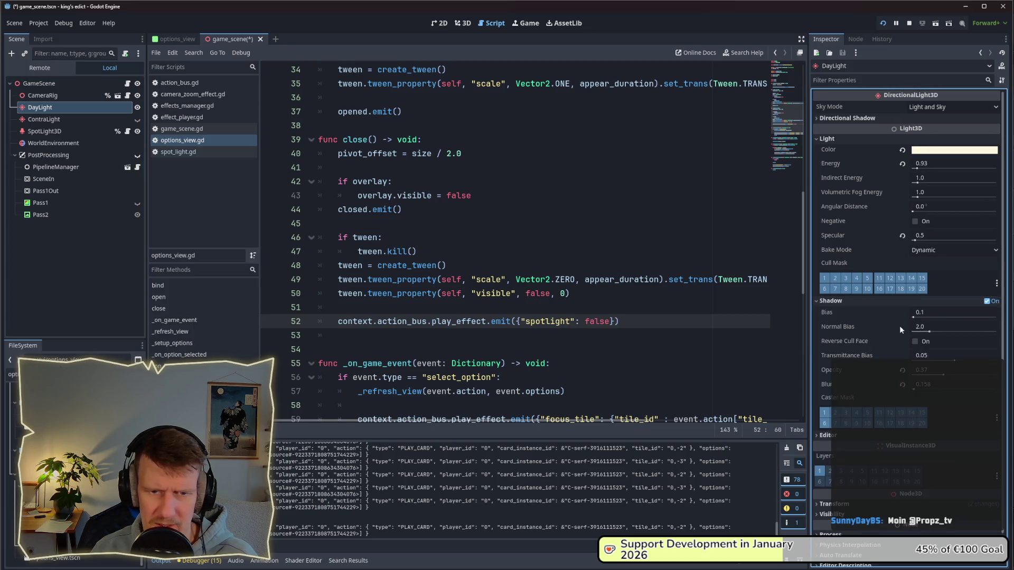
left_click(57, 132)
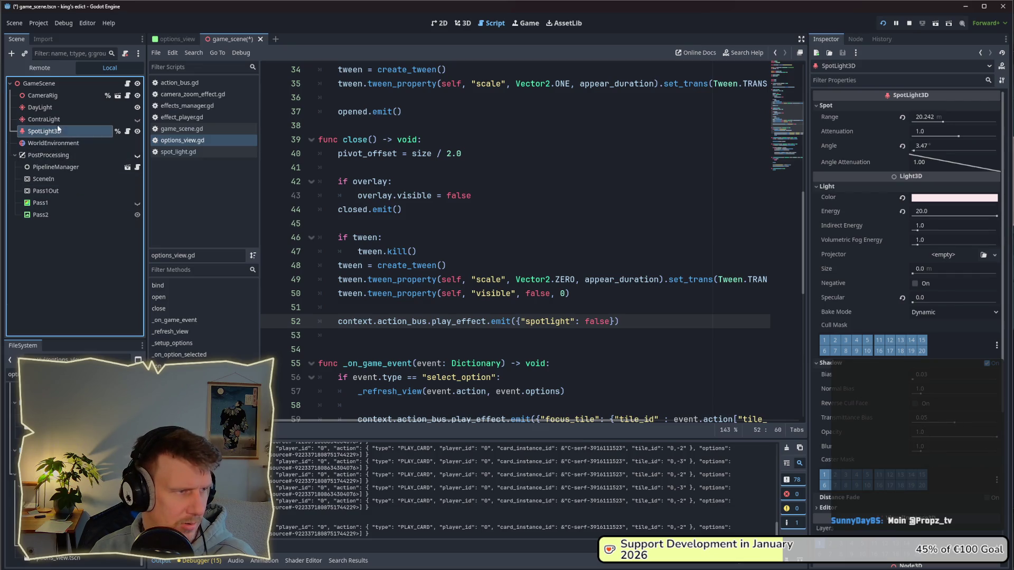
left_click(57, 109)
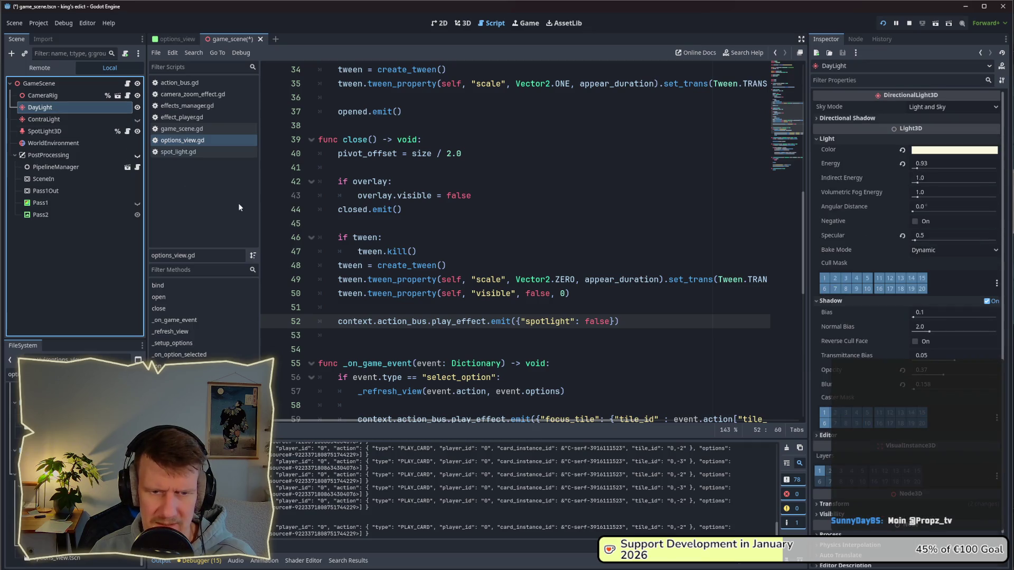
left_click(902, 384)
left_click(902, 370)
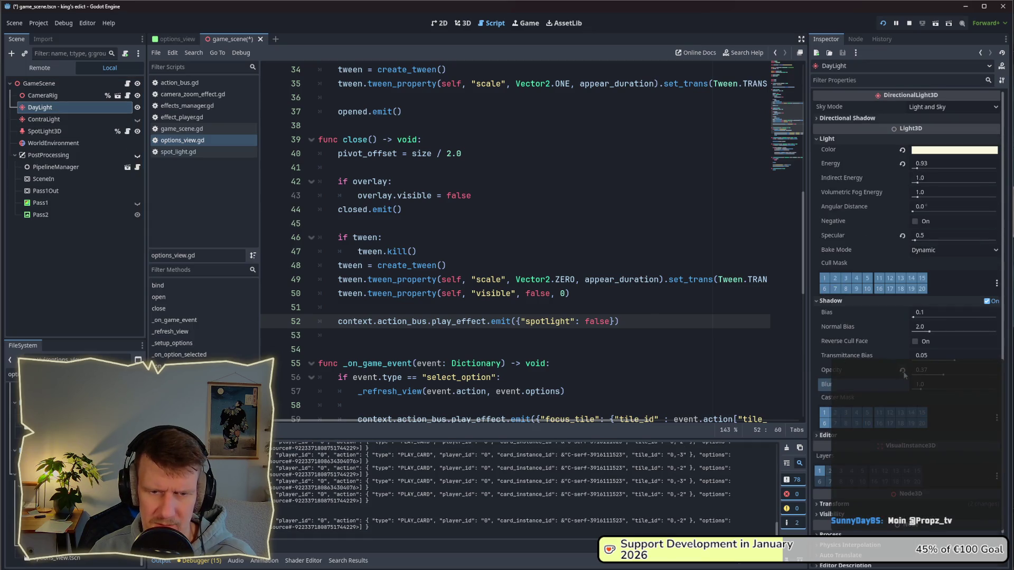
- Compare the ContraLight, SpotLight3D and DayLight settings, then check the lighting in the running game
left_click(74, 119)
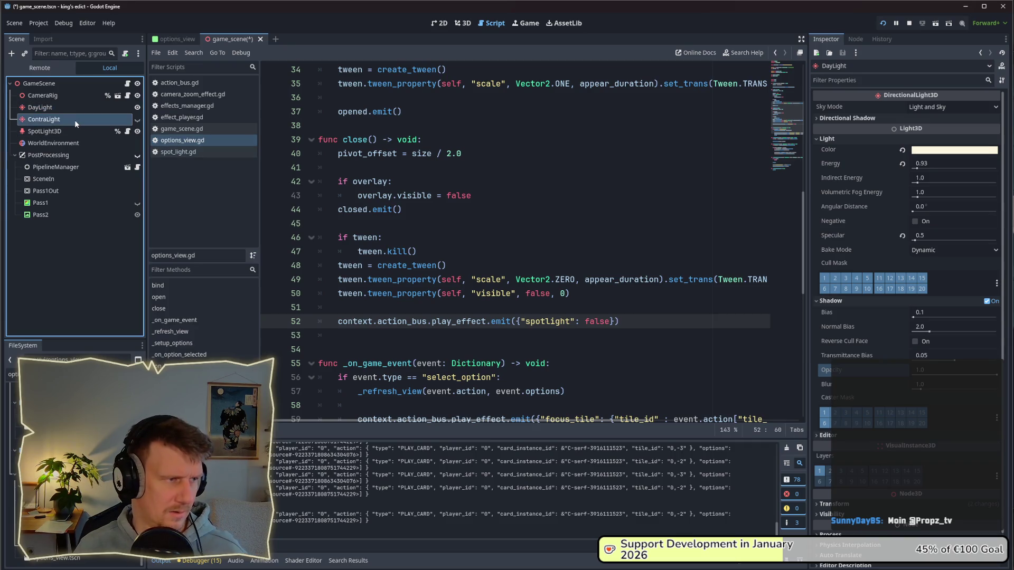
left_click(68, 131)
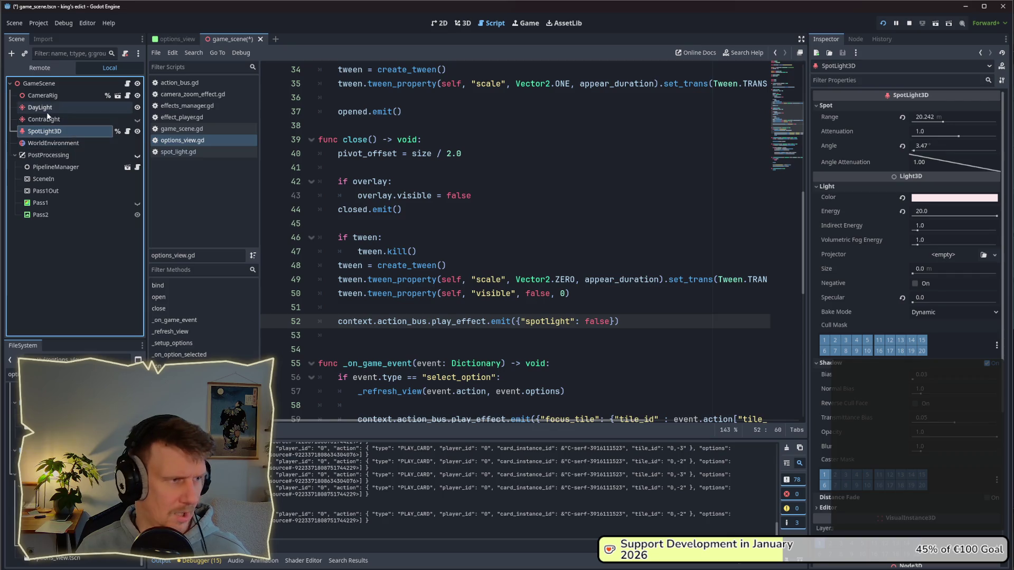
left_click(47, 110)
left_click(47, 117)
left_click(44, 108)
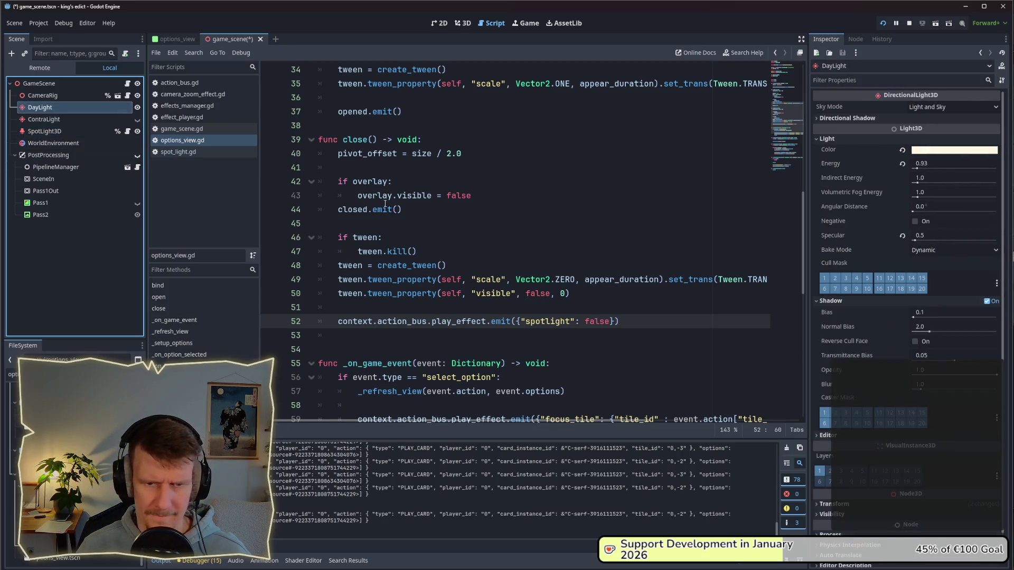
key("alt+Tab")
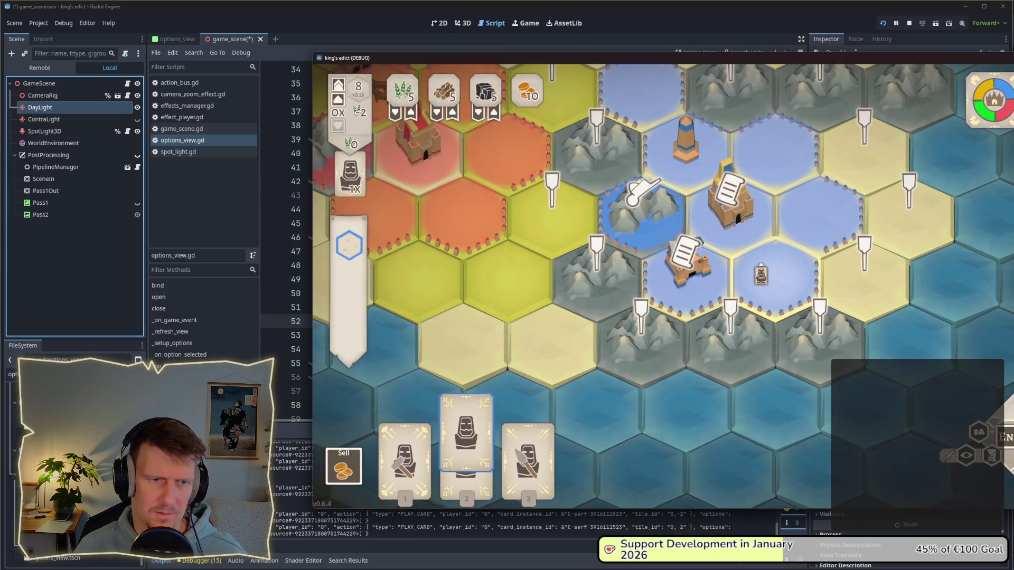
key("alt+Tab")
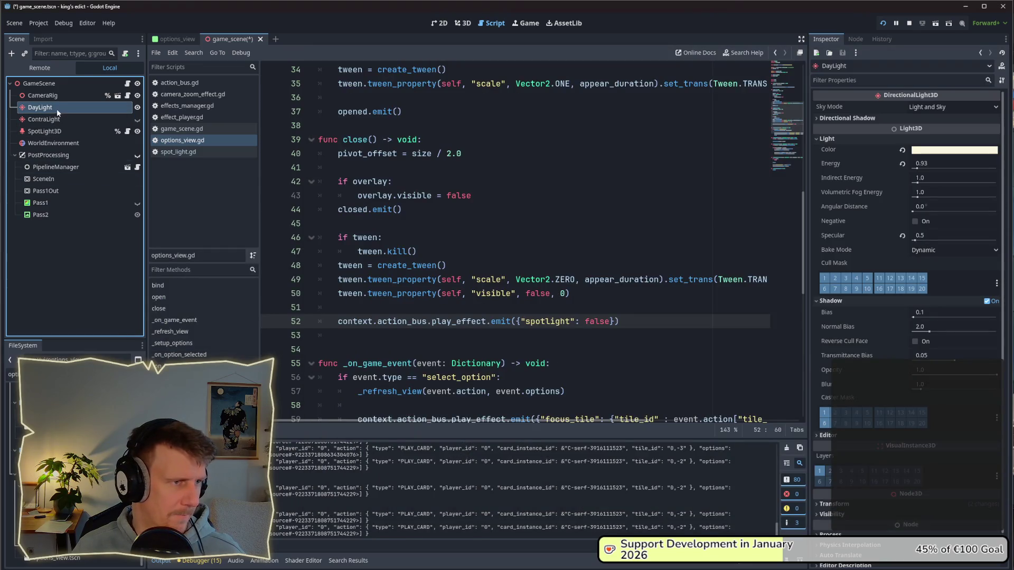
left_click(443, 24)
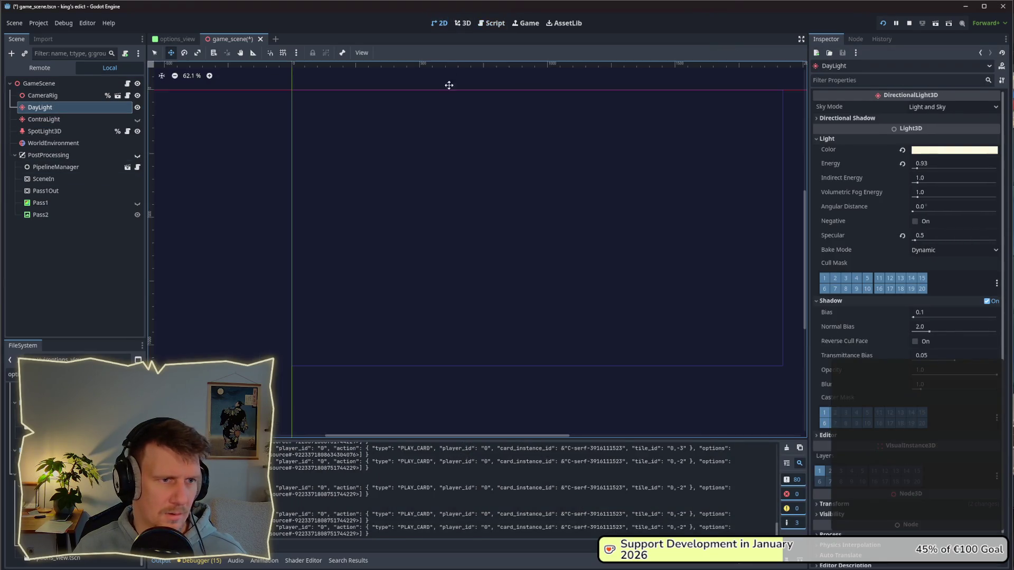
- Show the 3D view, then pan and zoom the game camera across the hex map
left_click(459, 23)
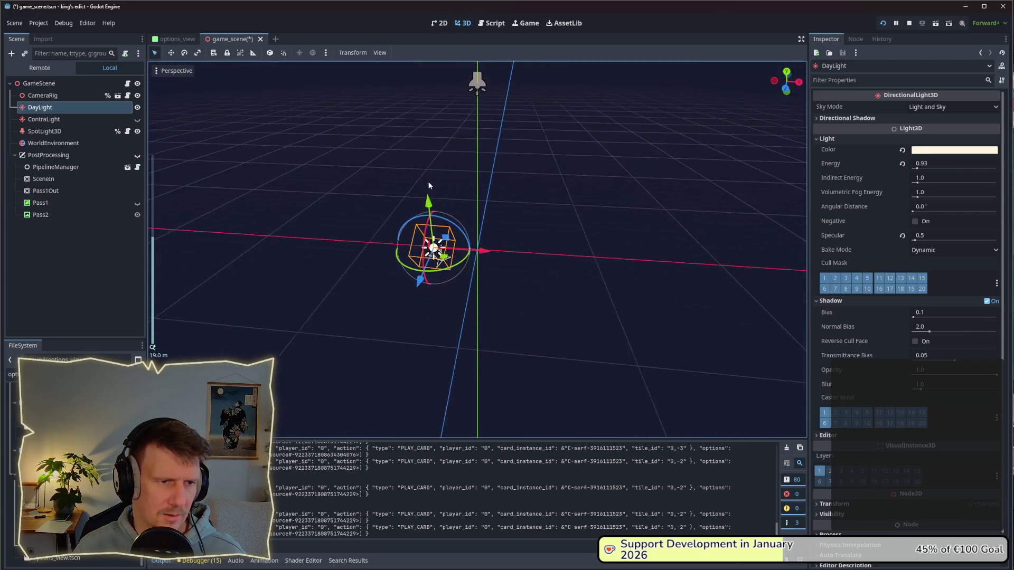
key("alt+Tab")
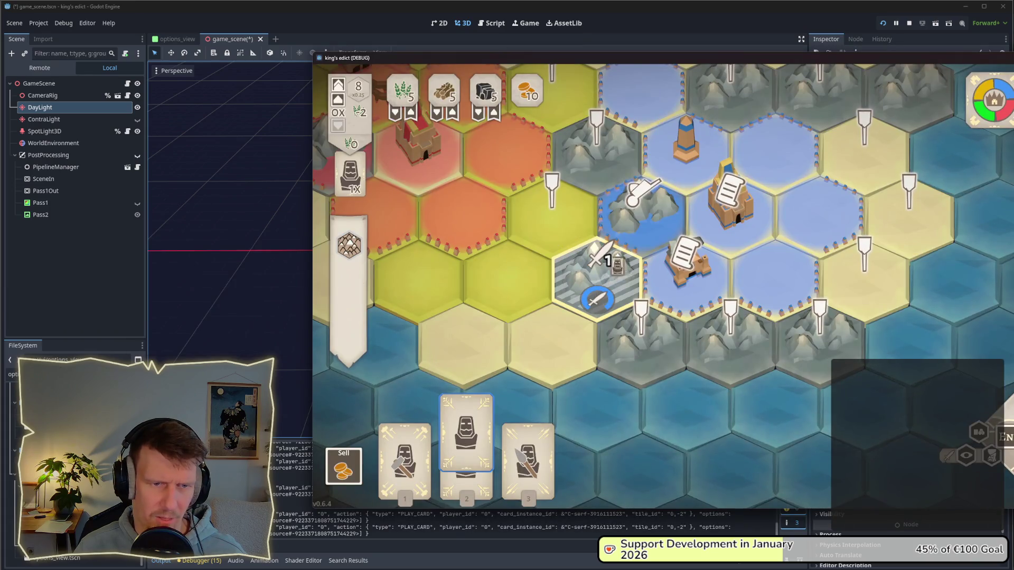
key("w")
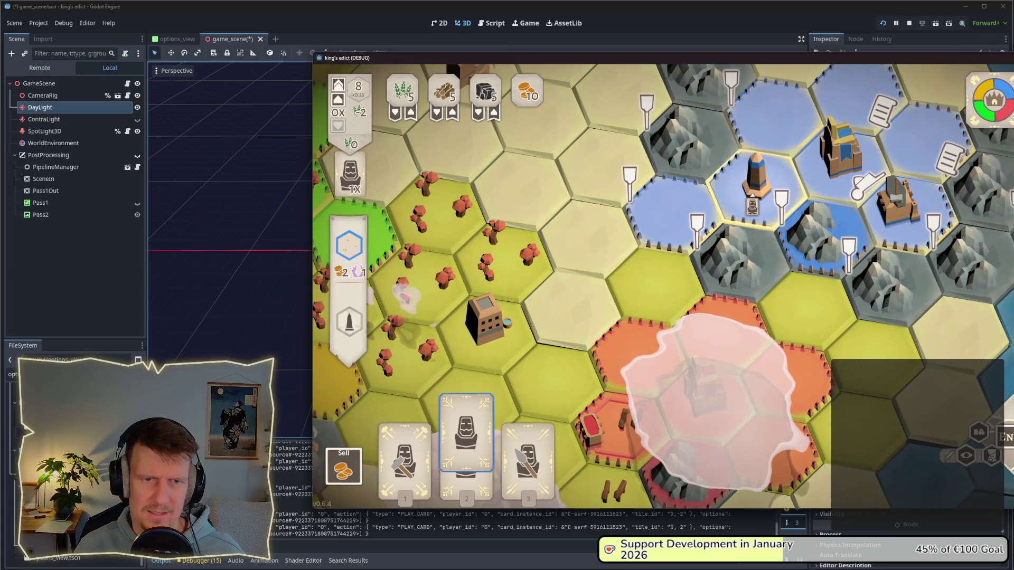
key("s")
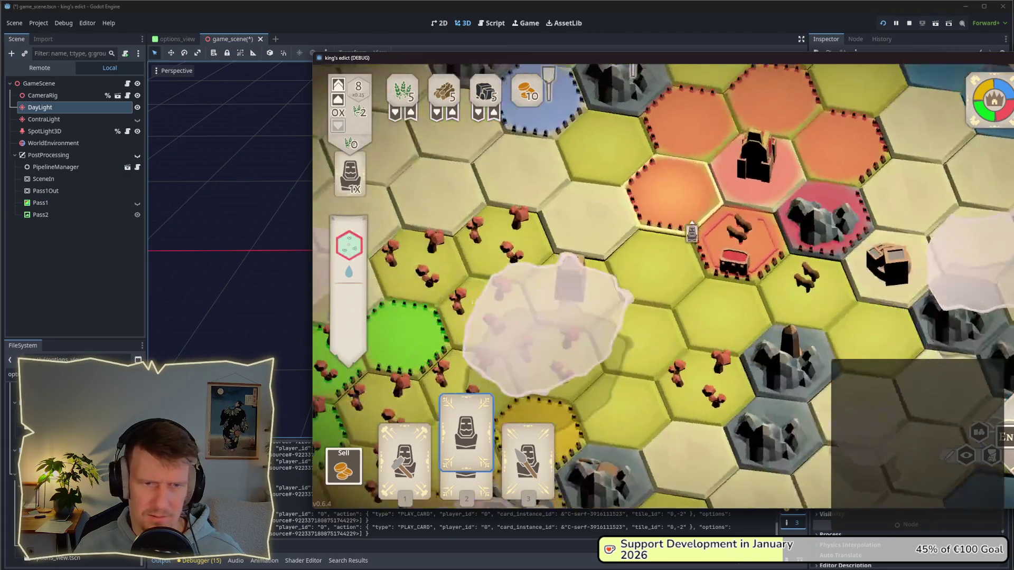
key("w")
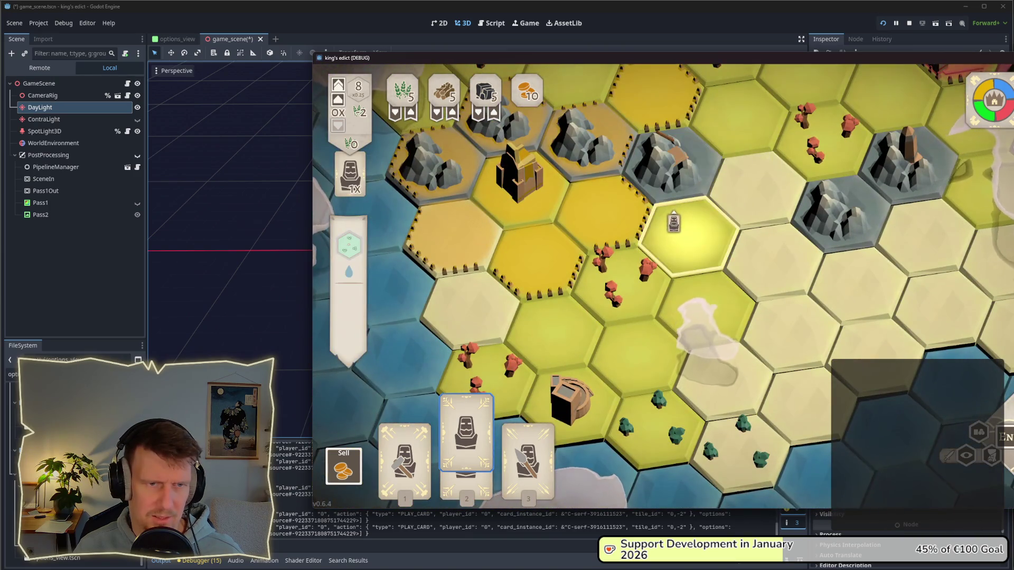
scroll(653, 258, "down", 3)
key("a")
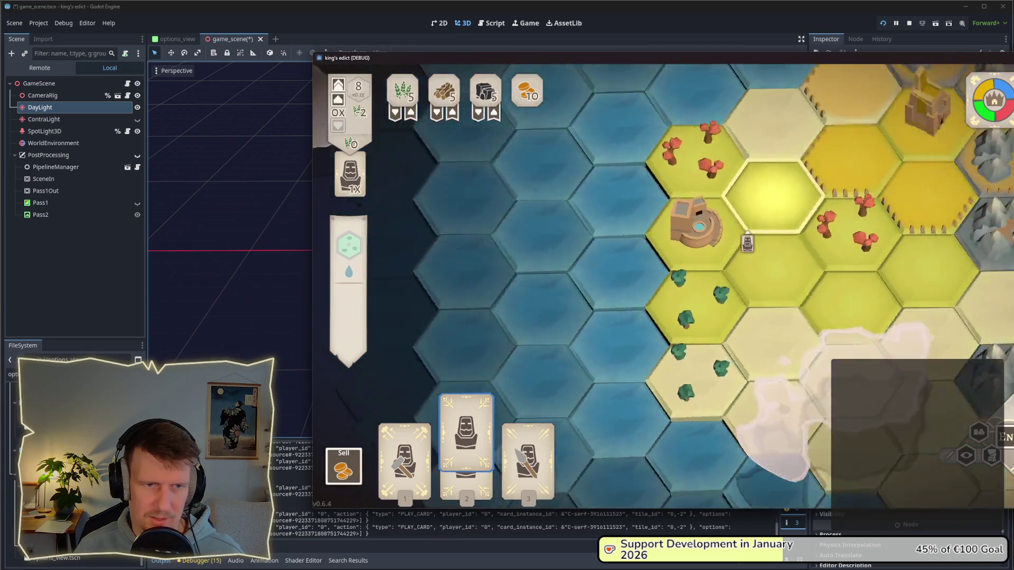
scroll(625, 175, "up", 3)
scroll(625, 174, "down", 2)
- Pan the game camera toward the blue territory and highlighted hex, then bring the editor back
key("s")
key("d")
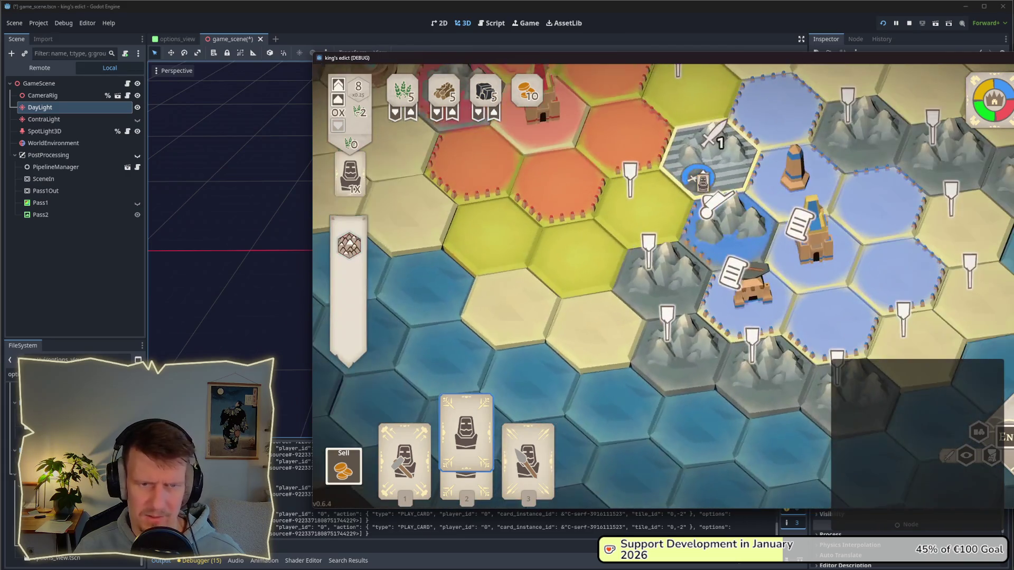
scroll(707, 188, "down", 2)
key("w")
scroll(707, 187, "up", 2)
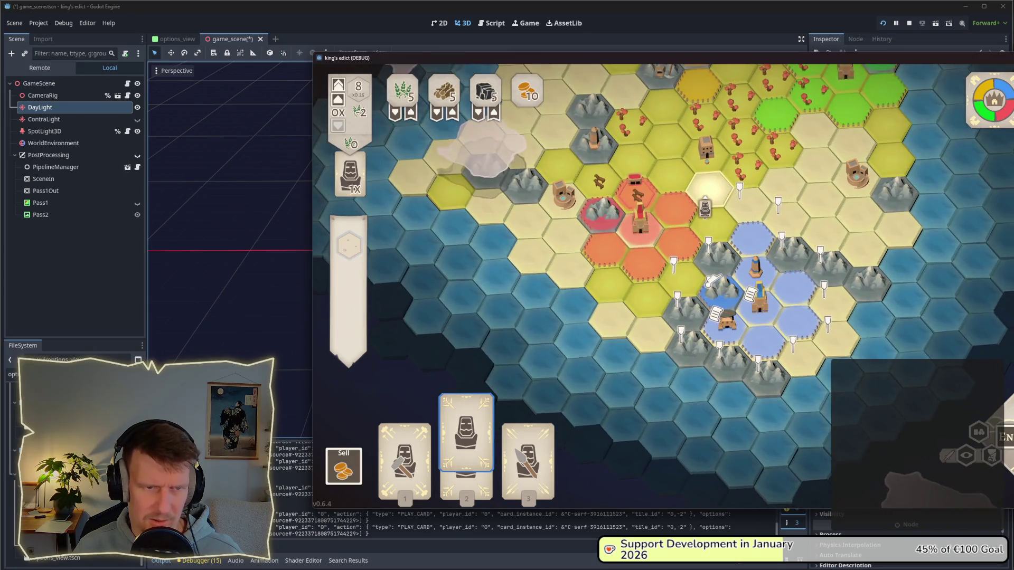
key("w")
scroll(701, 233, "up", 1)
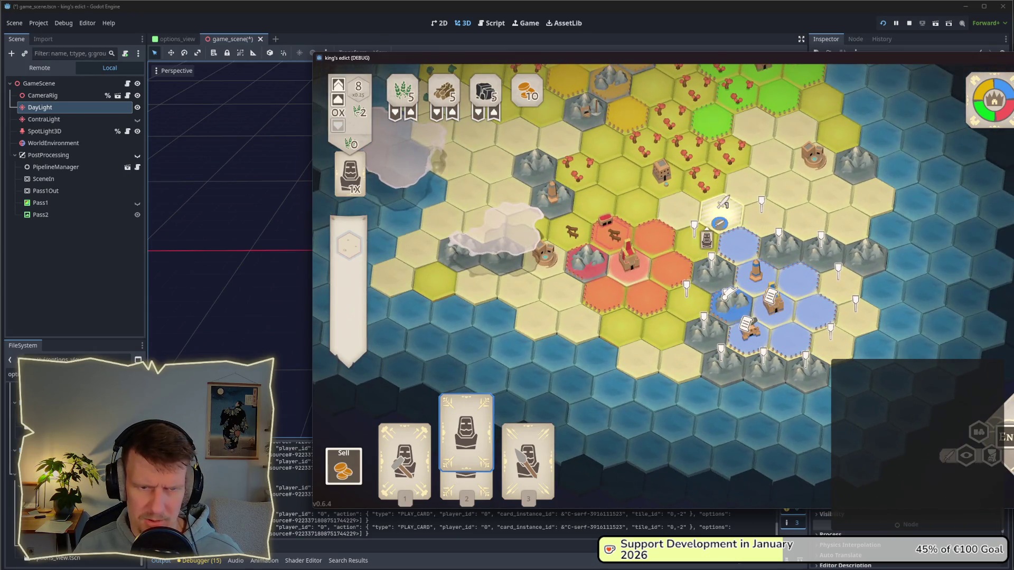
scroll(697, 243, "up", 3)
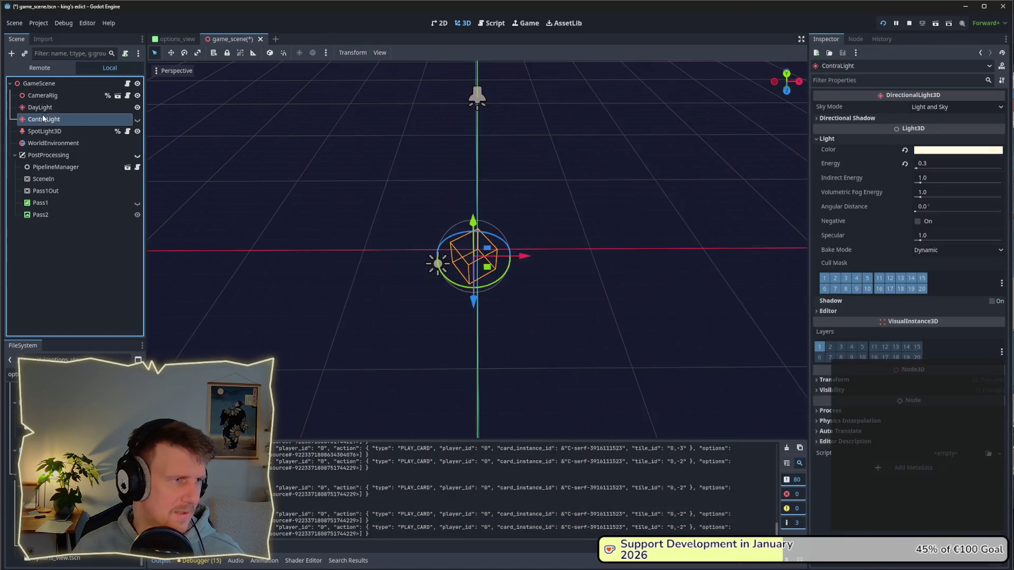
left_click(95, 108)
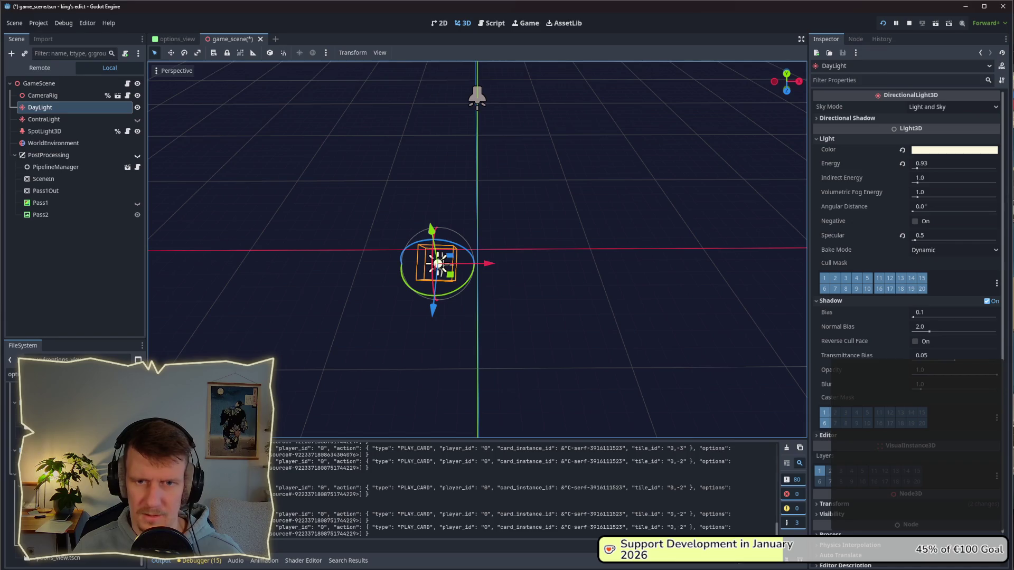
- Narrow the editor beside the running game and rotate DayLight to a new sun angle
left_click_drag(1009, 200, 667, 201)
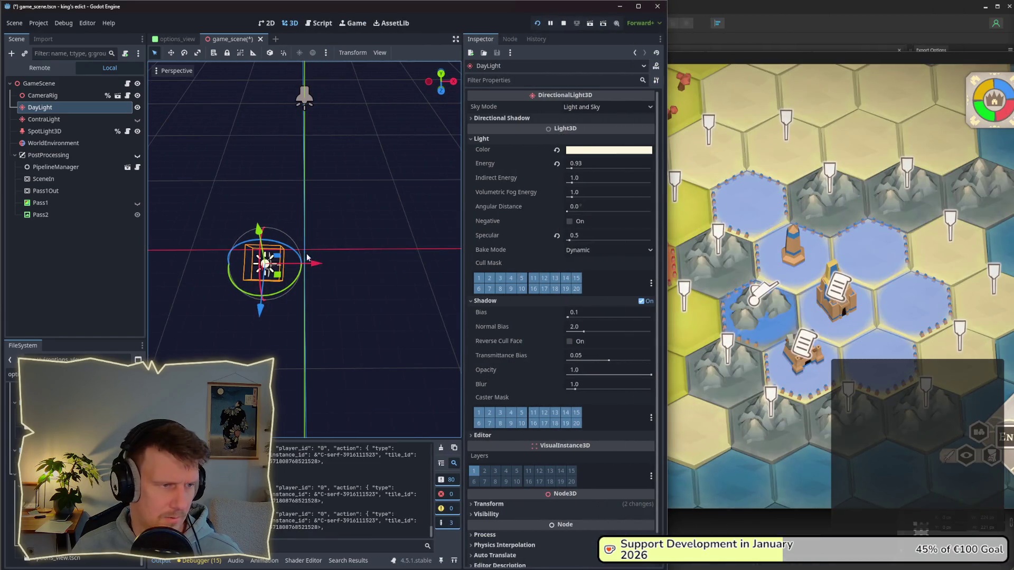
mouse_move(298, 277)
left_mouse_down()
mouse_move(269, 299)
mouse_move(287, 288)
left_mouse_up()
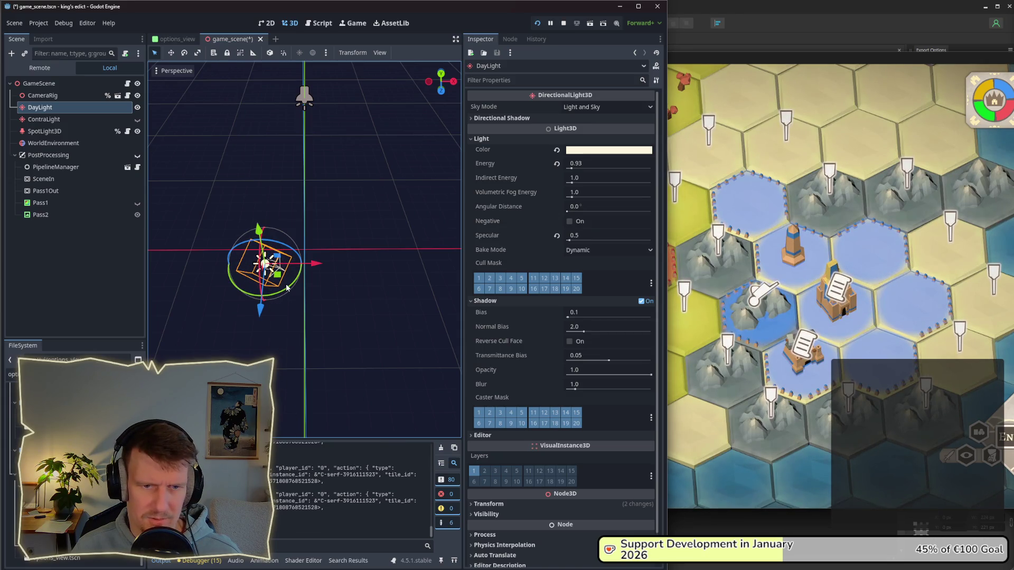
left_click(289, 285)
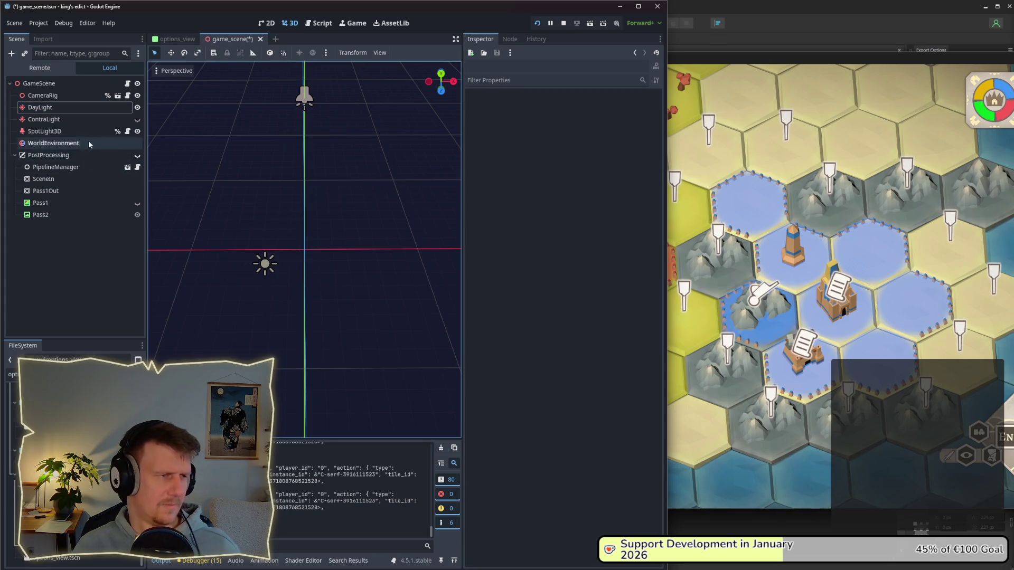
left_click(265, 264)
left_click_drag(281, 293, 272, 265)
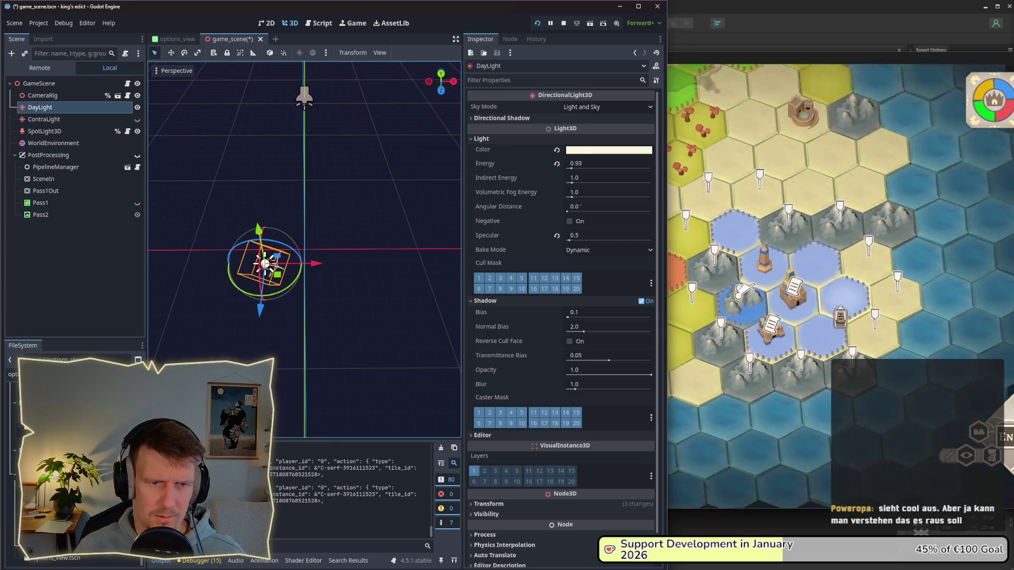
key("alt+Tab")
scroll(710, 293, "up", 3)
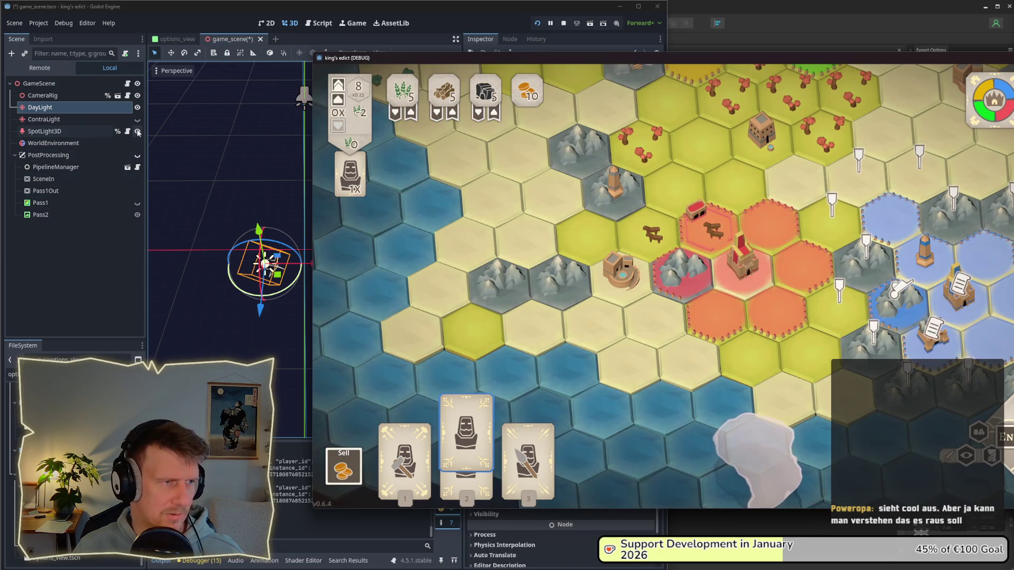
- Pick the Builder then Servant card, focus on the blue castle, and close the building menu
key("d")
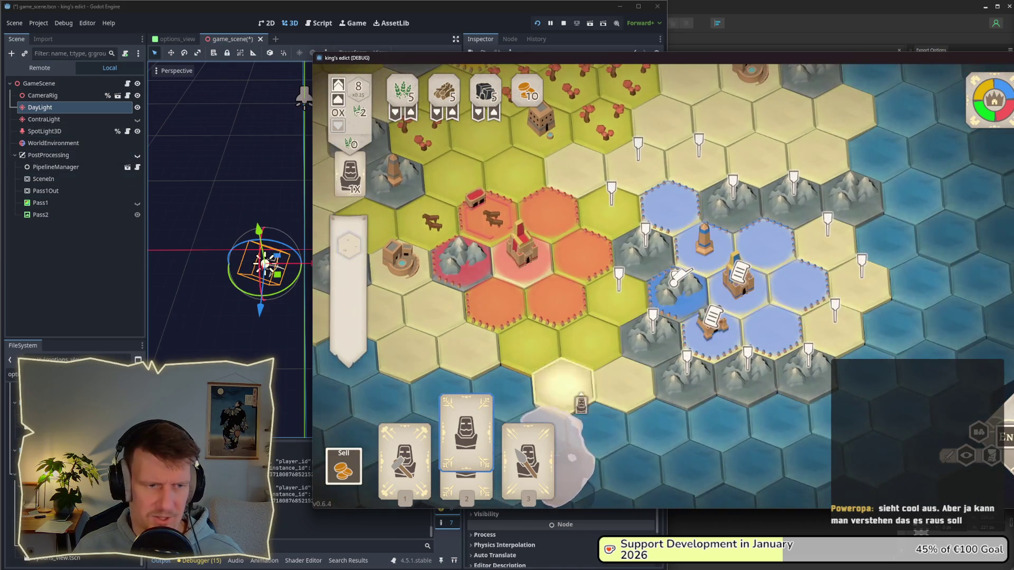
key("1")
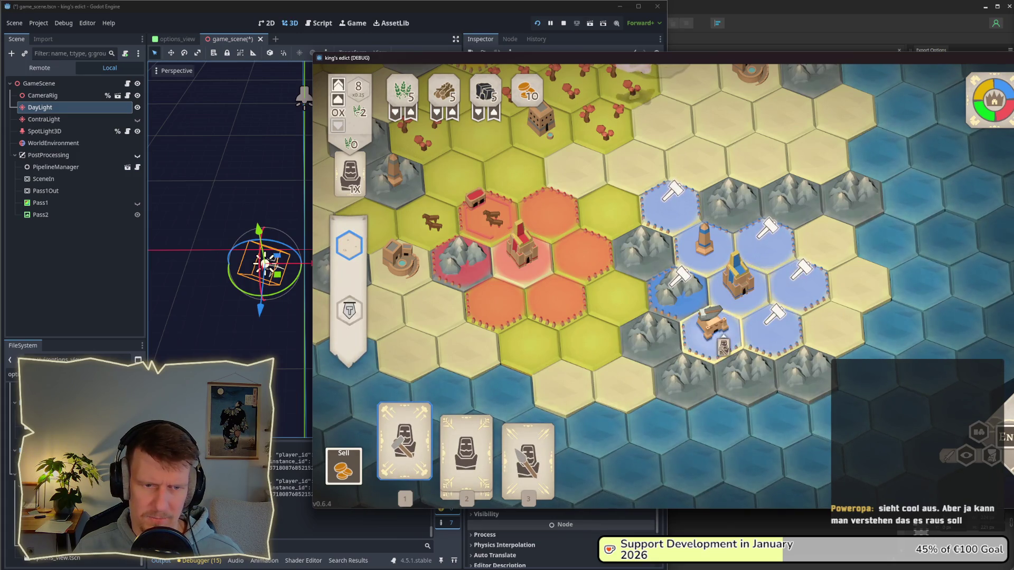
left_click(459, 464)
left_click(736, 277)
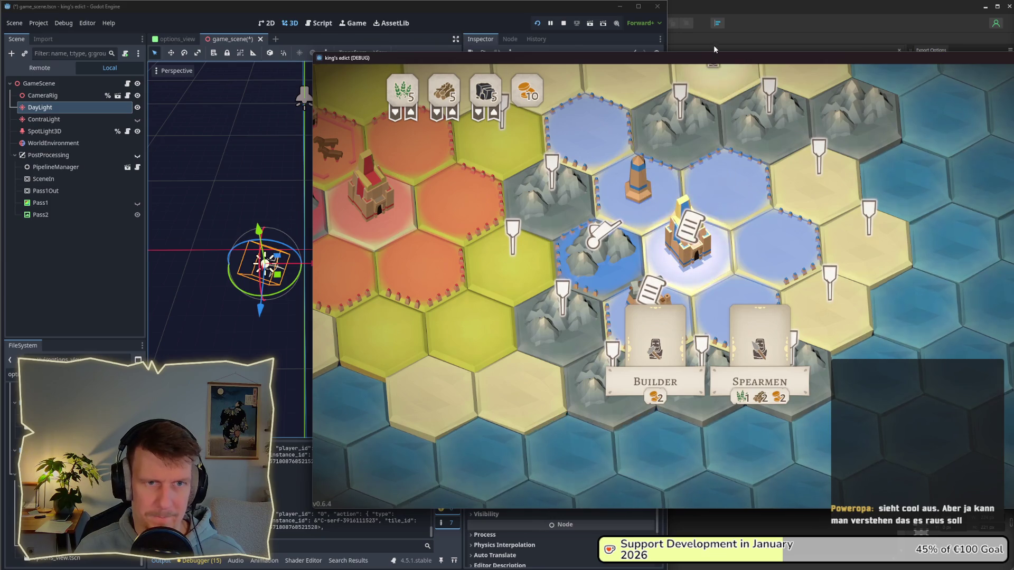
left_click_drag(716, 60, 604, 57)
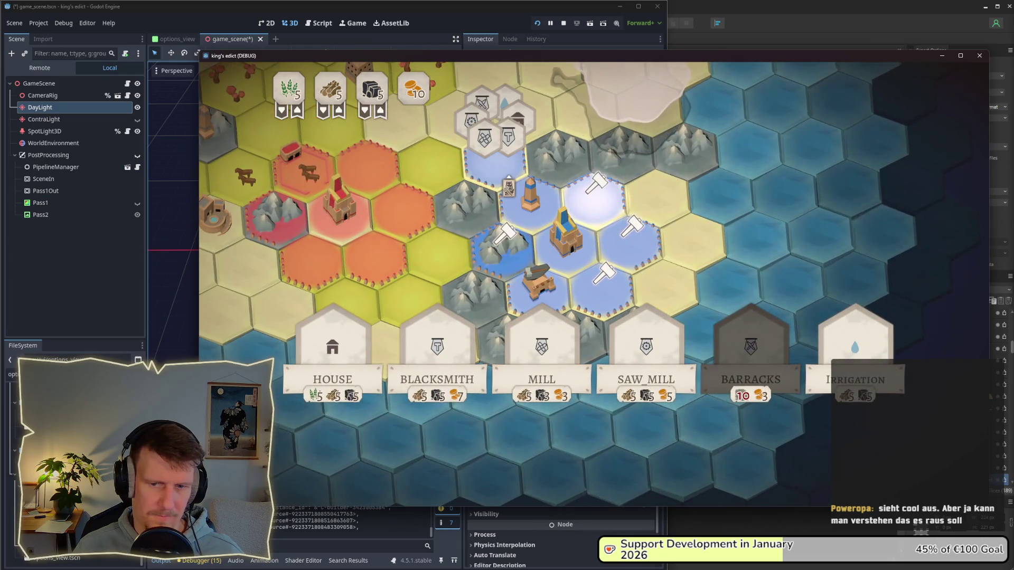
key("Escape")
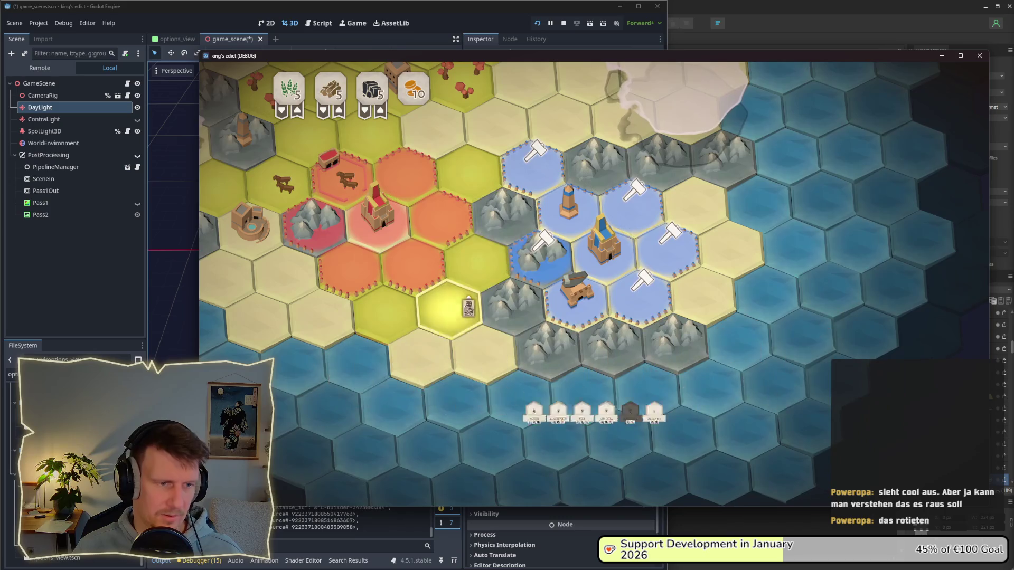
- Rotate the game camera around the map and send the builder to the mountain hex
key("e")
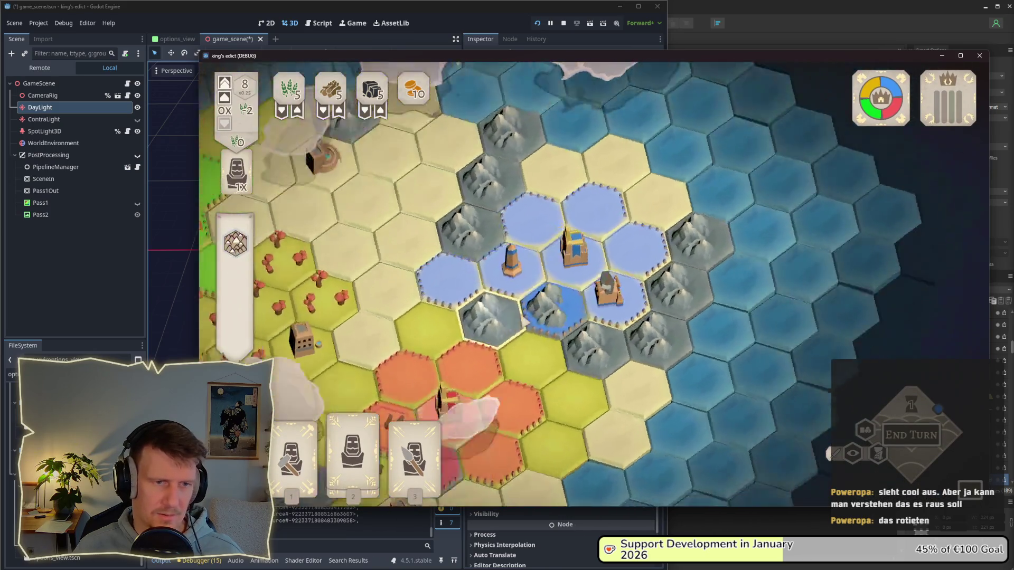
key("e")
key("e")
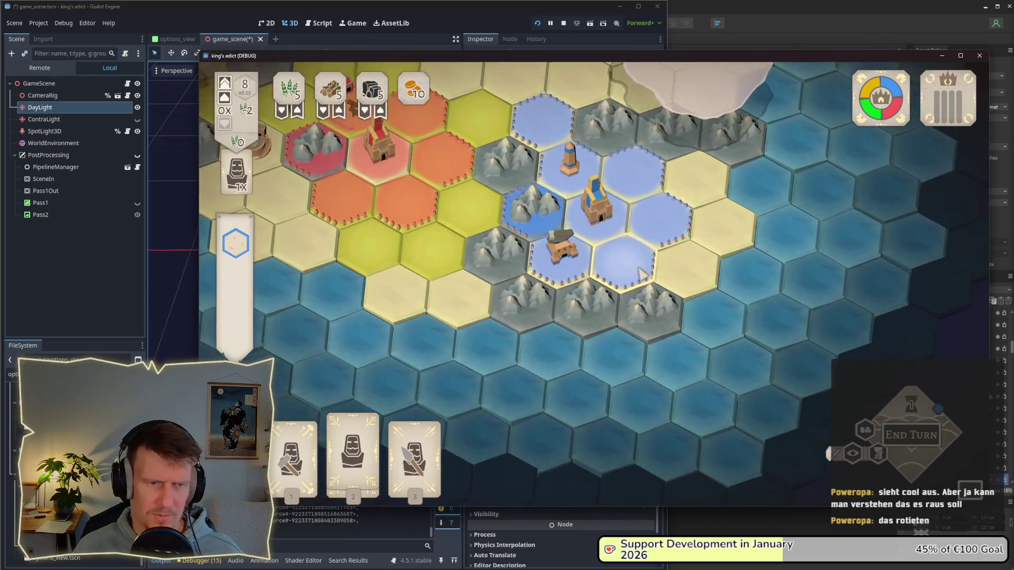
key("e")
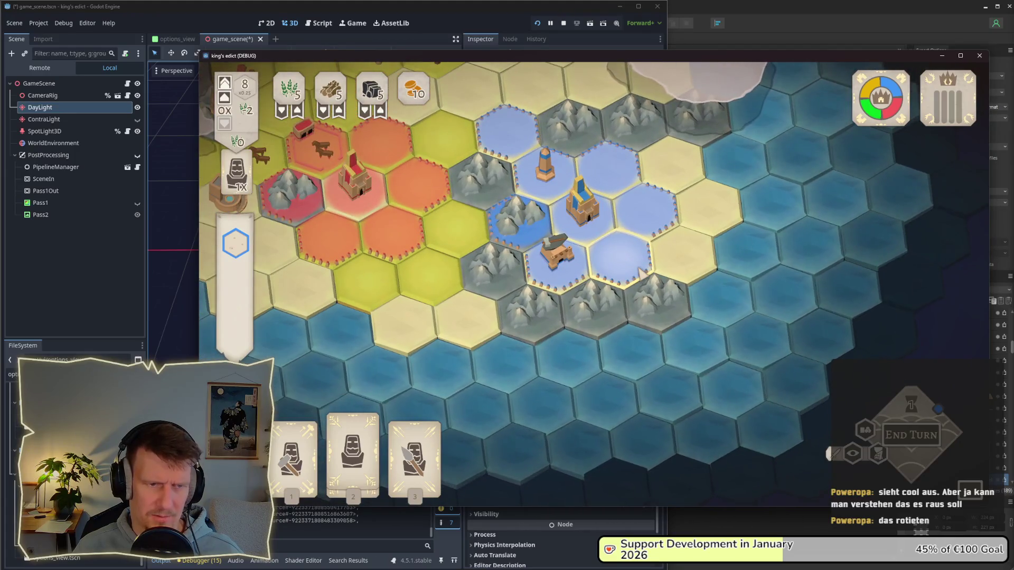
key("e")
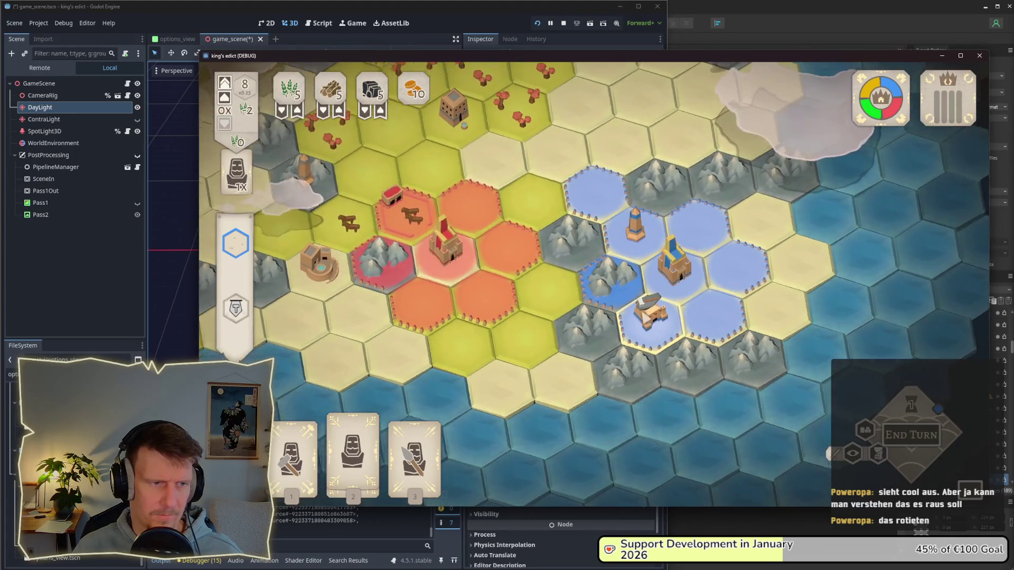
key("e")
key("e")
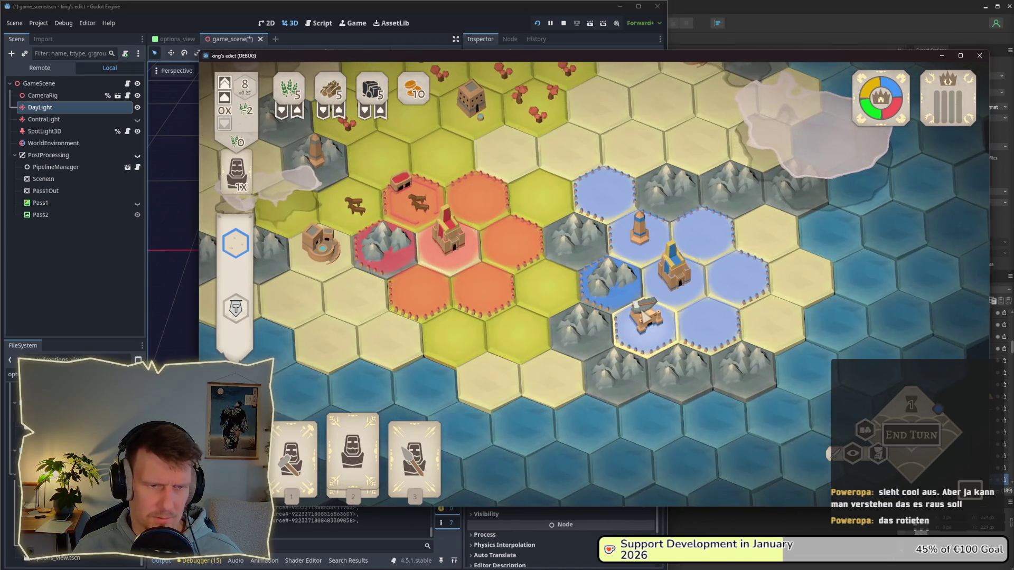
key("1")
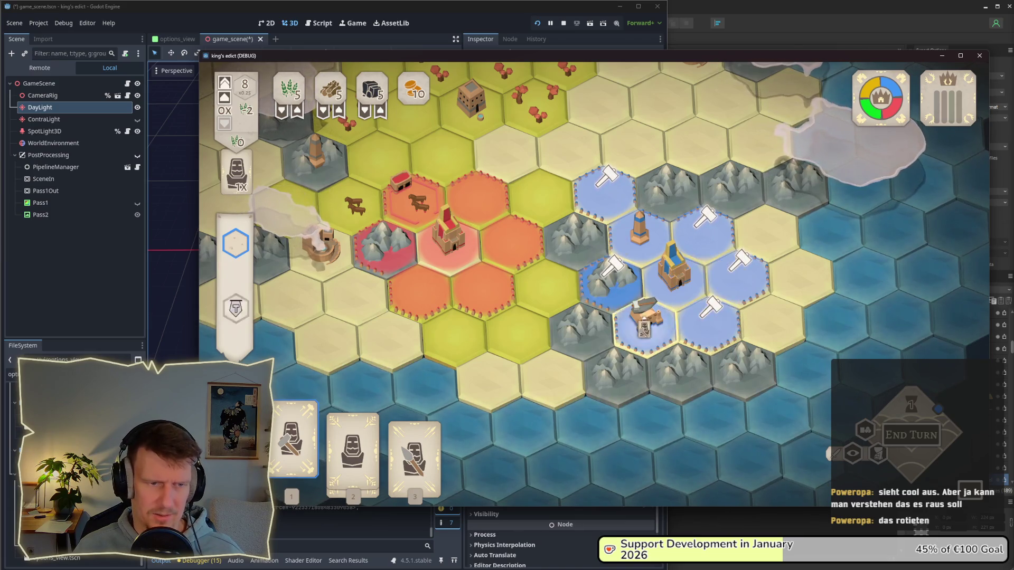
left_click(615, 370)
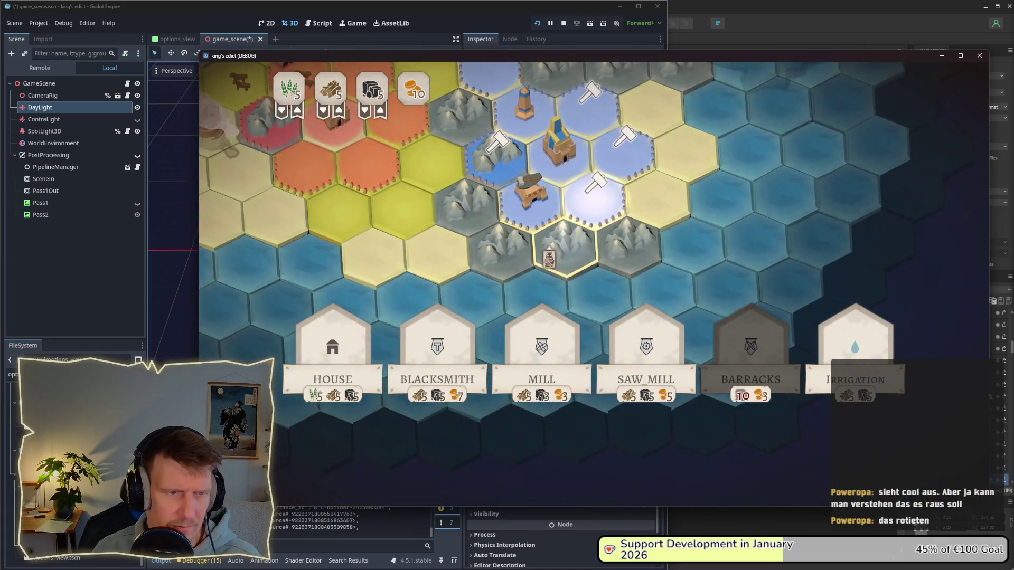
key("Escape")
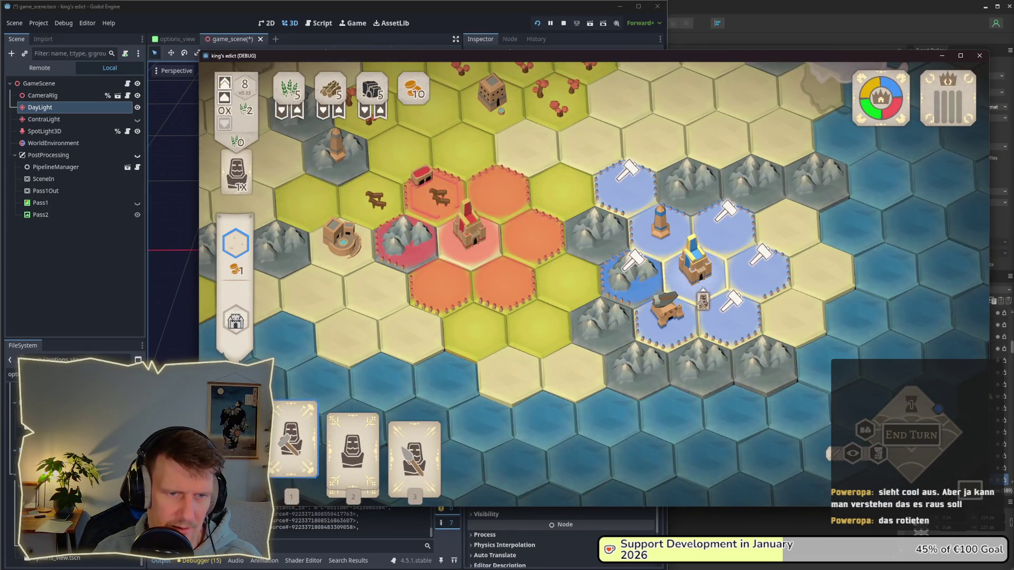
- Browse the available buildings, play the Servant card on the castle, then return to the editor
left_click(723, 322)
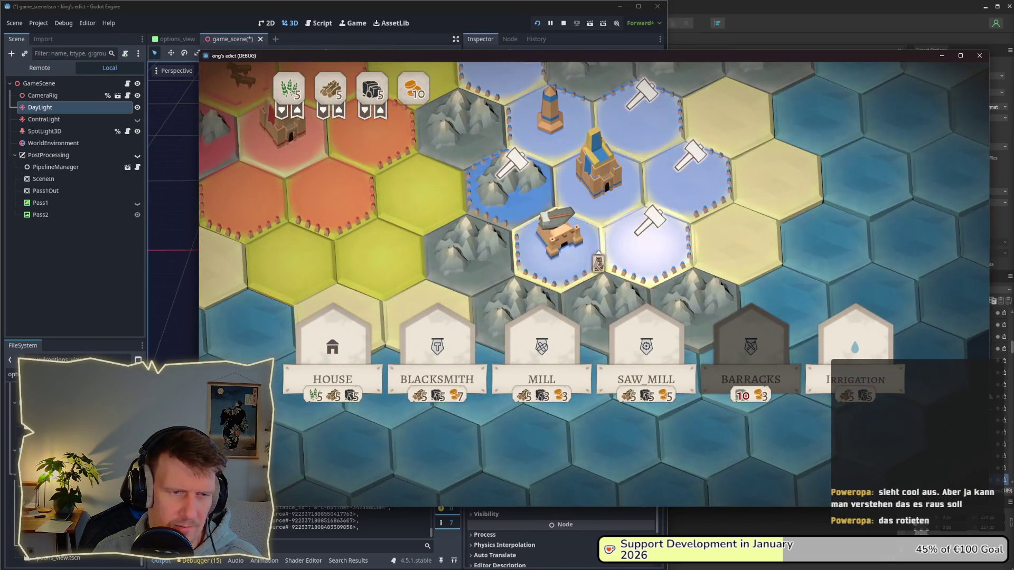
right_click(572, 267)
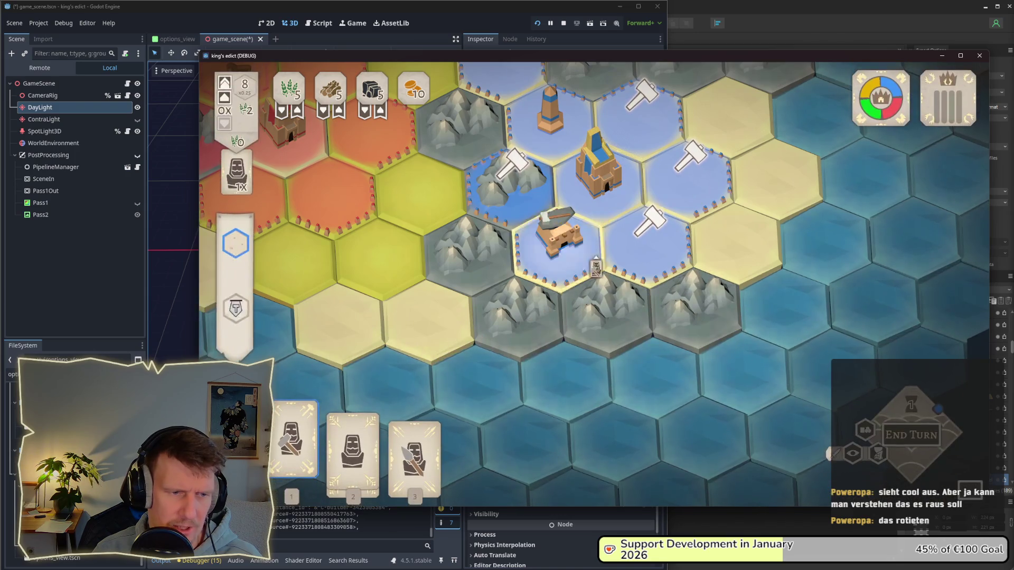
left_click(293, 438)
left_click(596, 206)
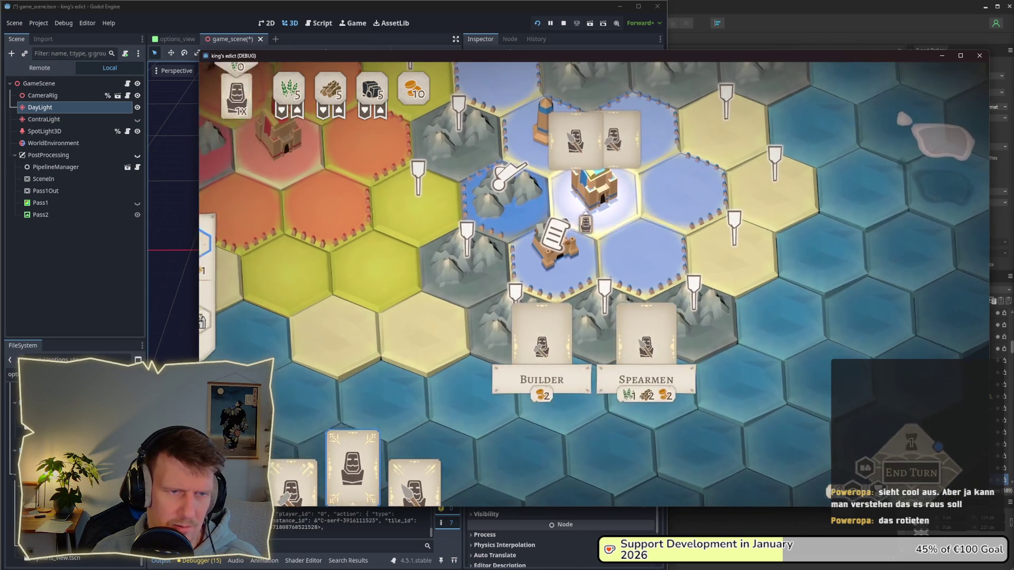
left_click(563, 252)
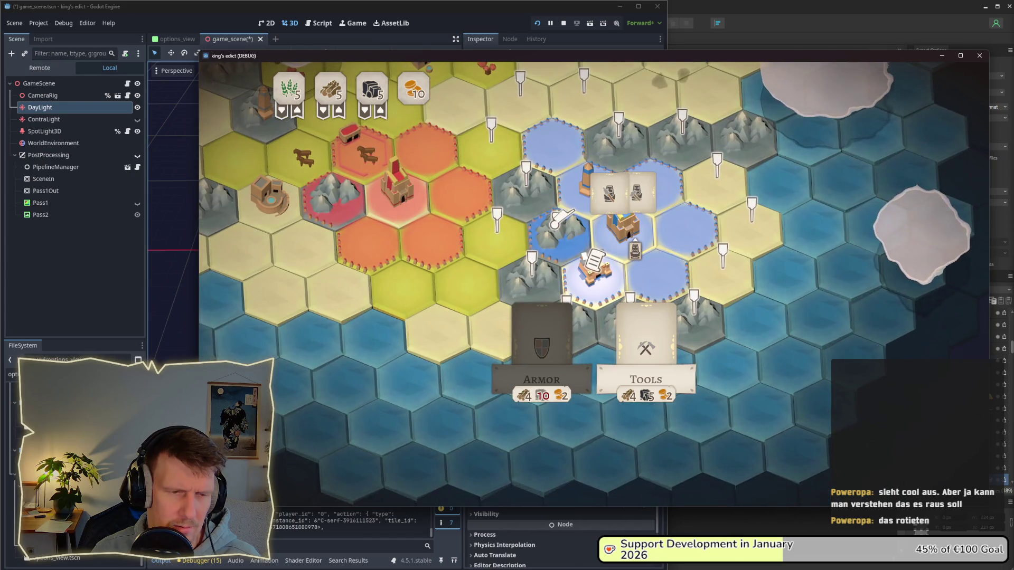
left_click(47, 132)
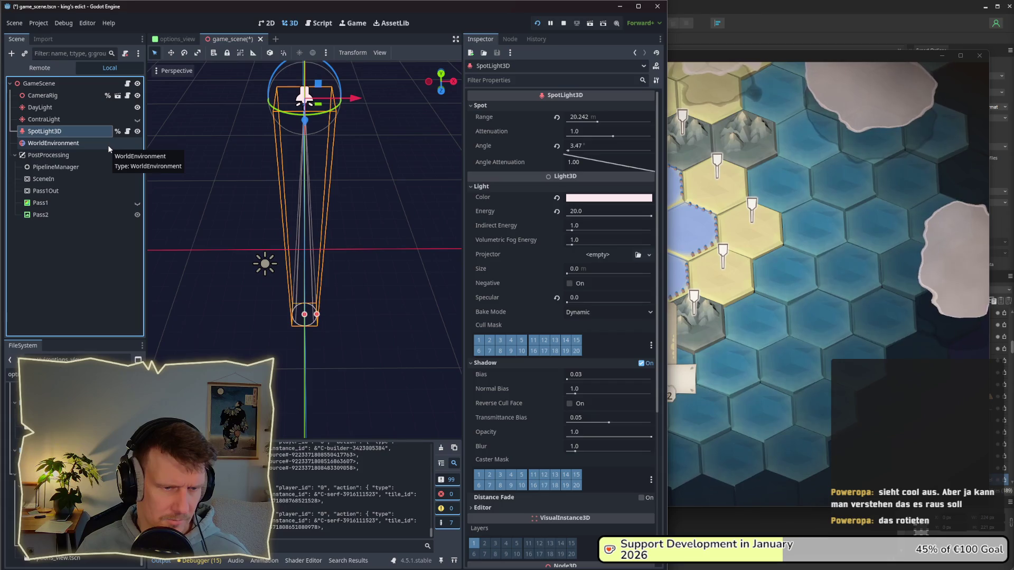
left_click(51, 108)
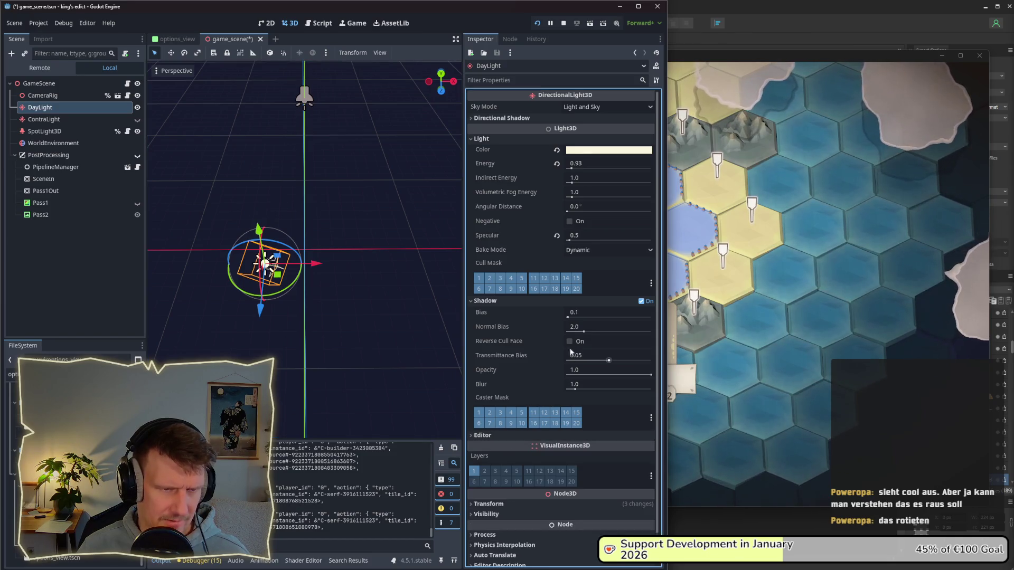
left_click(59, 132)
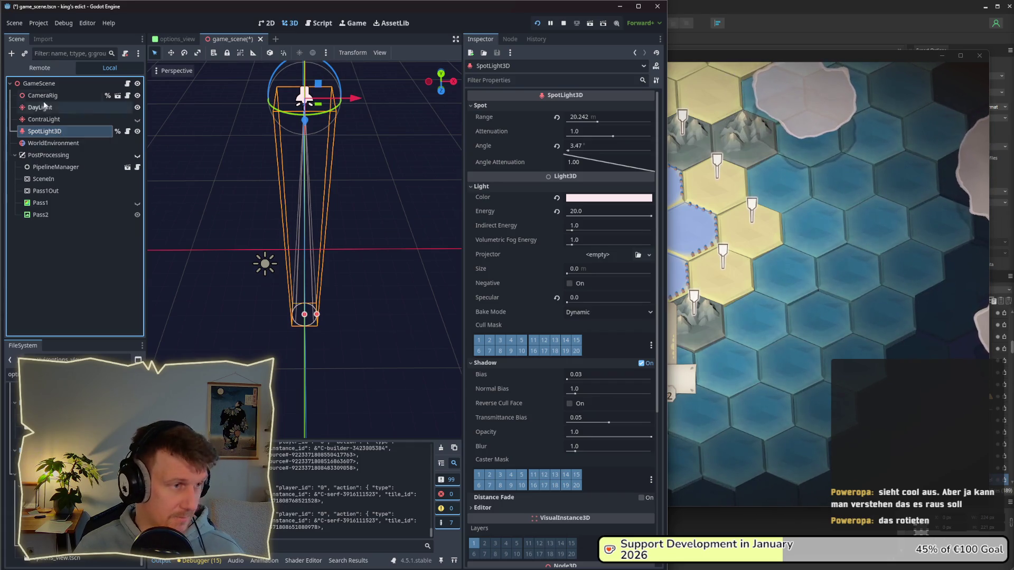
left_click(68, 171)
left_click(49, 86)
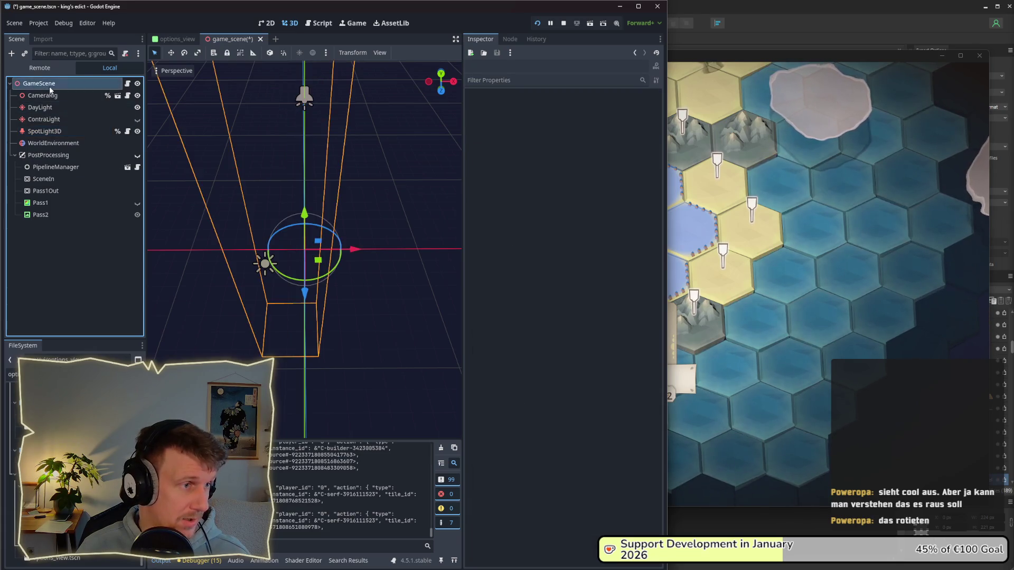
right_click(49, 87)
left_click(84, 108)
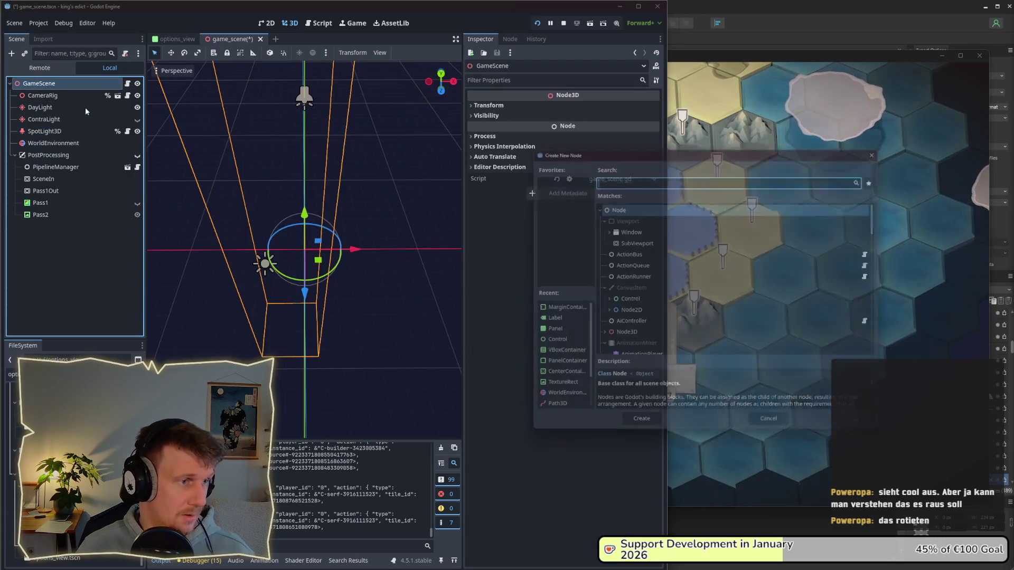
type("Spot")
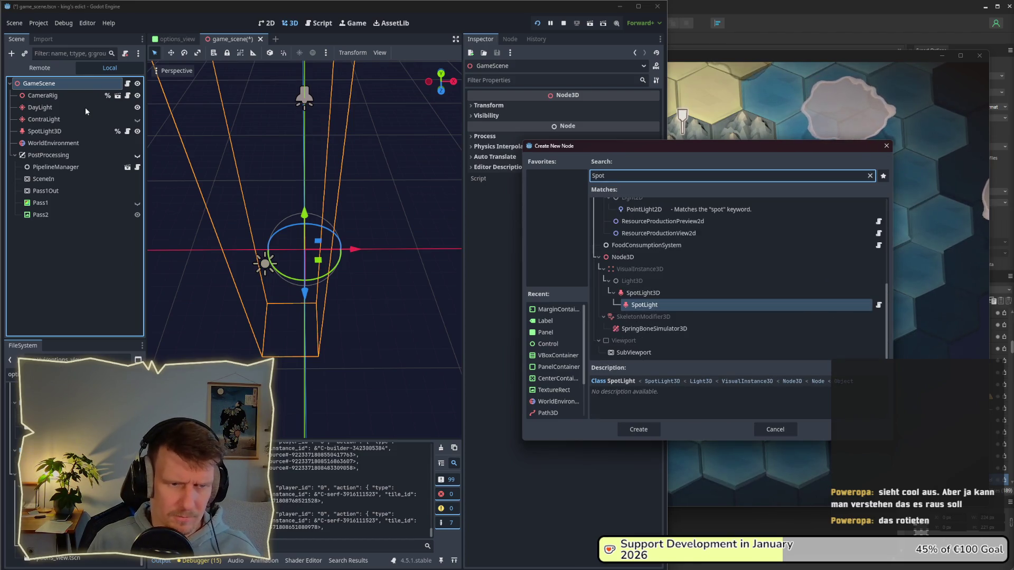
key("Return")
left_click(50, 249)
left_click(49, 226)
key("Delete")
key("Return")
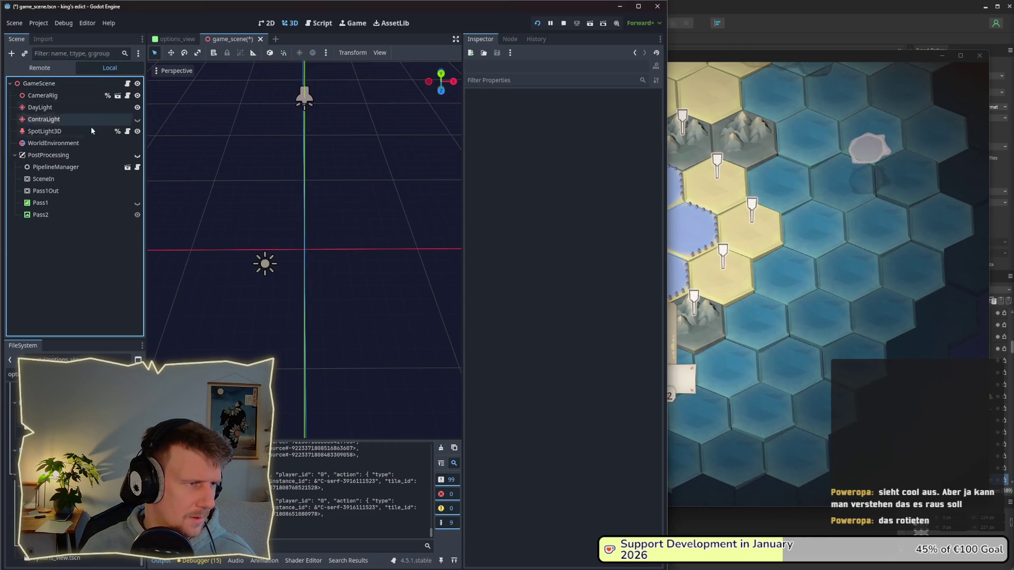
left_click(105, 143)
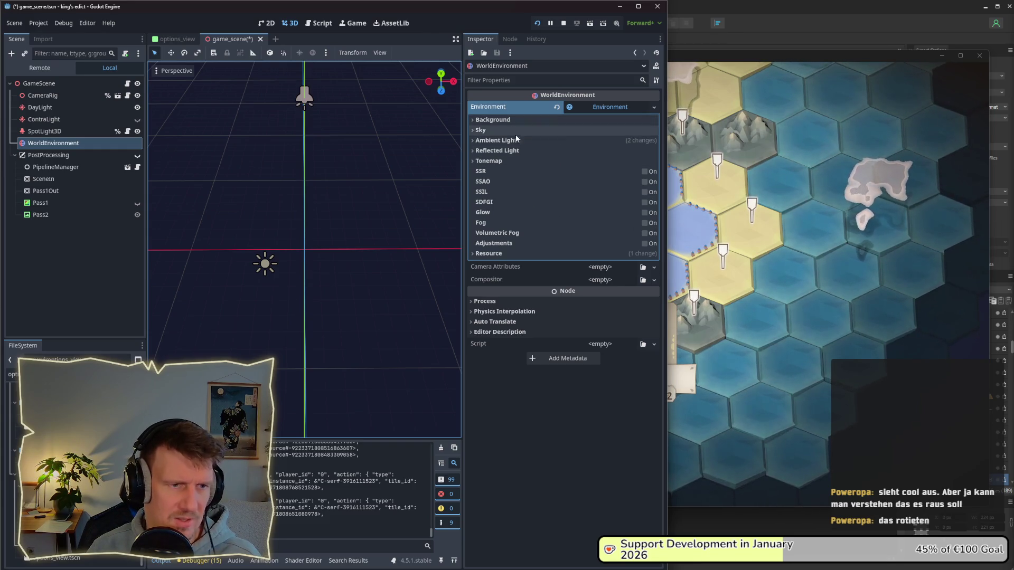
left_click(498, 254)
left_click(498, 254)
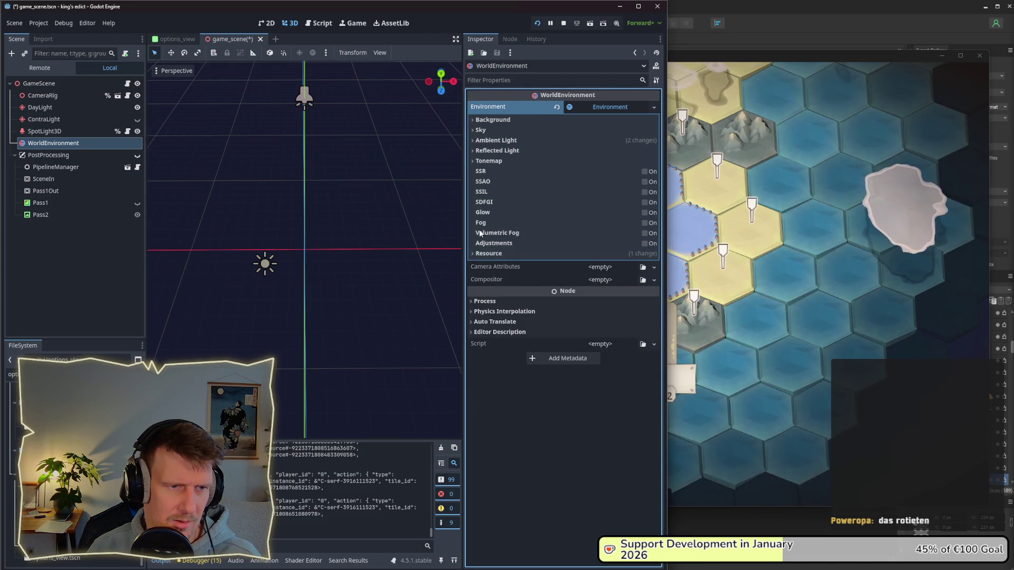
left_click(480, 162)
left_click(479, 163)
left_click(481, 150)
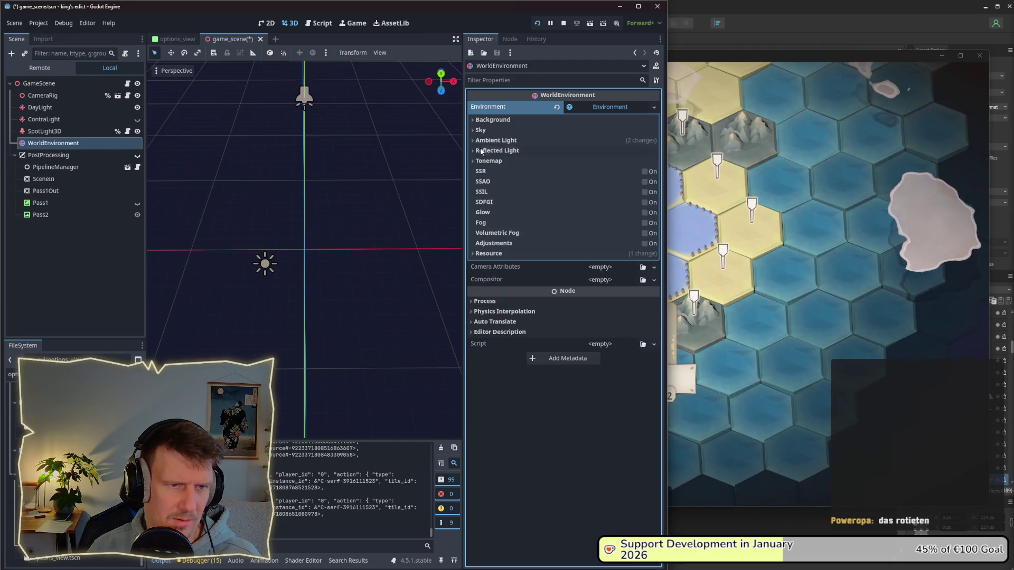
left_click(482, 141)
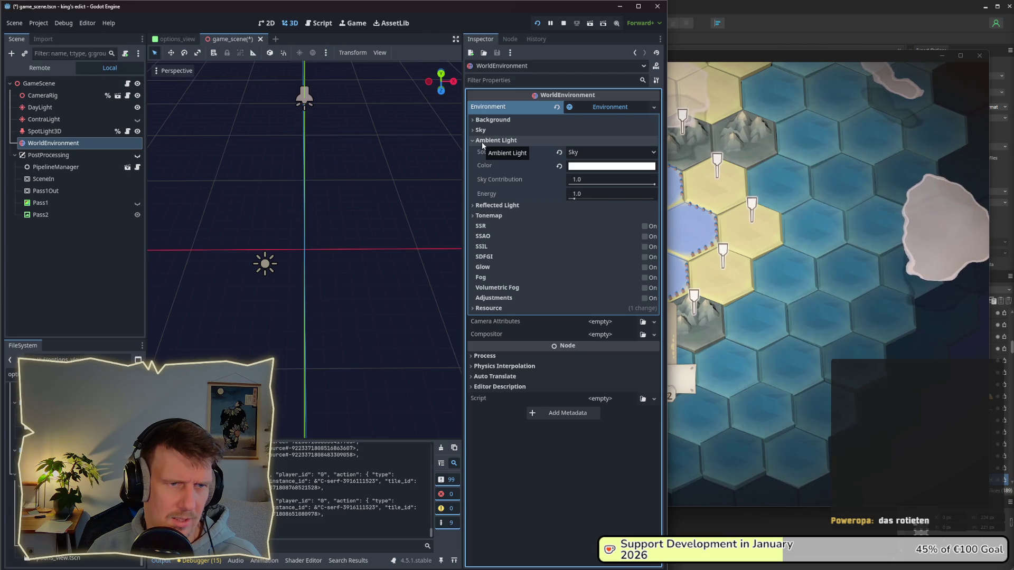
left_click(481, 141)
left_click(483, 131)
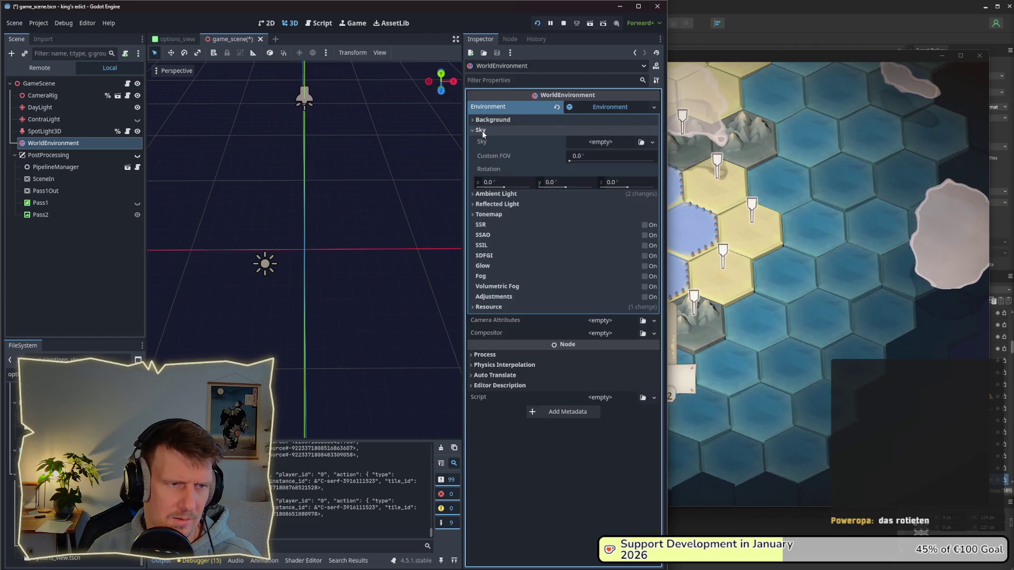
left_click(482, 129)
left_click(483, 129)
left_click(483, 130)
left_click(483, 129)
left_click(482, 130)
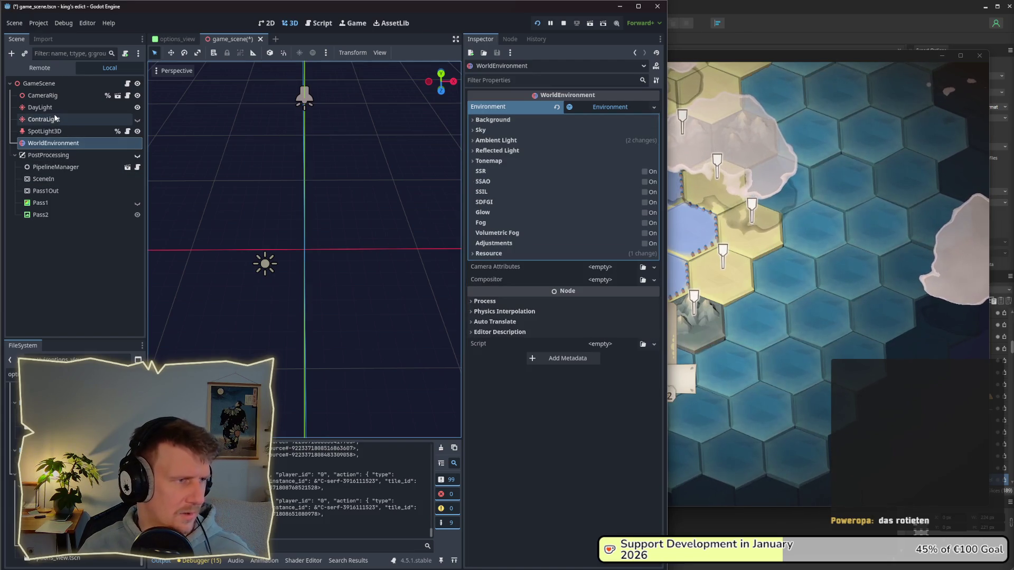
left_click(52, 109)
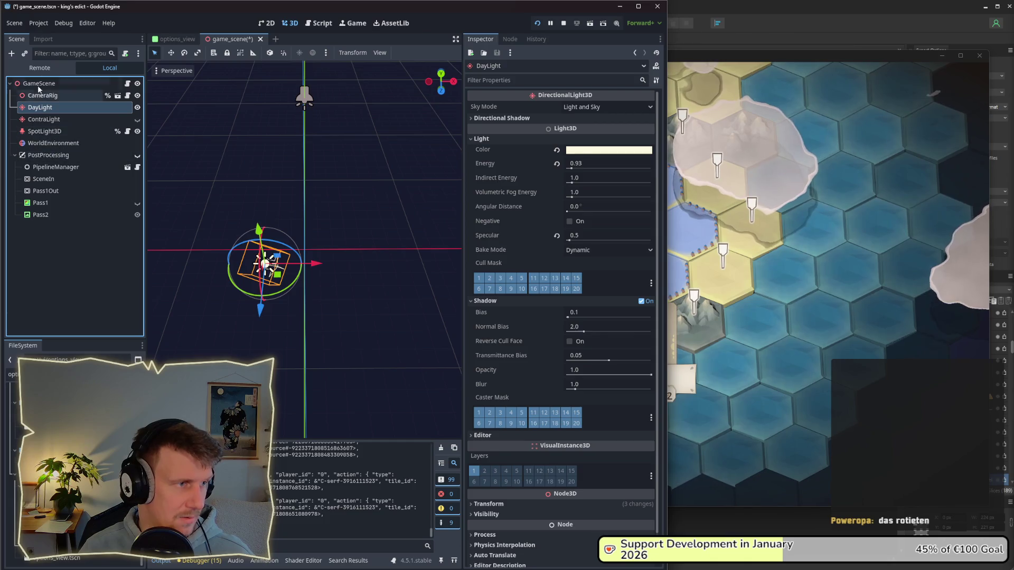
- Add a SpotLight3D child node, SpotLight3D2, under GameScene
left_click(37, 84)
right_click(47, 84)
left_click(90, 106)
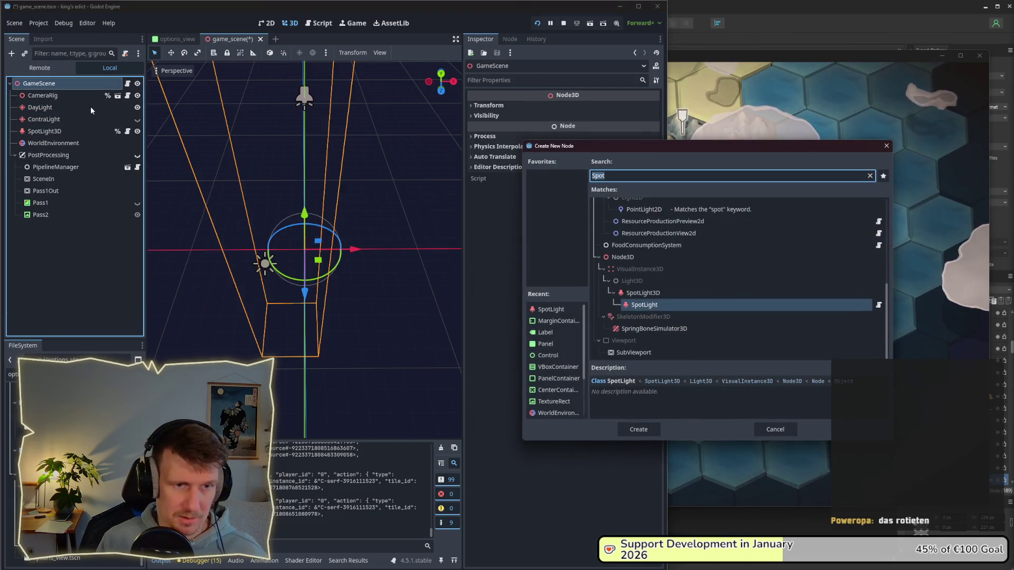
left_click(642, 292)
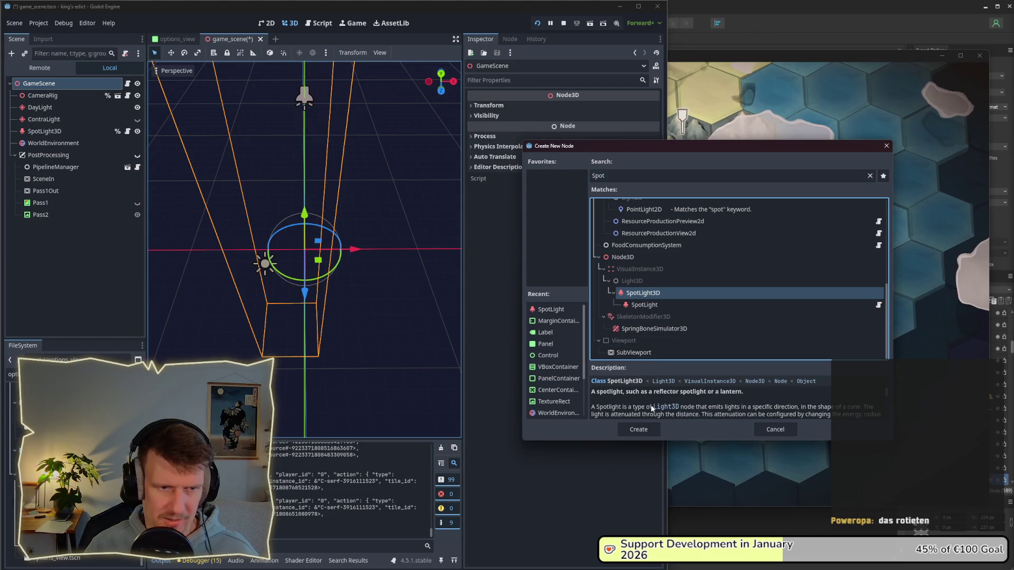
left_click(631, 428)
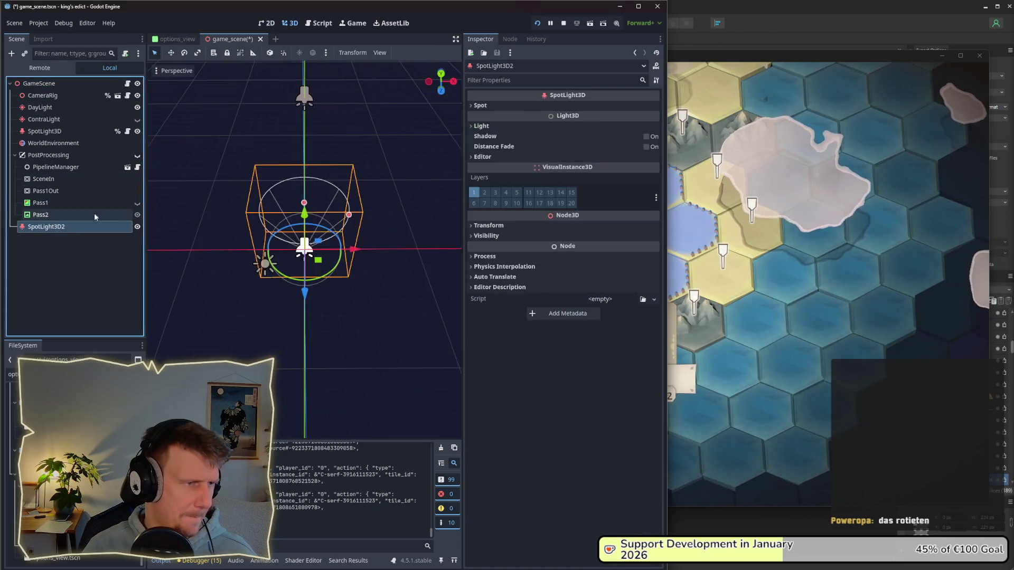
- Orbit the viewport to a diagonal view of the new spotlight and bring up the running game
scroll(321, 175, "up", 3)
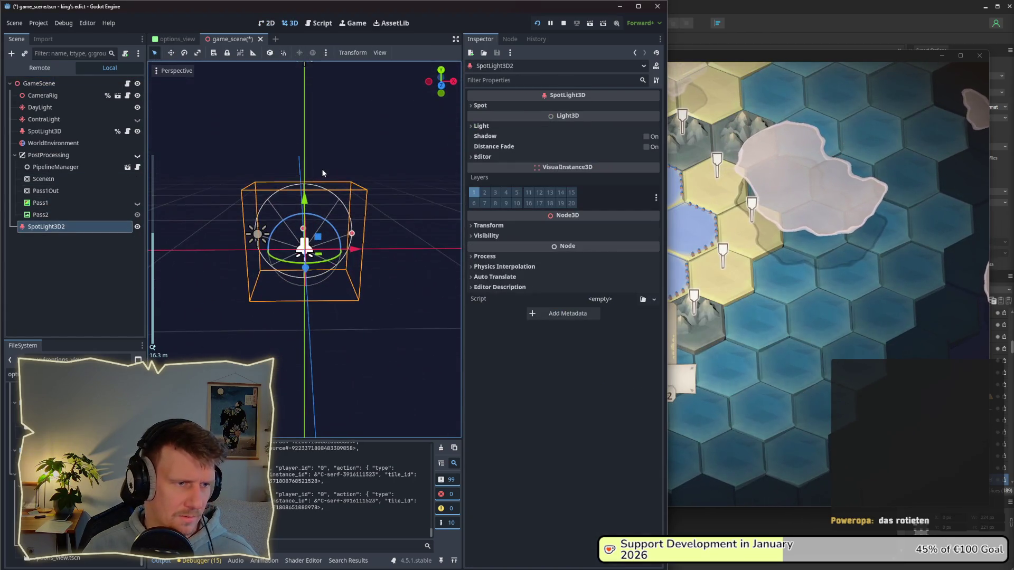
mouse_move(301, 256)
left_mouse_down()
mouse_move(293, 260)
mouse_move(305, 218)
mouse_move(284, 134)
left_mouse_up()
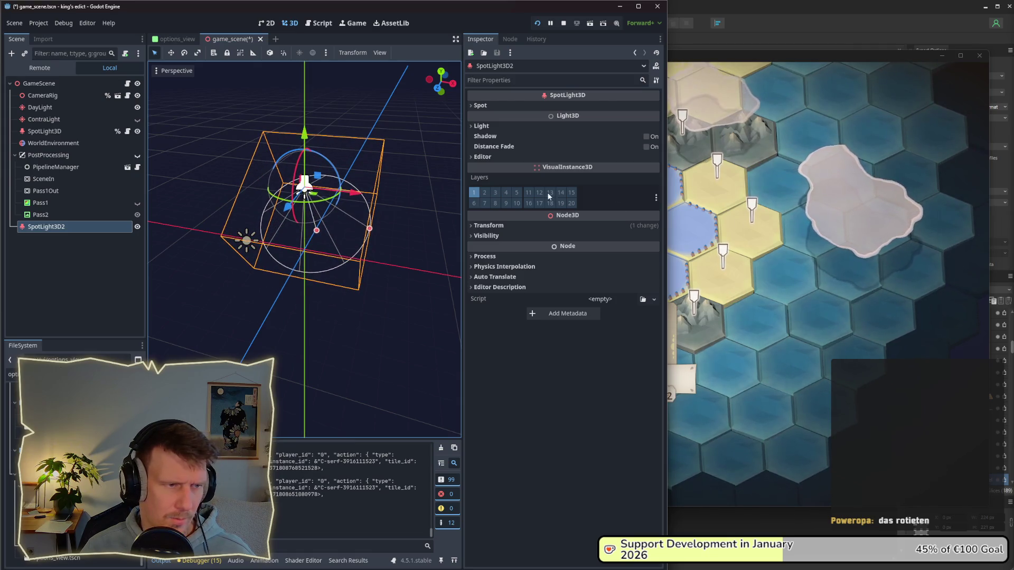
key("F5")
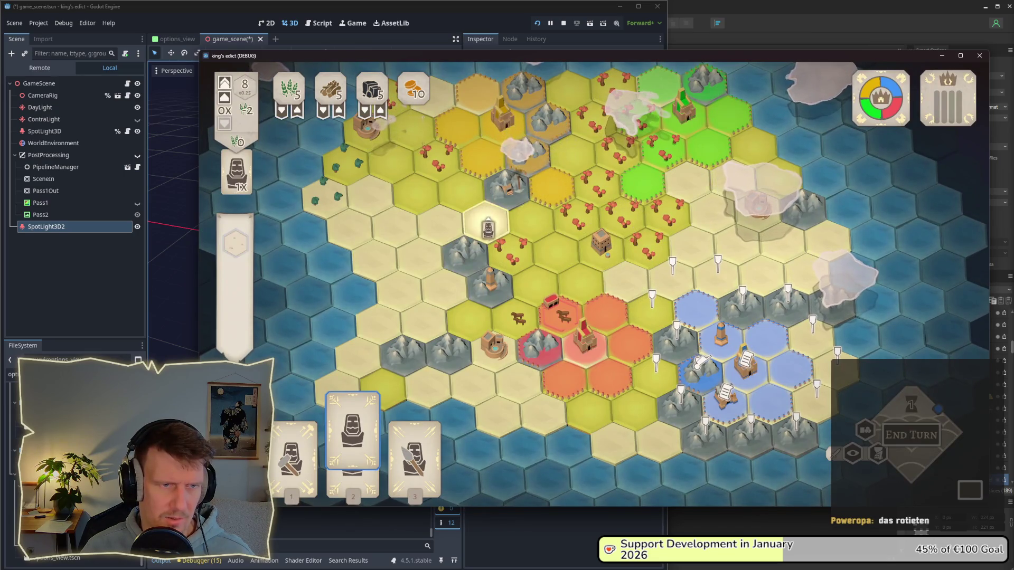
- Restart the game and start a multiplayer match on i_know_this_place.map from a start position
key("alt+Tab")
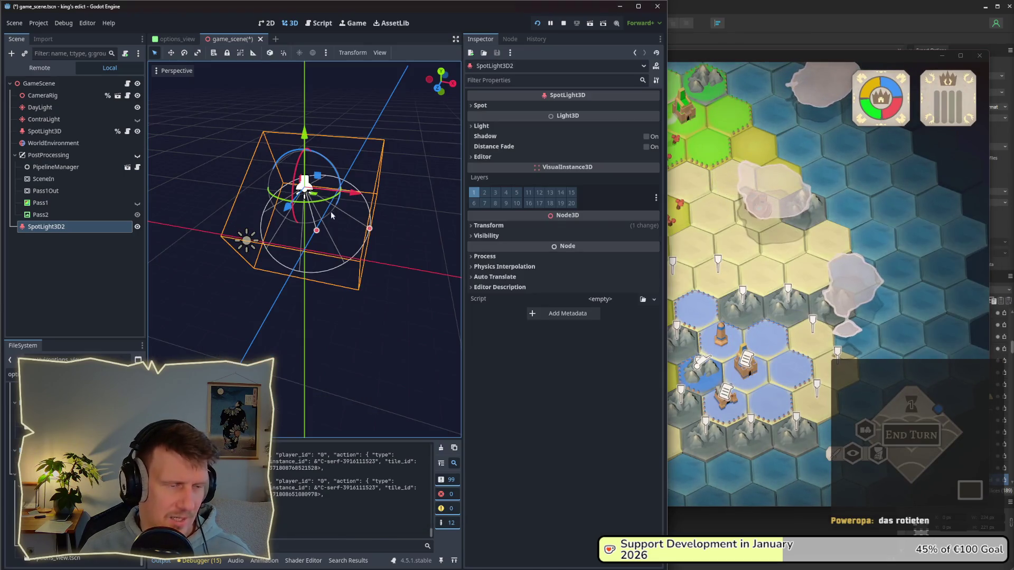
left_click(537, 23)
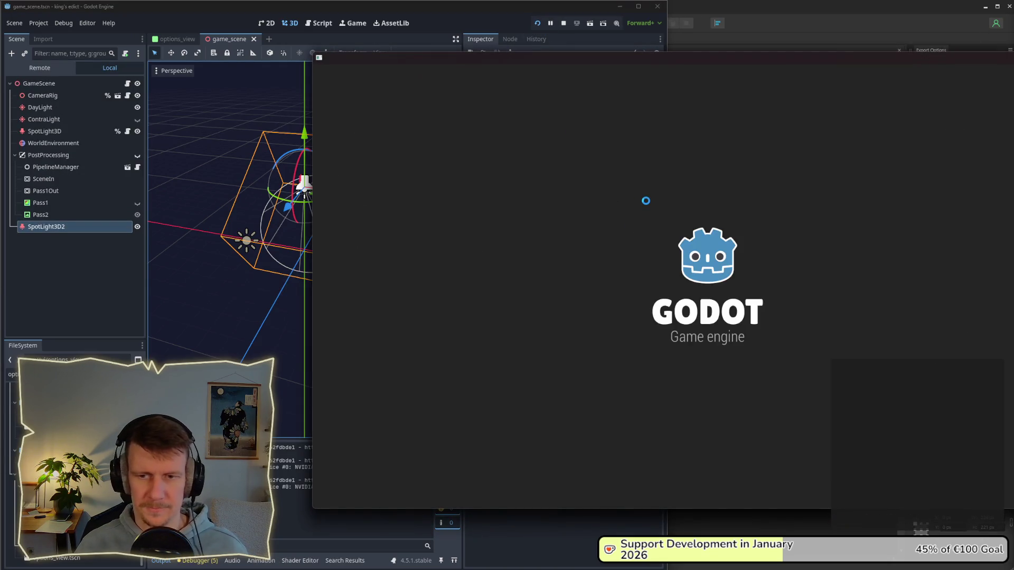
left_click(729, 197)
left_click(762, 190)
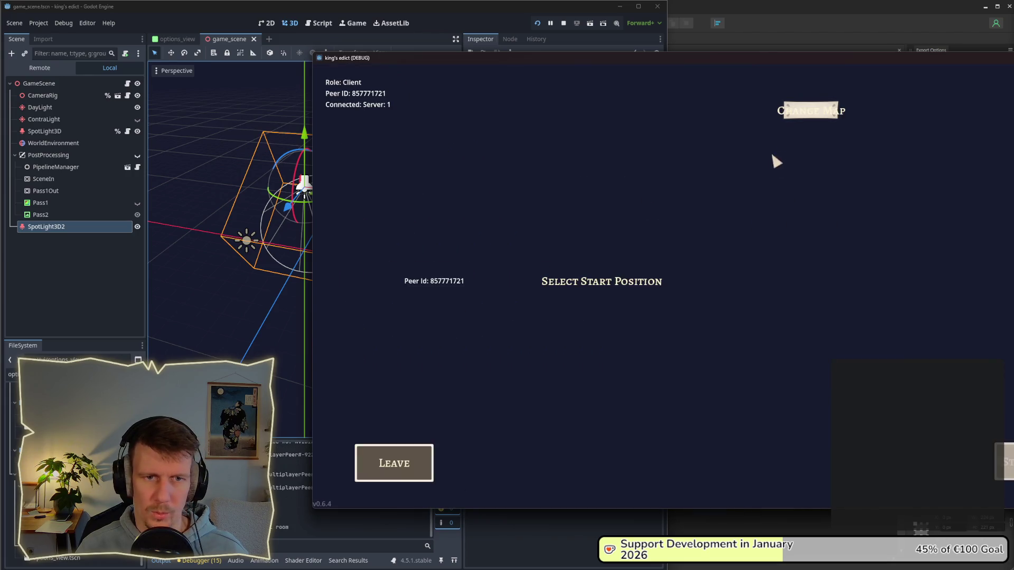
left_click(797, 165)
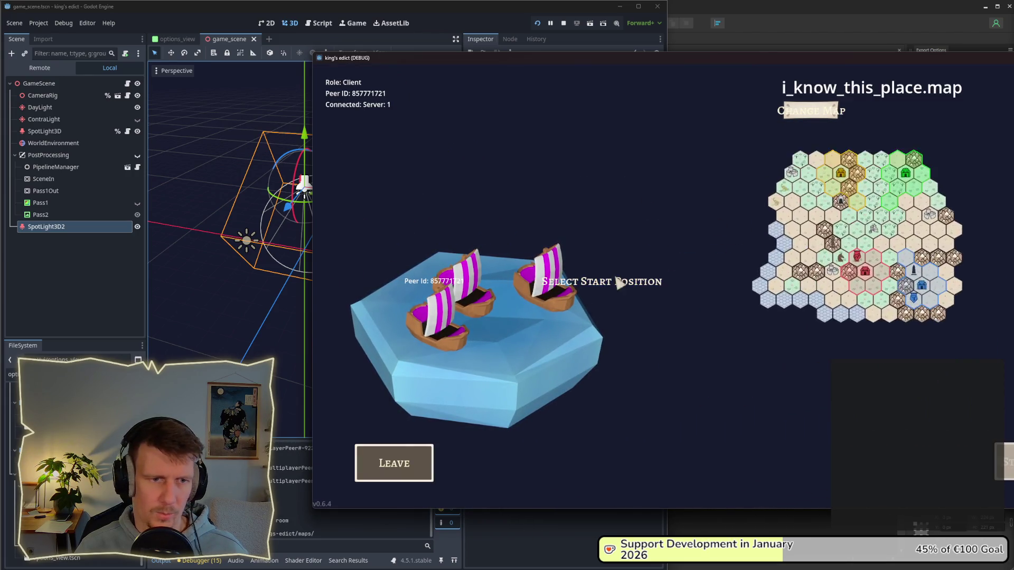
left_click(540, 323)
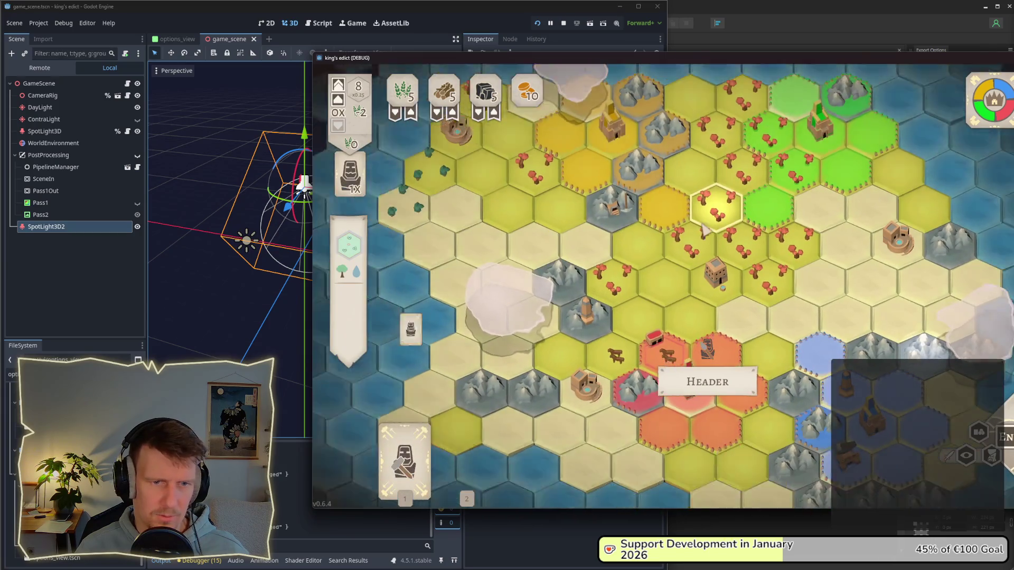
- Return from the game instances to the Godot editor and select the CameraRig node
key("alt+Tab")
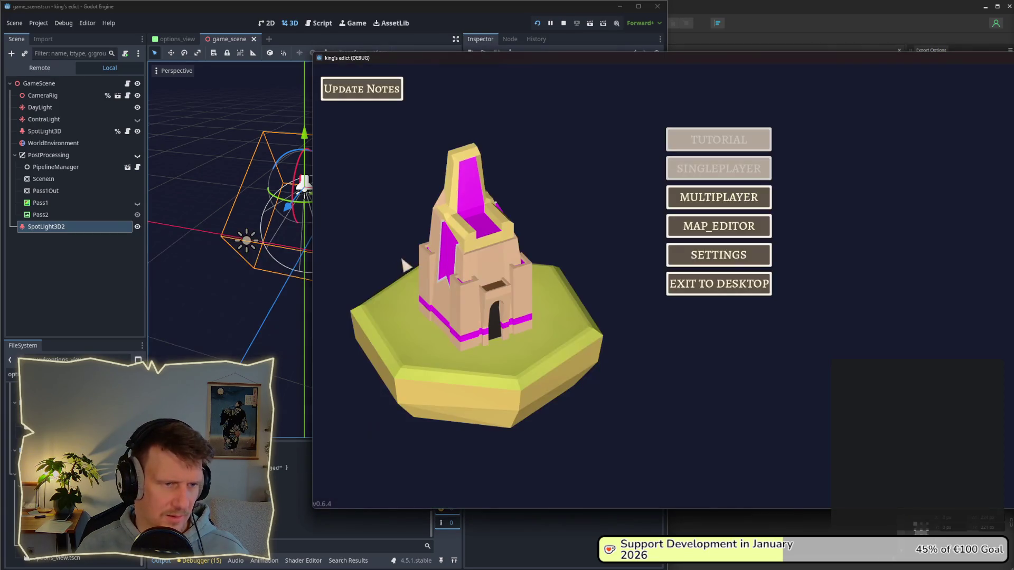
left_click(101, 289)
left_click(64, 96)
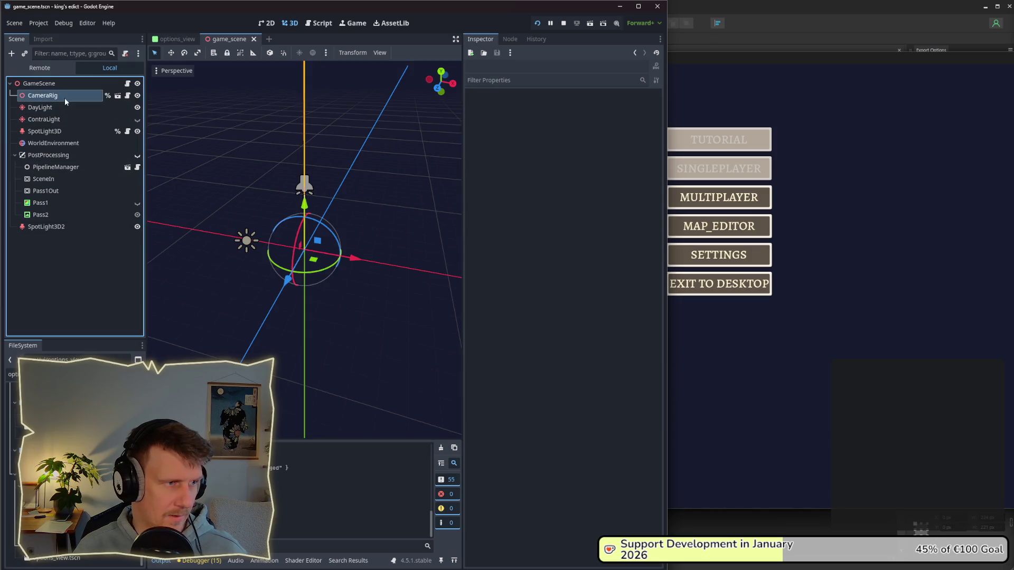
- Look over the scene's lights, then raise SpotLight3D2's Light Energy to 16.0
left_click(64, 131)
left_click(64, 120)
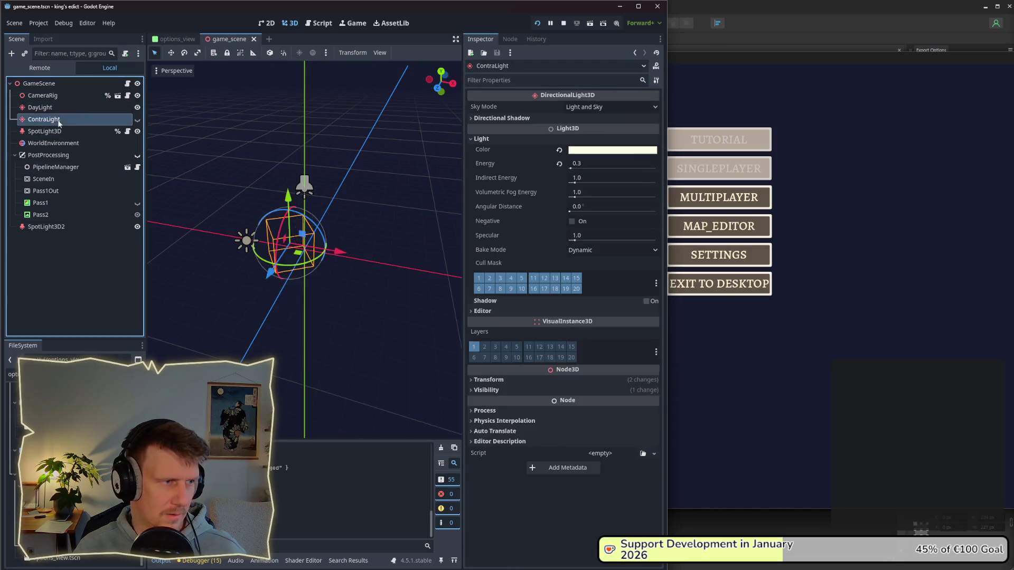
left_click(57, 105)
left_click(53, 226)
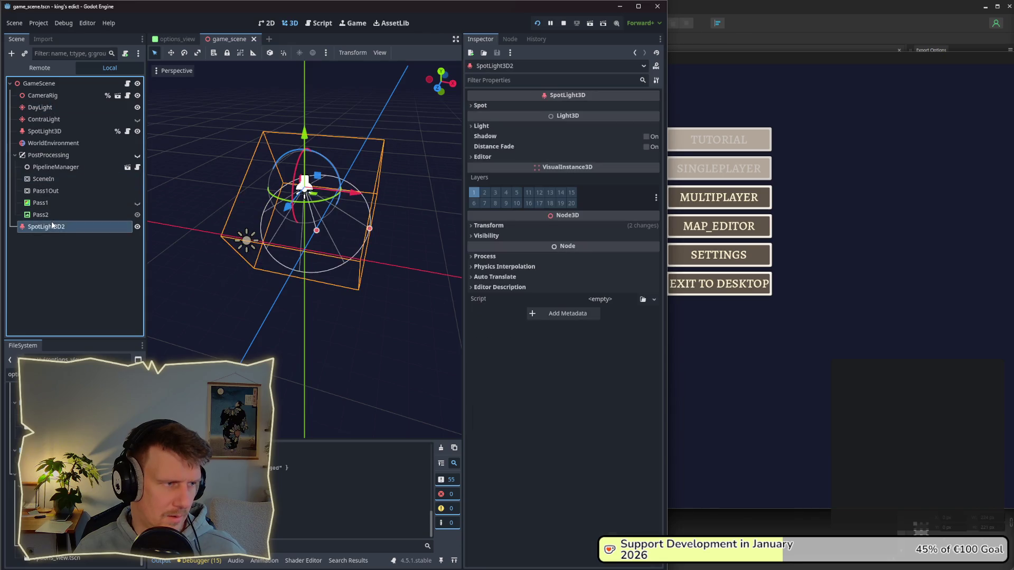
scroll(391, 172, "down", 2)
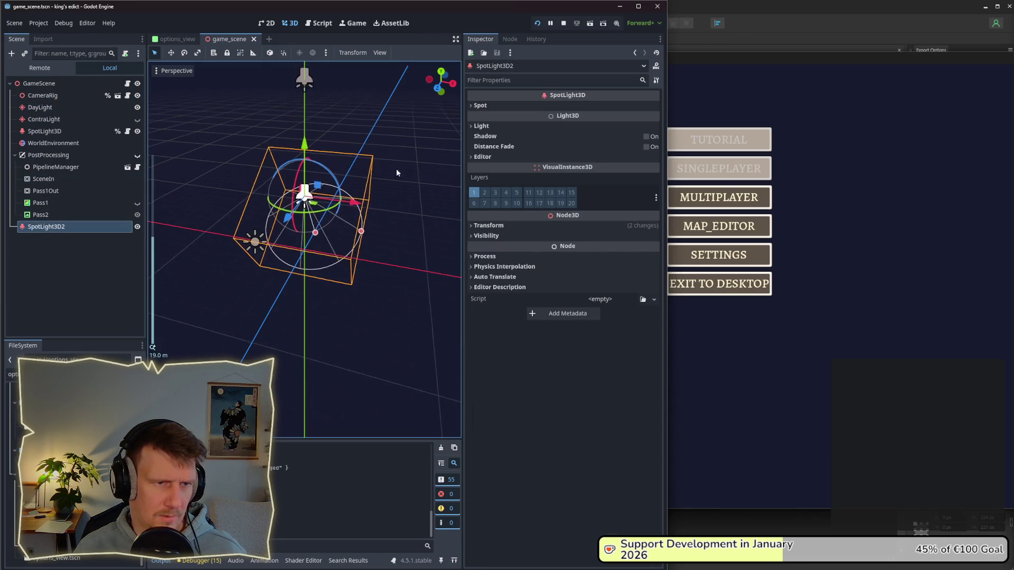
left_click(481, 125)
left_click_drag(570, 156, 600, 159)
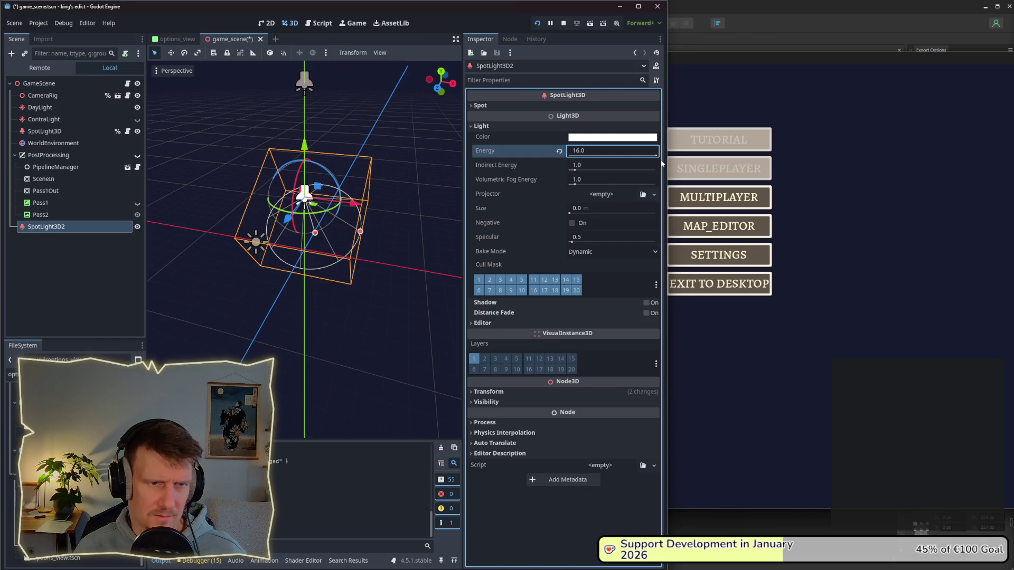
- Compare the brighter lighting in the running game, then reselect SpotLight3D2 in the editor
key("alt+Tab")
key("alt+Tab")
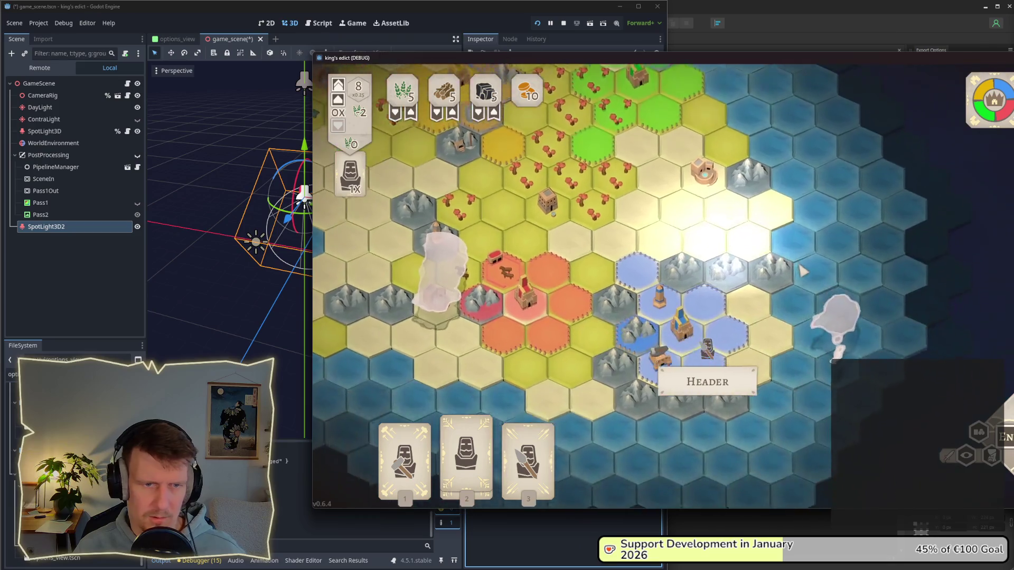
left_click(55, 228)
key("alt+Tab")
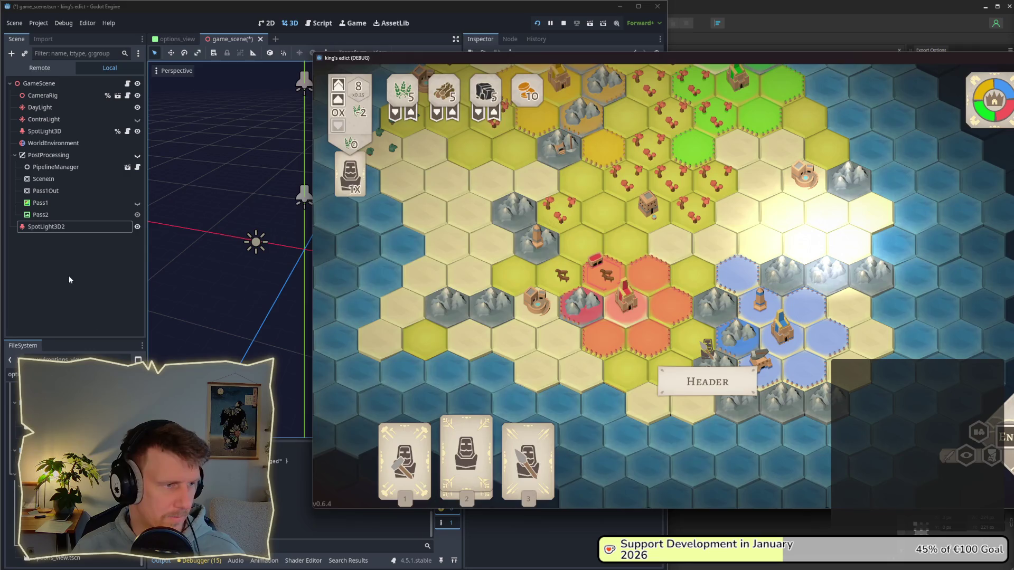
left_click(68, 276)
left_click(45, 227)
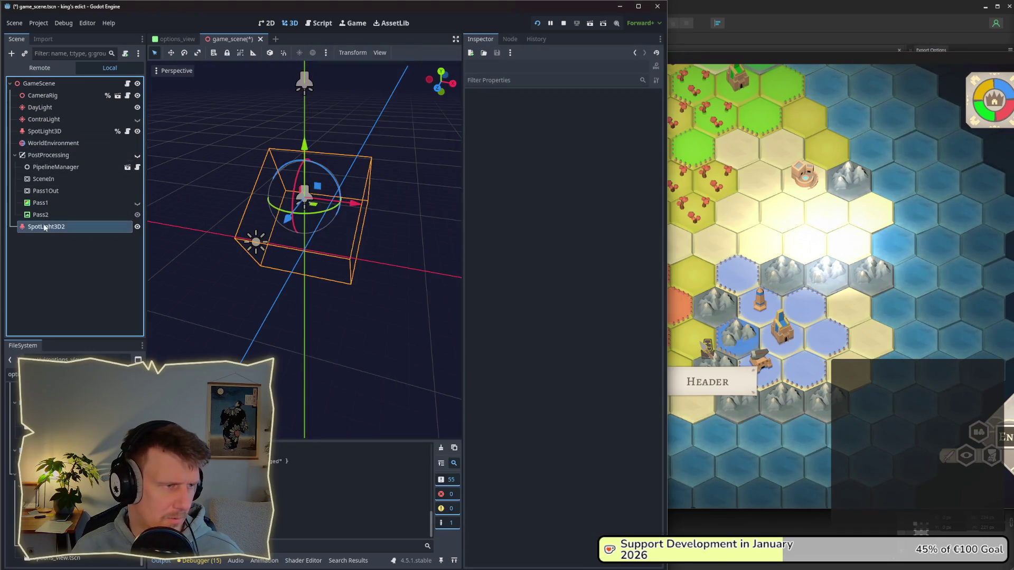
- Move SpotLight3D2 down-left, enable its shadows, and try Transmittance Bias and Reverse Cull Face
key("w")
mouse_move(314, 207)
left_mouse_down()
mouse_move(275, 249)
mouse_move(244, 248)
mouse_move(222, 220)
mouse_move(257, 220)
left_mouse_up()
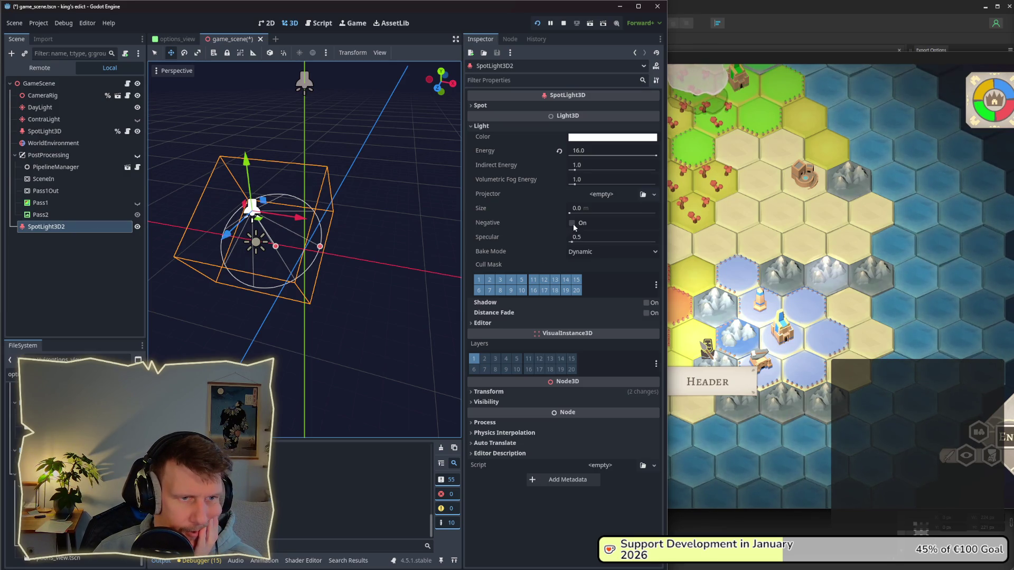
left_click(645, 302)
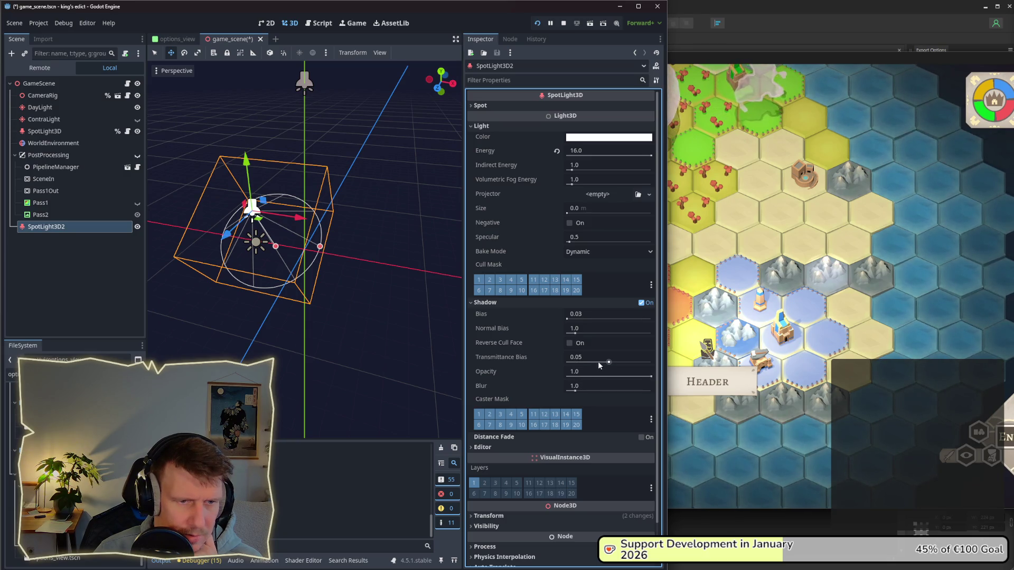
left_click_drag(608, 362, 610, 364)
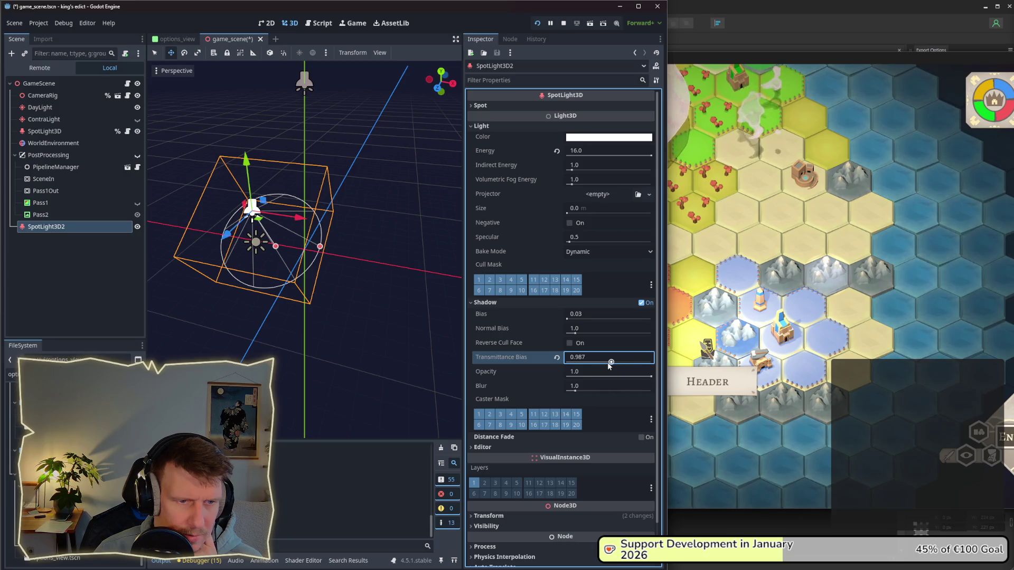
left_click(556, 357)
left_click(571, 347)
left_click(570, 349)
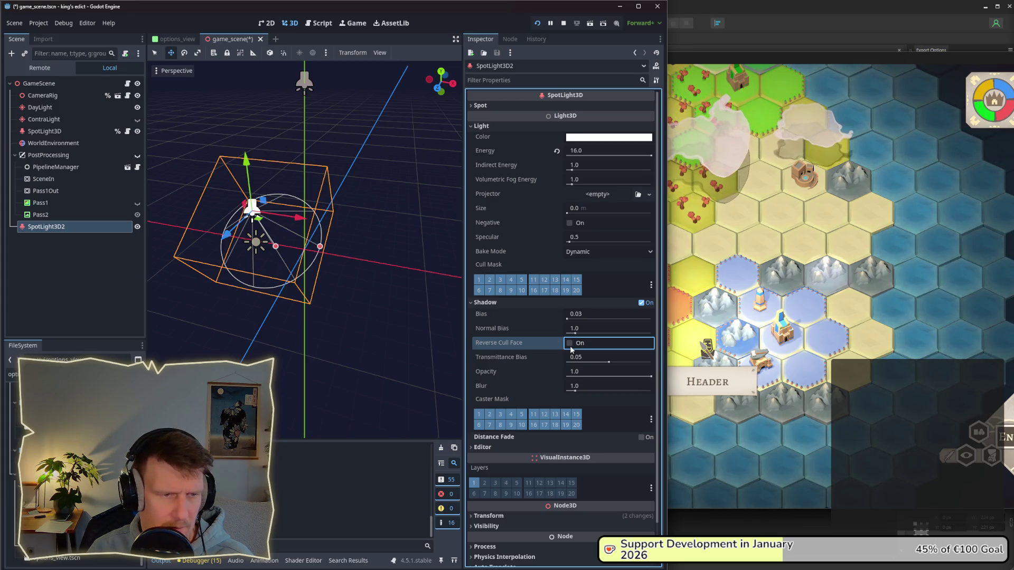
- Return the spotlight's shadow Bias to 0.03, Normal Bias to 1.0, Opacity to 1.0 and Blur to 1.0
left_click_drag(567, 319, 578, 333)
left_click(557, 315)
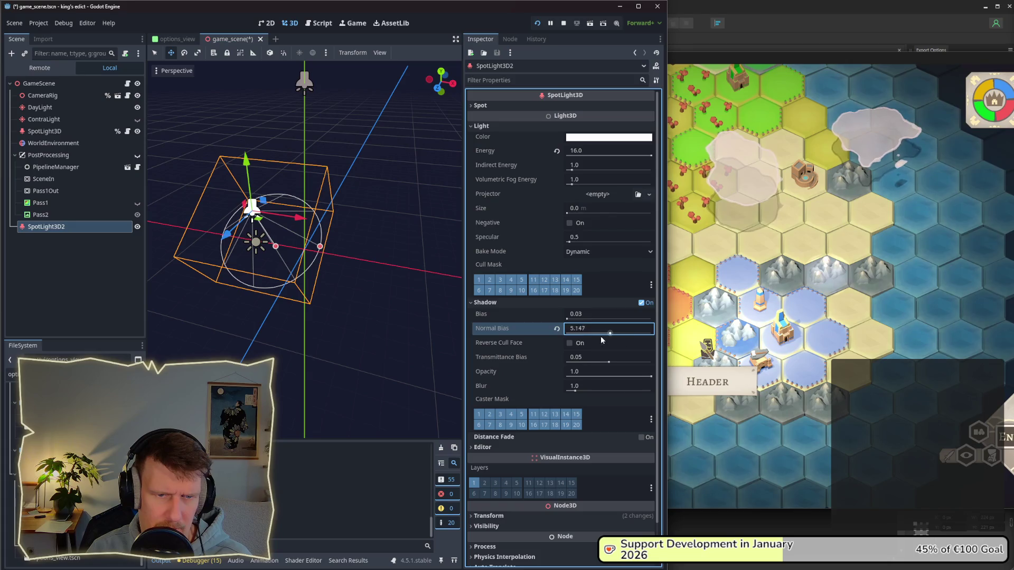
left_click(557, 329)
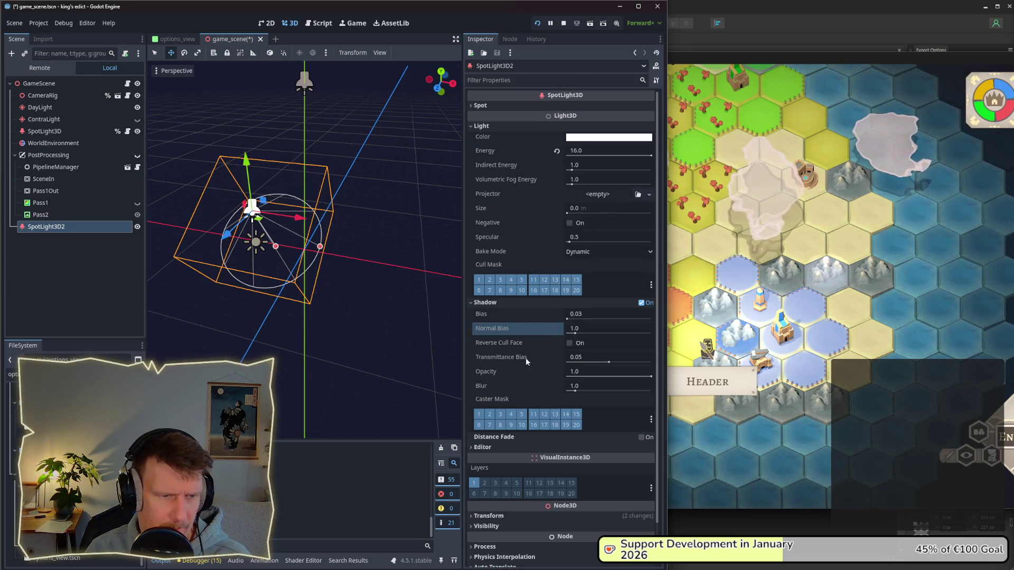
left_click_drag(635, 378, 650, 379)
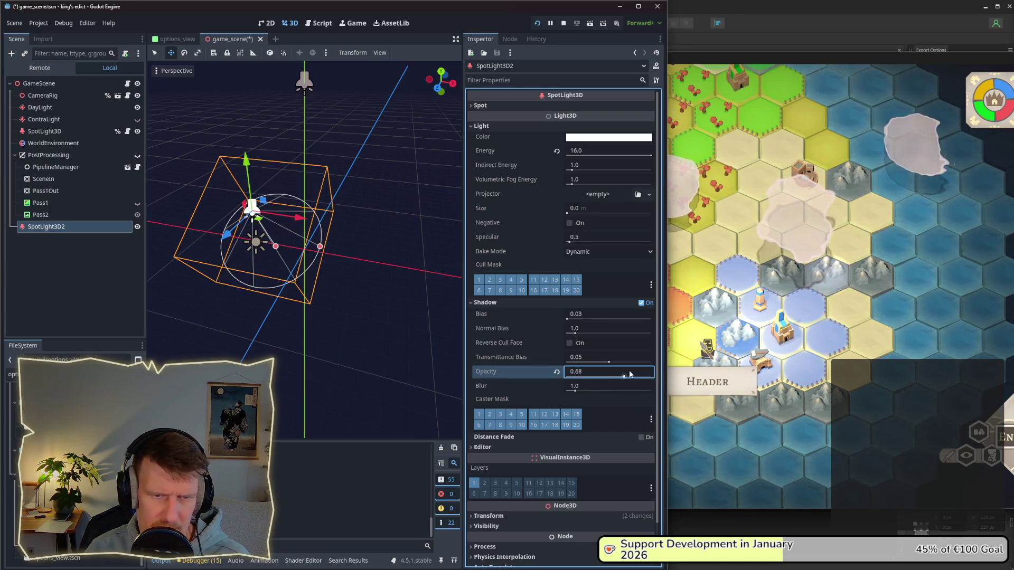
left_click_drag(579, 371, 666, 376)
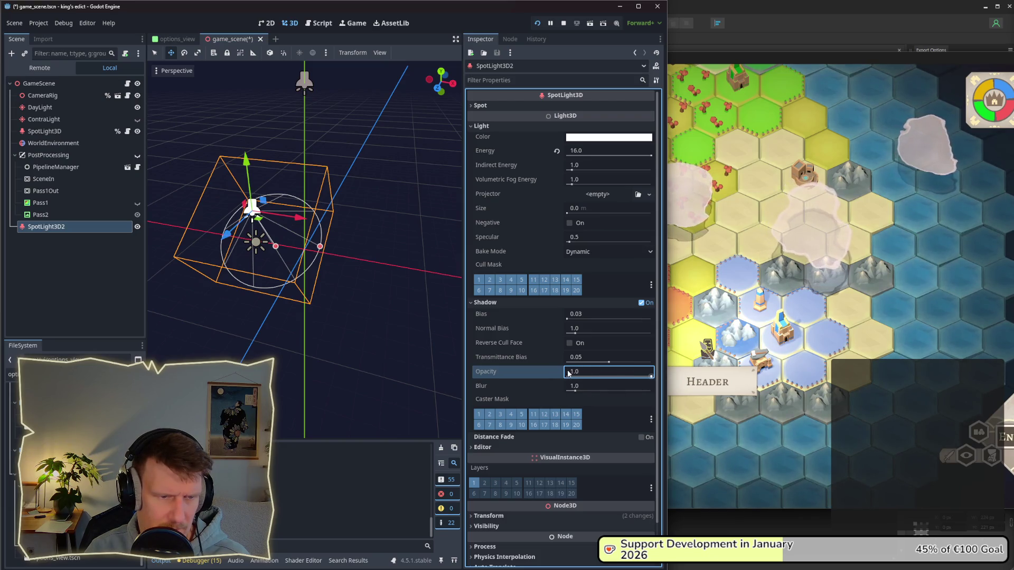
mouse_move(576, 391)
left_mouse_down()
mouse_move(606, 386)
mouse_move(557, 392)
left_mouse_up()
left_click(556, 386)
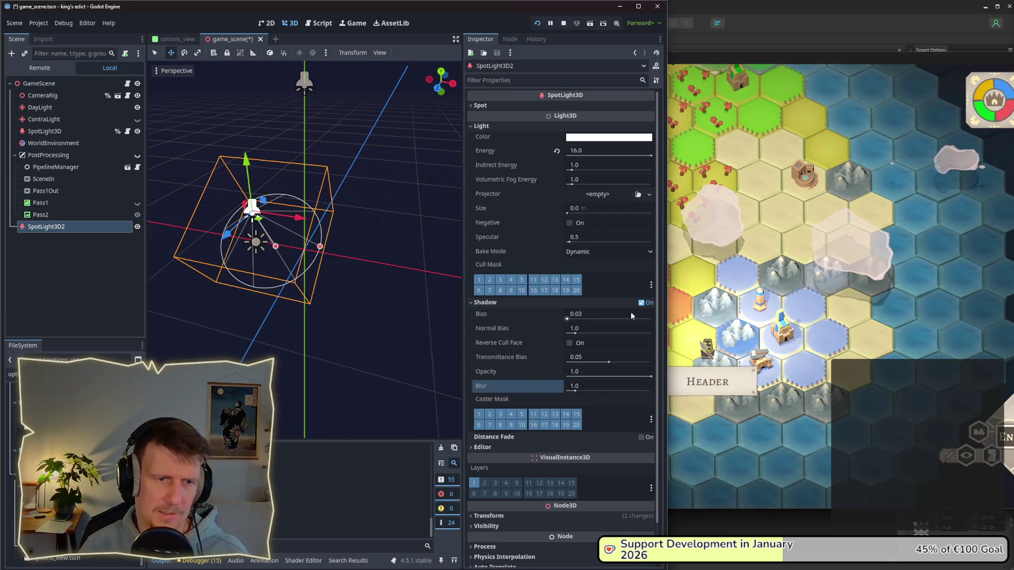
- Rerun the game and reset SpotLight3D2's energy from 16 back to 1.0
key("F5")
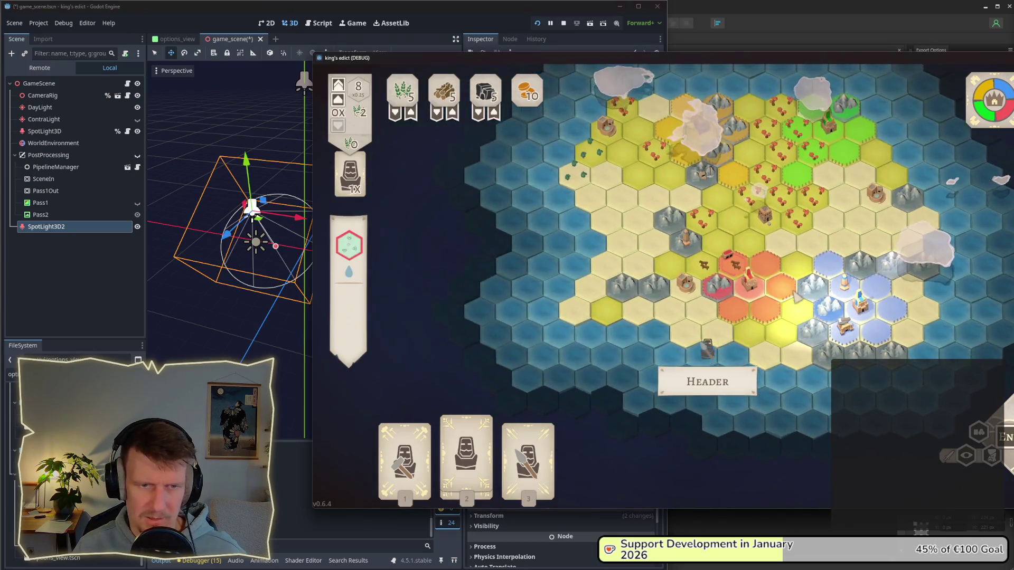
left_click(74, 226)
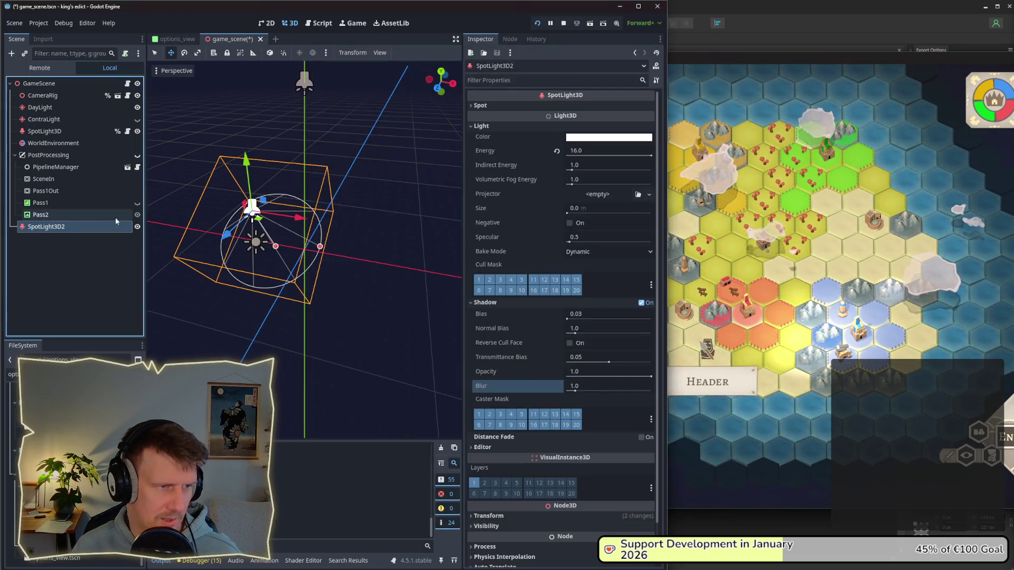
left_click(557, 151)
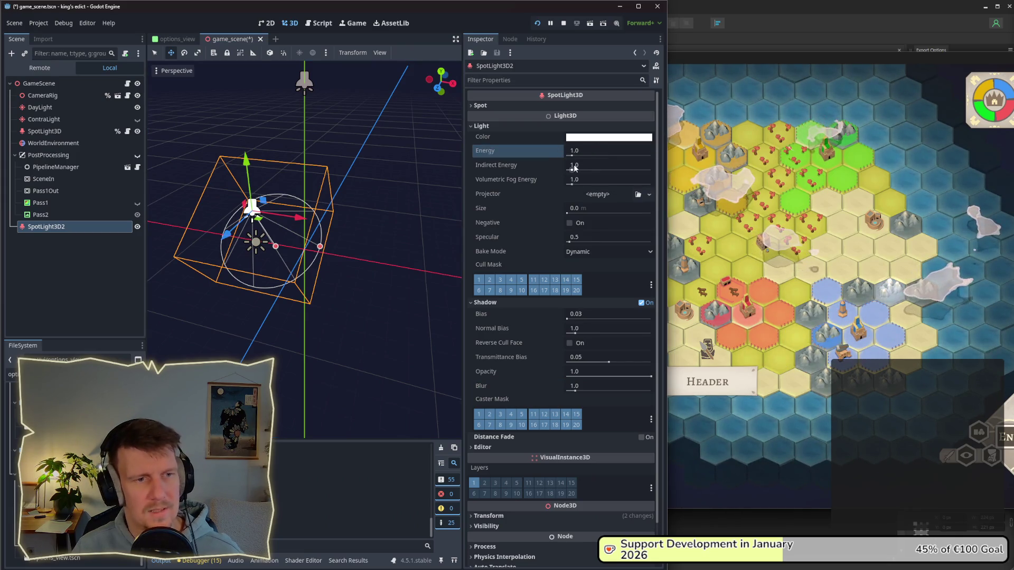
mouse_move(574, 168)
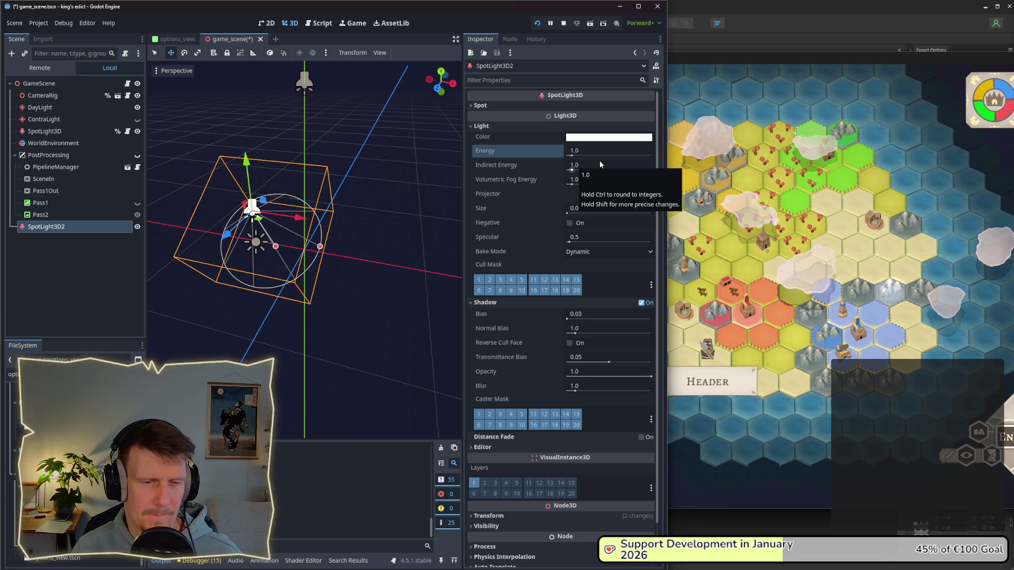
left_click(49, 155)
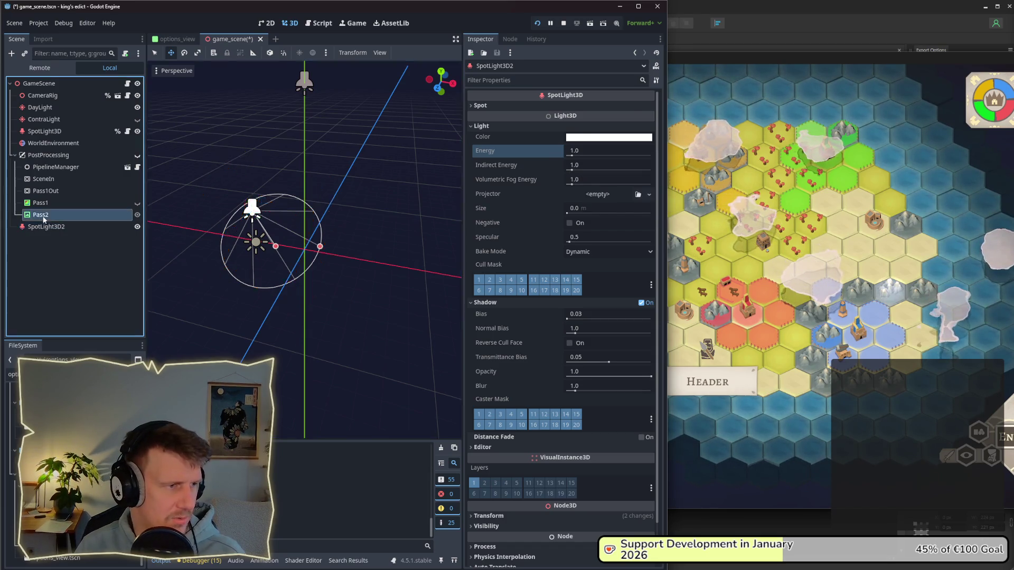
- Delete SpotLight3D2 from the scene and select the WorldEnvironment node
left_click(45, 227)
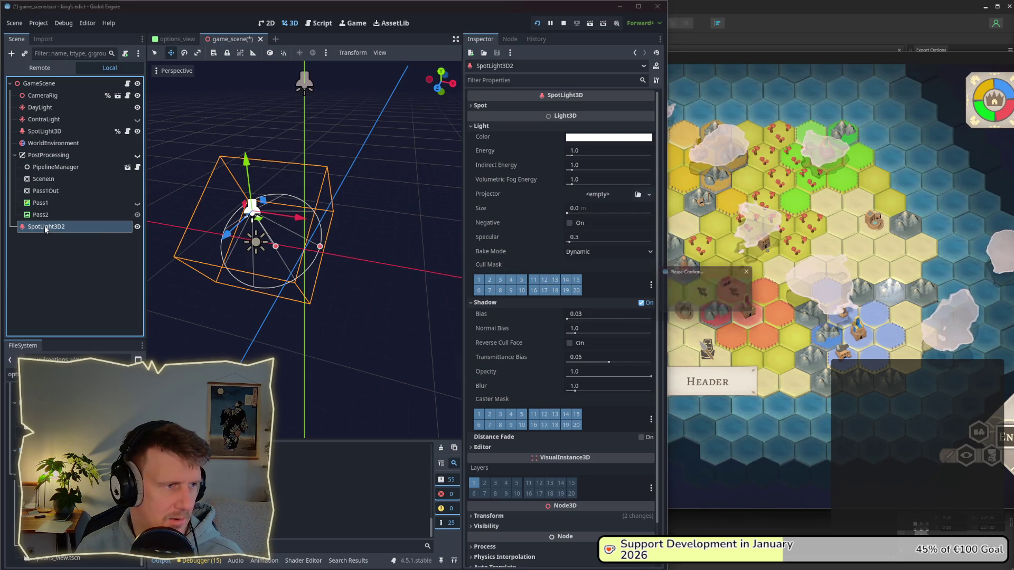
key("Delete")
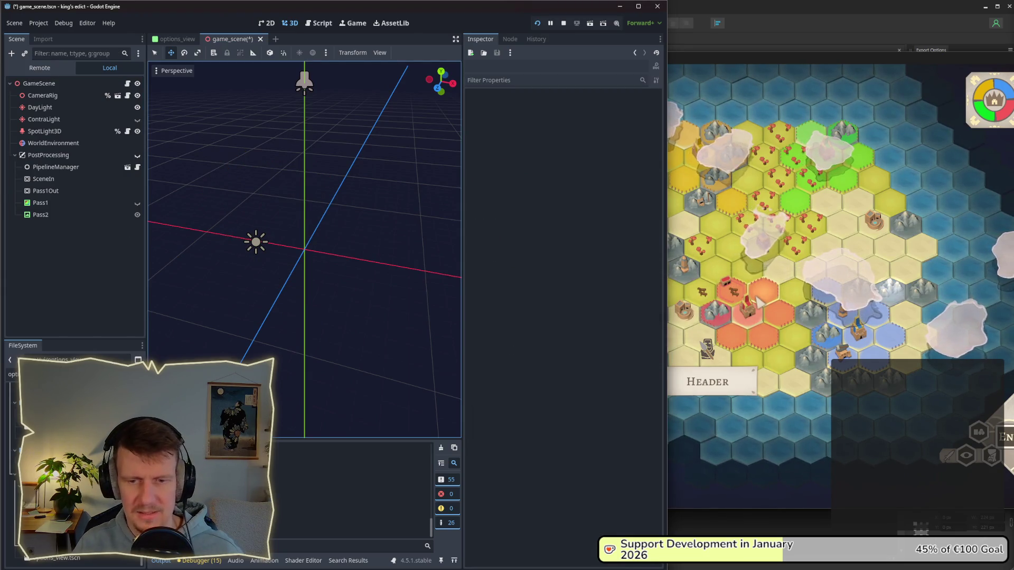
left_click(84, 141)
left_click(610, 107)
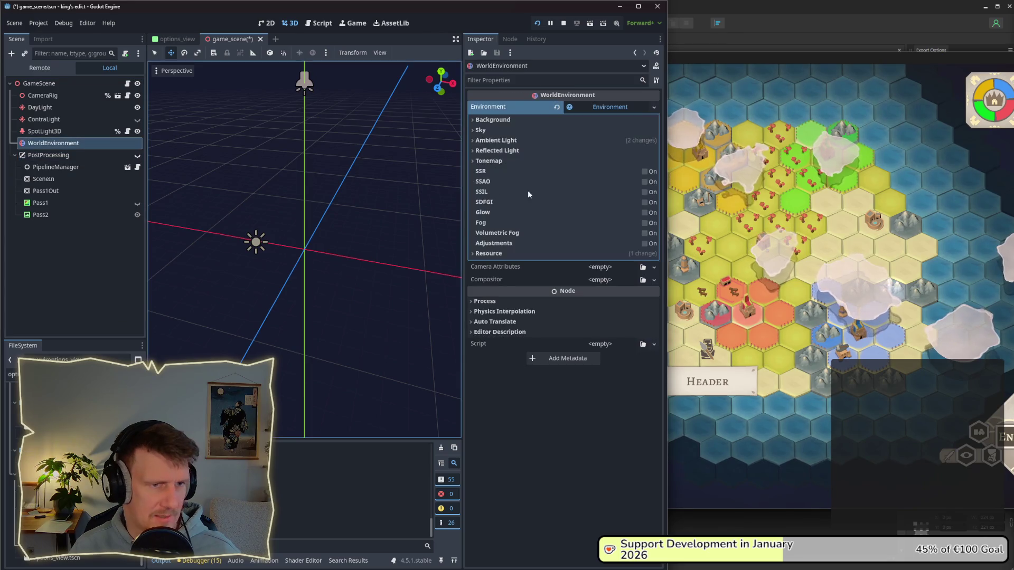
- Try ambient light energy values including 0.05, then reset it to 1.0
left_click(486, 139)
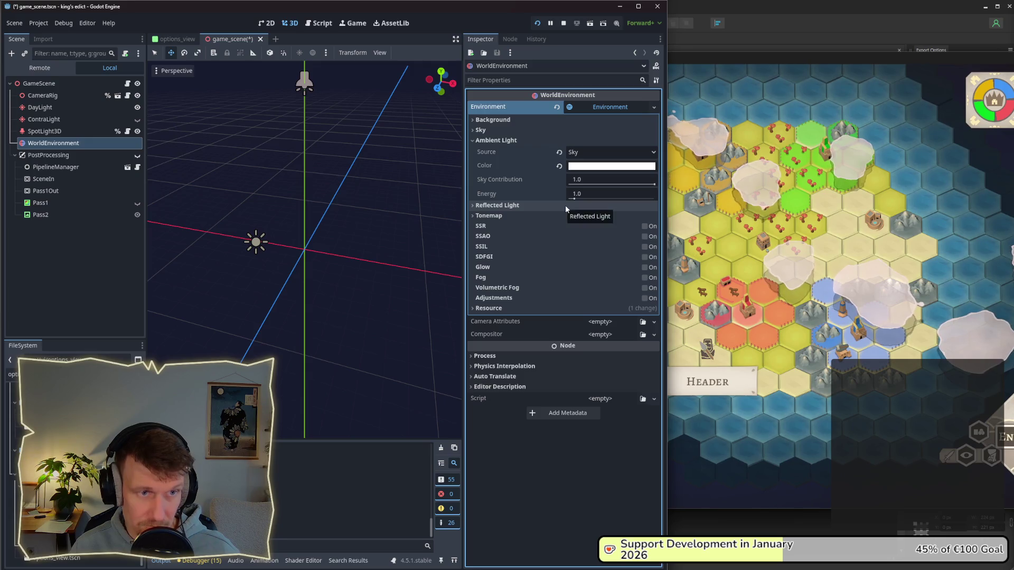
left_click_drag(575, 199, 581, 200)
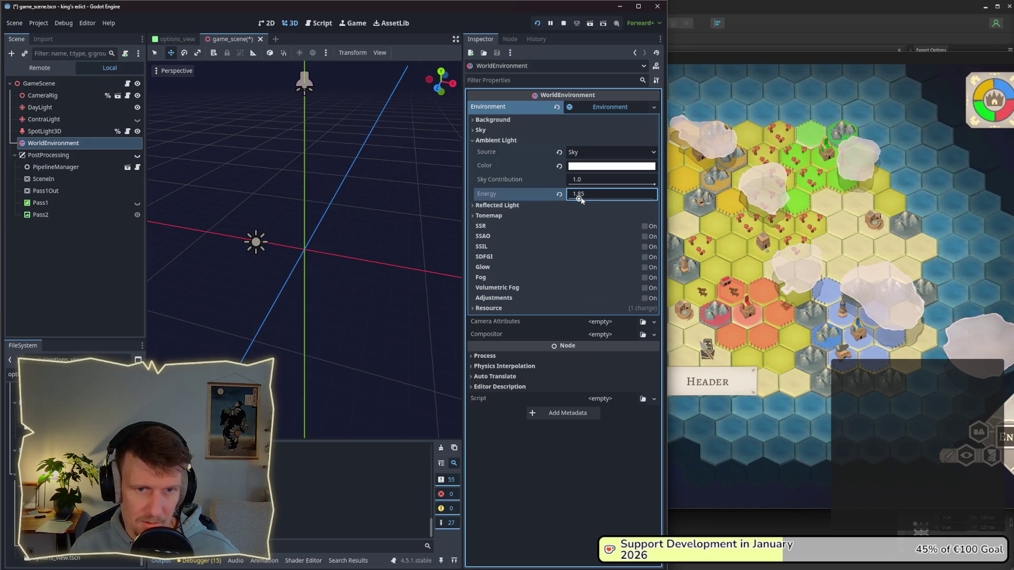
left_click(560, 195)
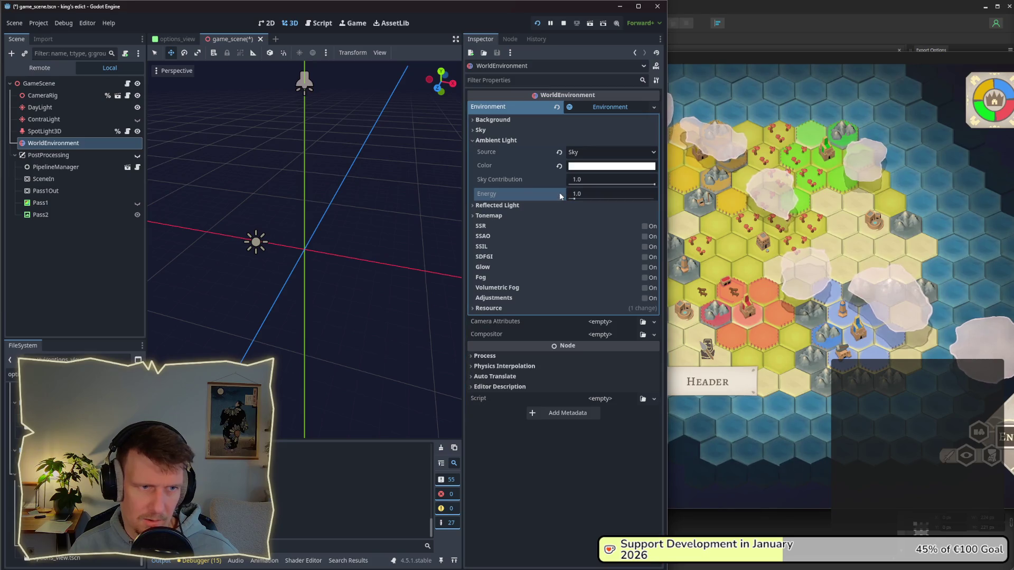
left_click(577, 195)
type("0.05")
left_click(560, 194)
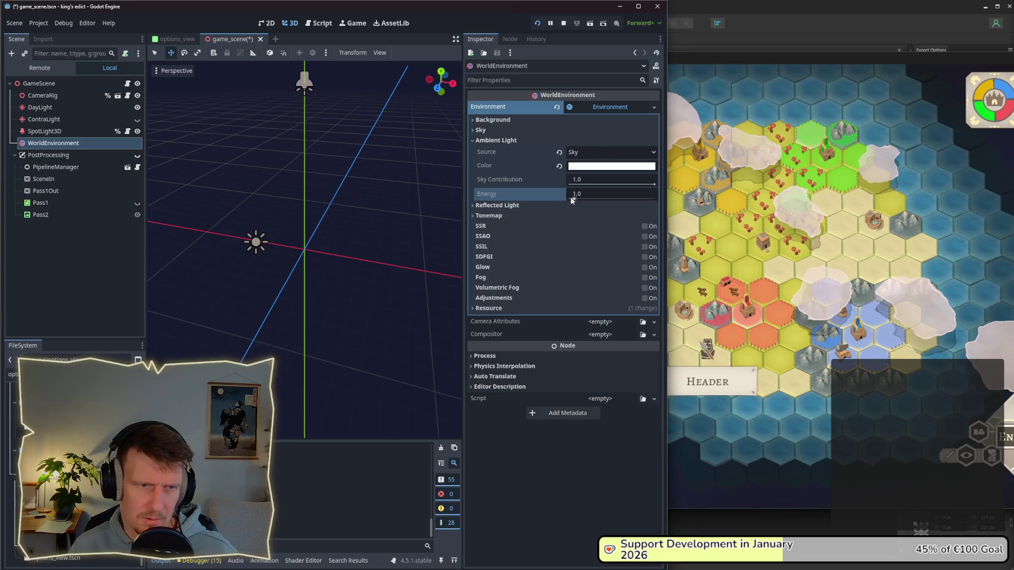
- Browse WorldEnvironment's Tonemap, Sky and Background sections, then select the DayLight node
left_click(502, 214)
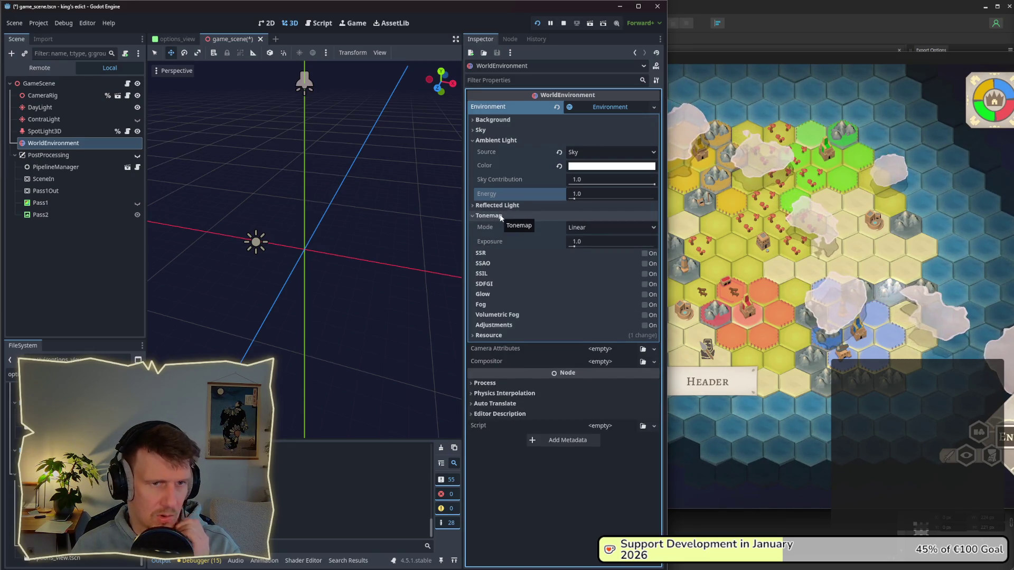
left_click(500, 215)
left_click(493, 139)
left_click(490, 131)
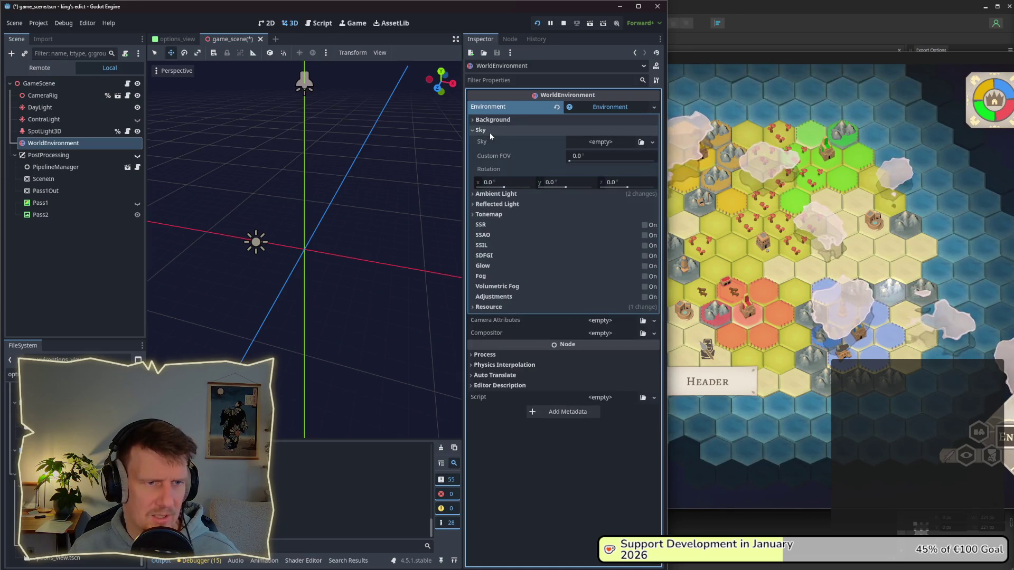
left_click(489, 130)
left_click(492, 119)
left_click(492, 119)
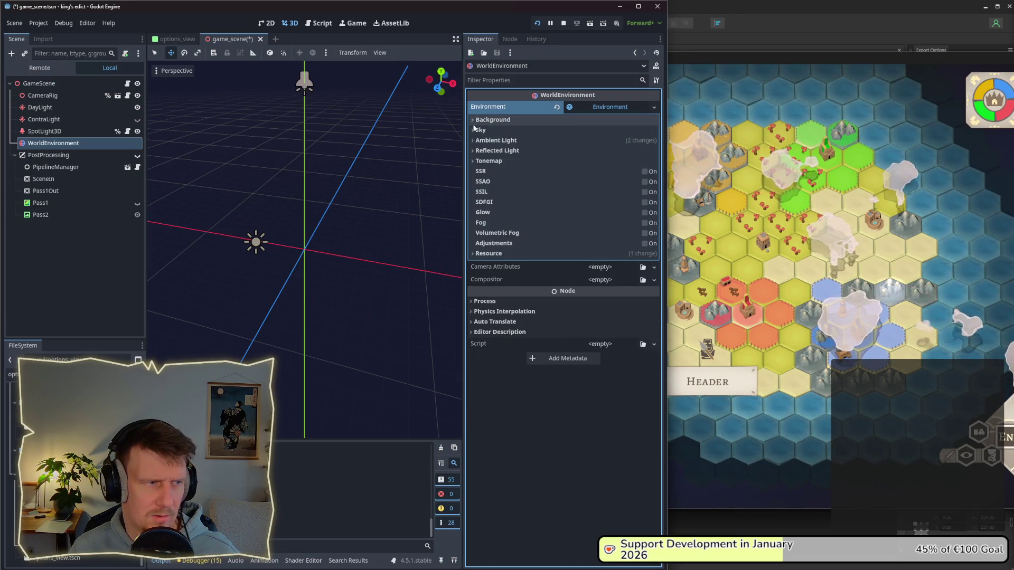
left_click(52, 96)
left_click(42, 107)
left_click(40, 120)
left_click(41, 107)
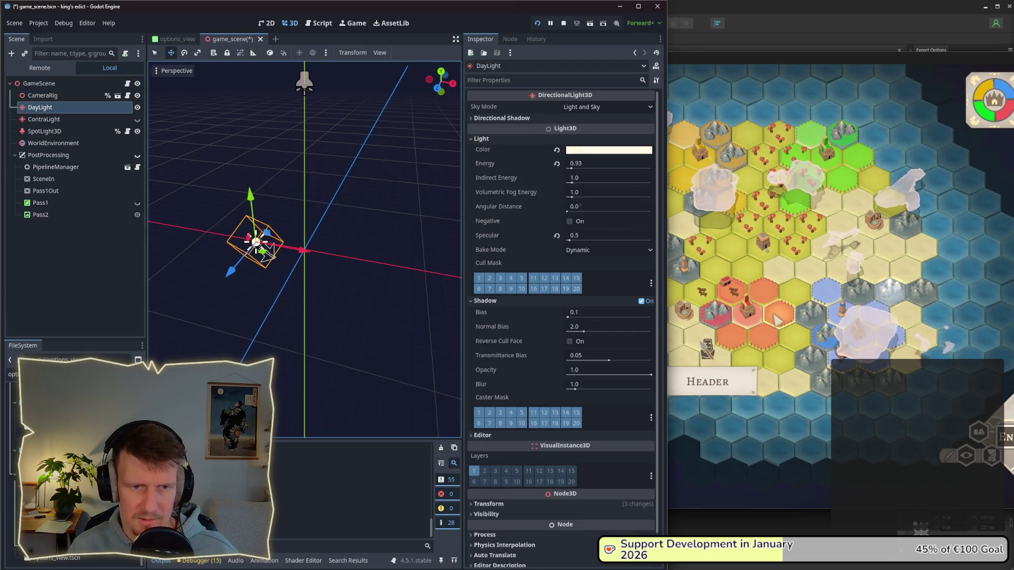
- Run the game, then set DayLight's energy to 0.852
key("F5")
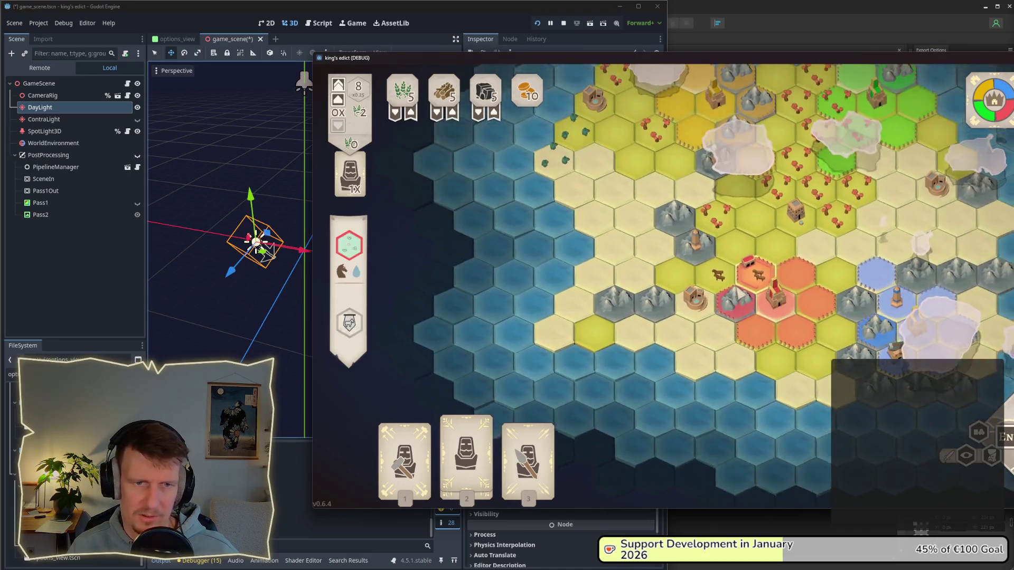
left_click(61, 109)
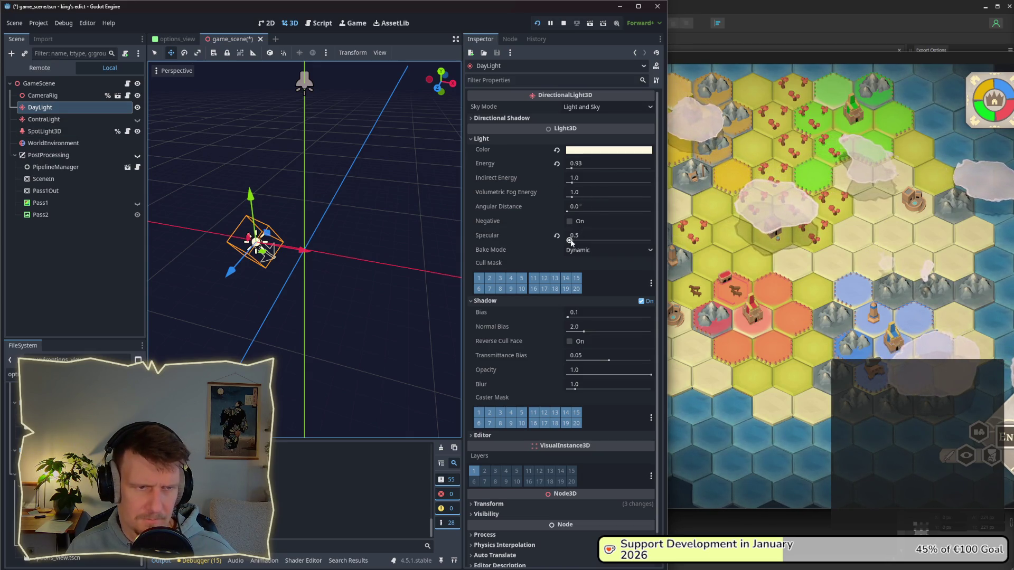
left_click(574, 175)
left_click_drag(571, 167, 572, 169)
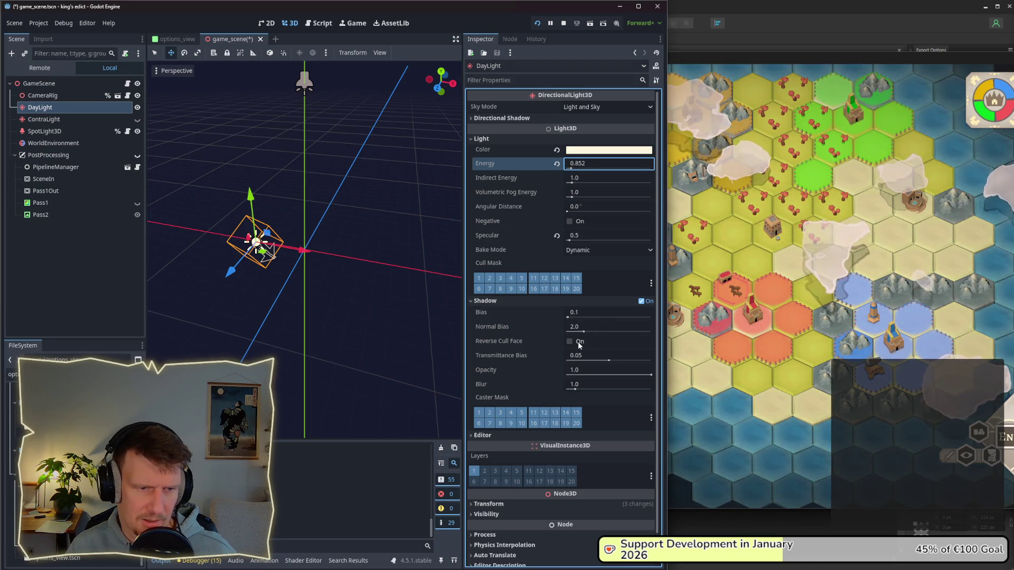
- Keep DayLight's shadow Normal Bias at 2.0, and drop its shadow Bias and Blur to 0.0
left_click_drag(583, 332, 578, 333)
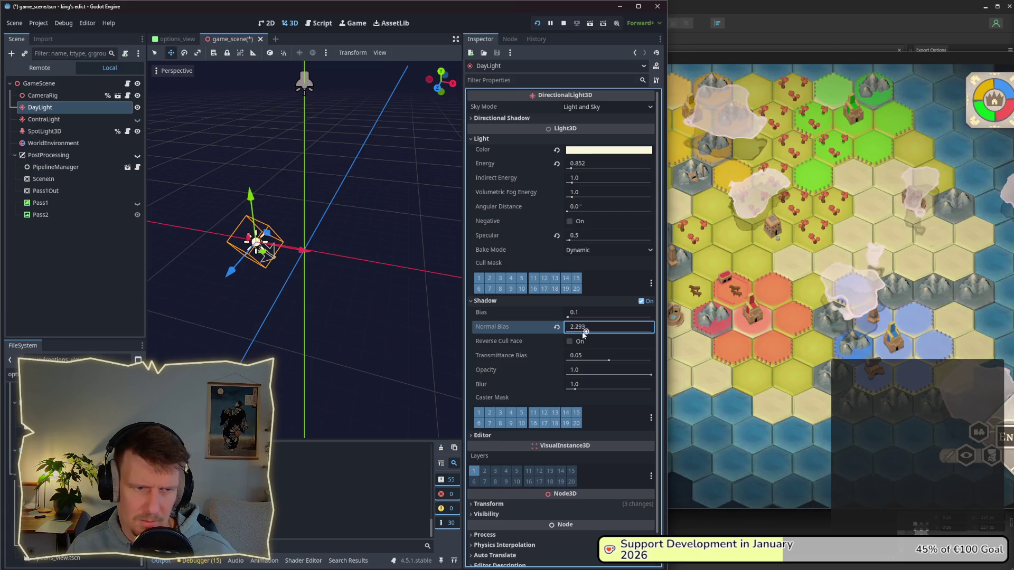
left_click(558, 327)
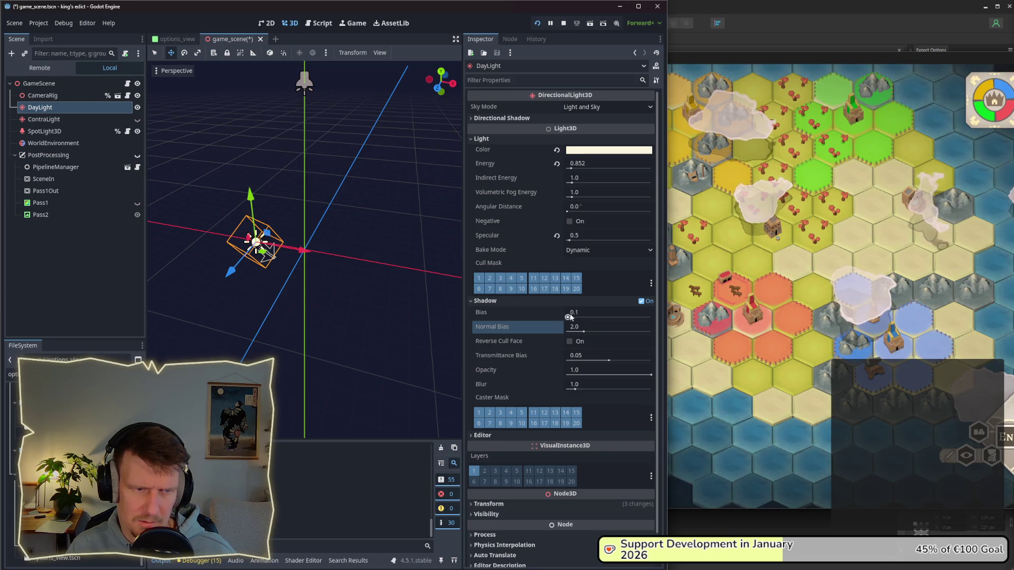
left_click_drag(569, 317, 573, 319)
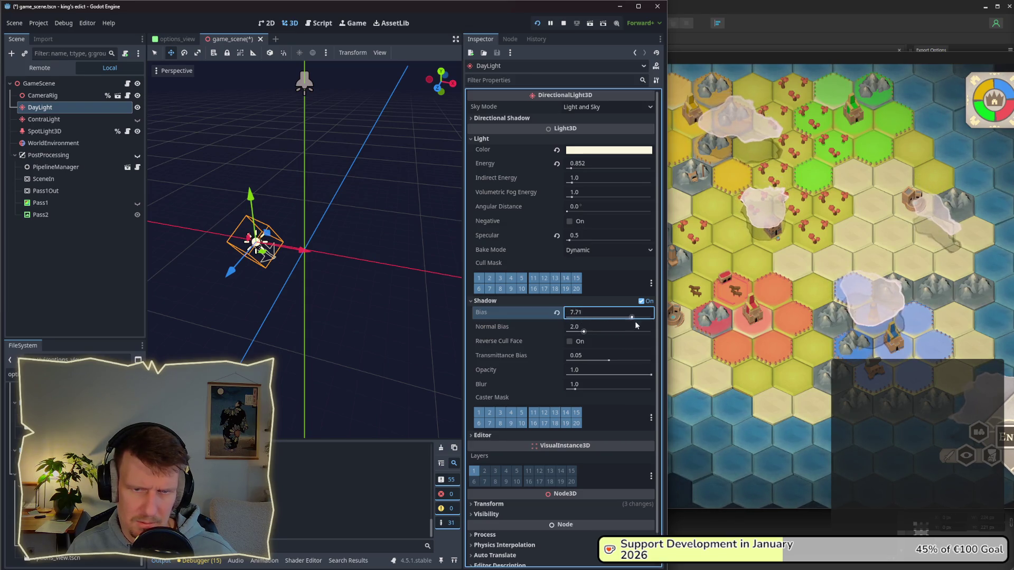
left_click_drag(631, 317, 553, 318)
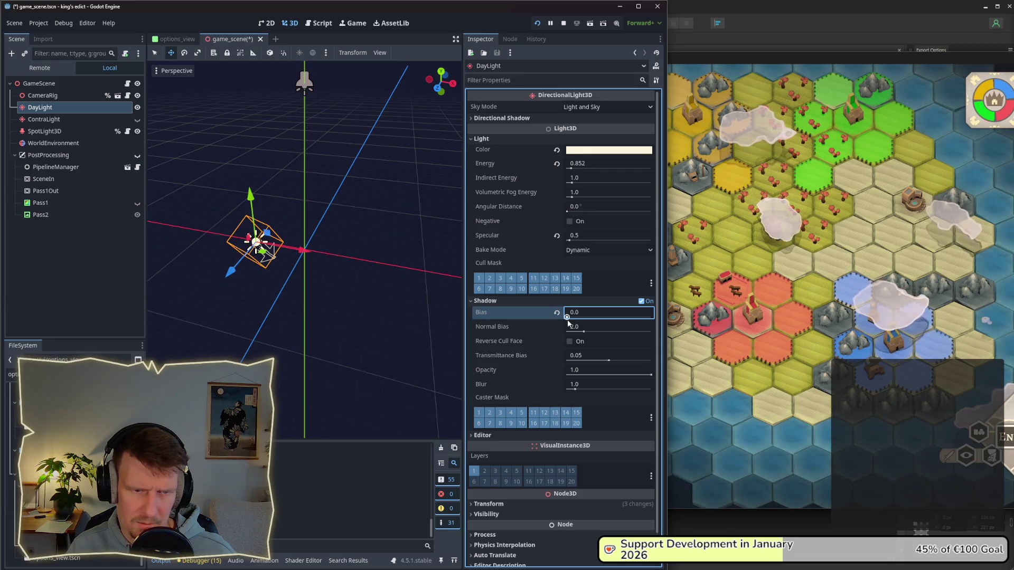
left_click_drag(567, 319, 566, 319)
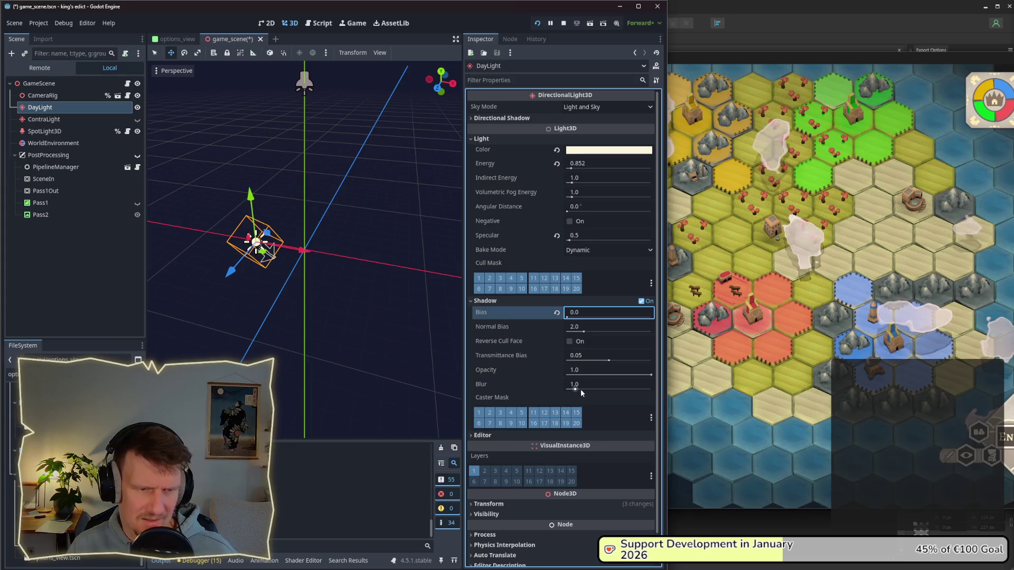
left_click_drag(576, 388, 559, 388)
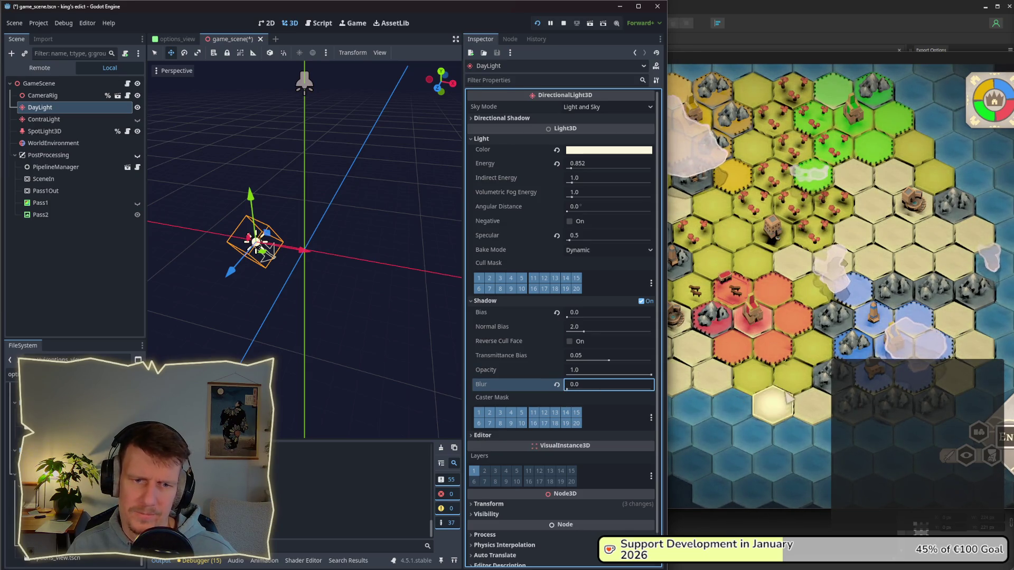
- Zoom in and out in the running game to compare the DayLight shadows
left_click(771, 401)
scroll(753, 372, "up", 2)
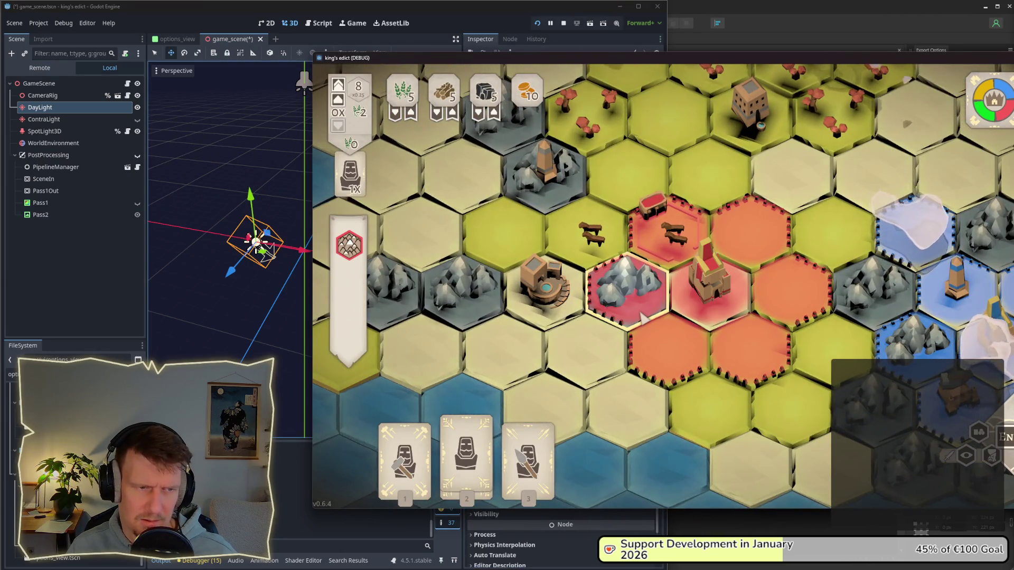
scroll(640, 318, "down", 2)
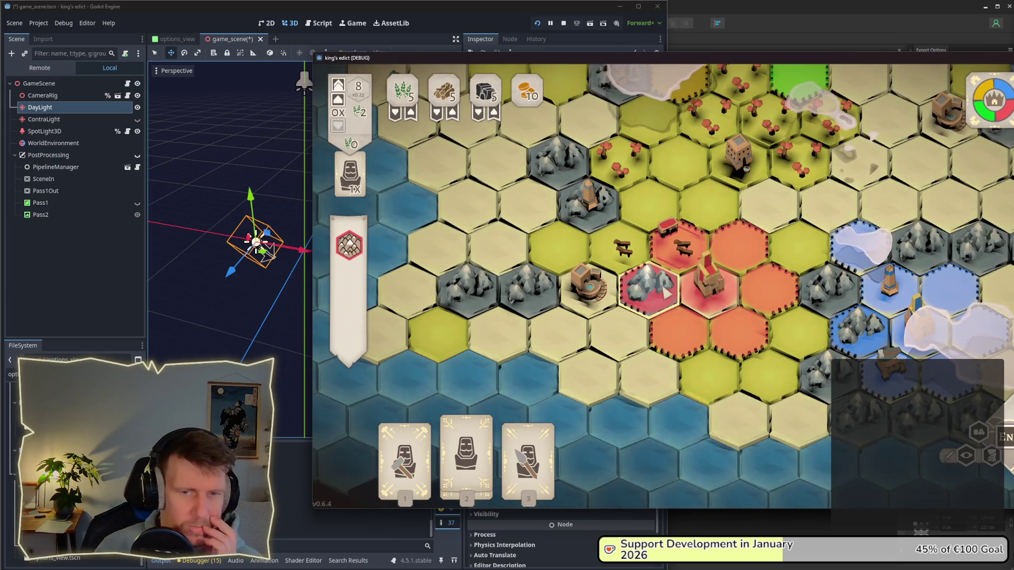
scroll(707, 270, "down", 2)
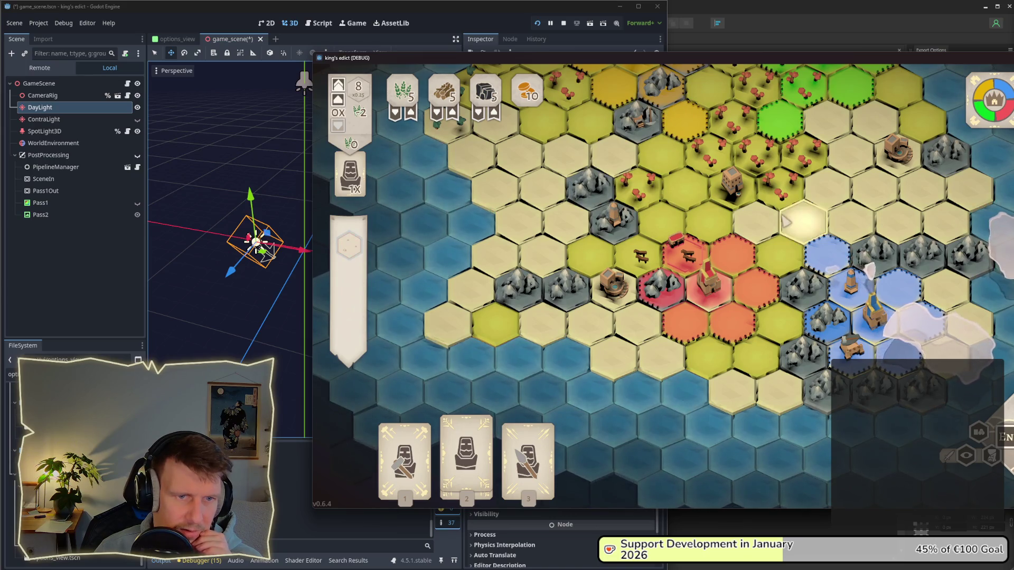
scroll(746, 240, "up", 1)
scroll(747, 239, "down", 2)
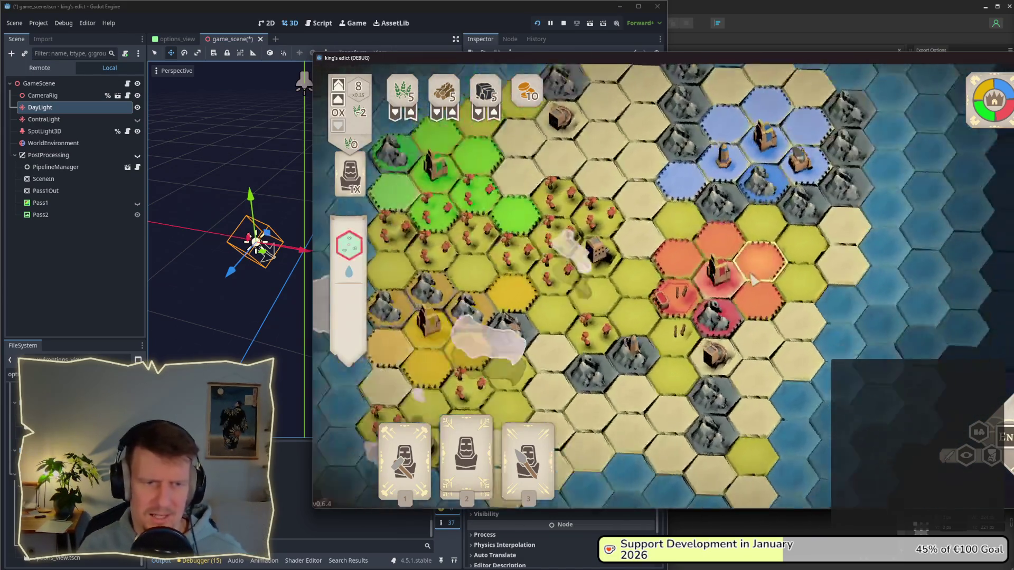
scroll(713, 307, "up", 2)
scroll(713, 306, "down", 2)
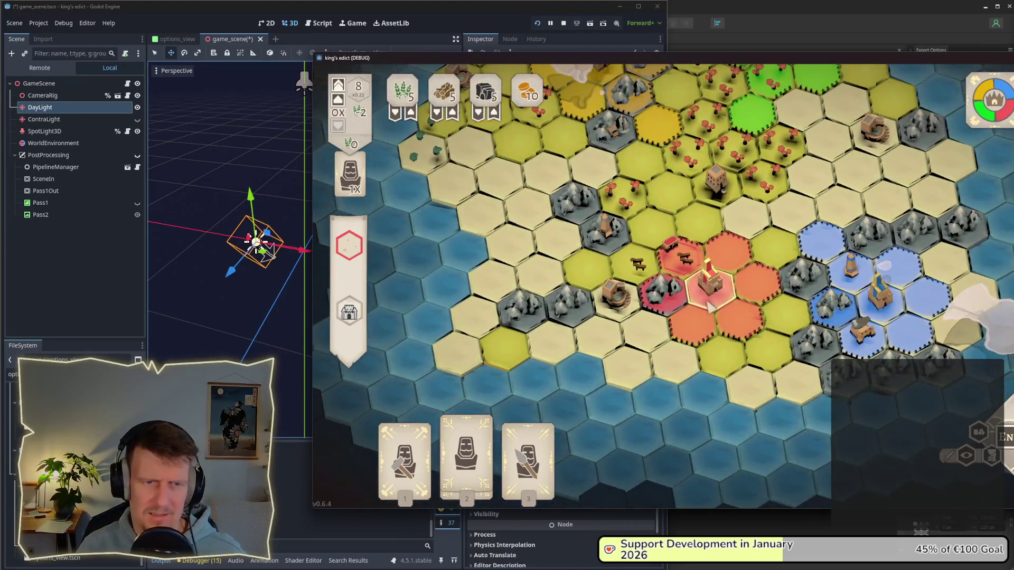
scroll(710, 306, "up", 3)
scroll(710, 306, "down", 2)
scroll(710, 305, "up", 2)
left_click(47, 107)
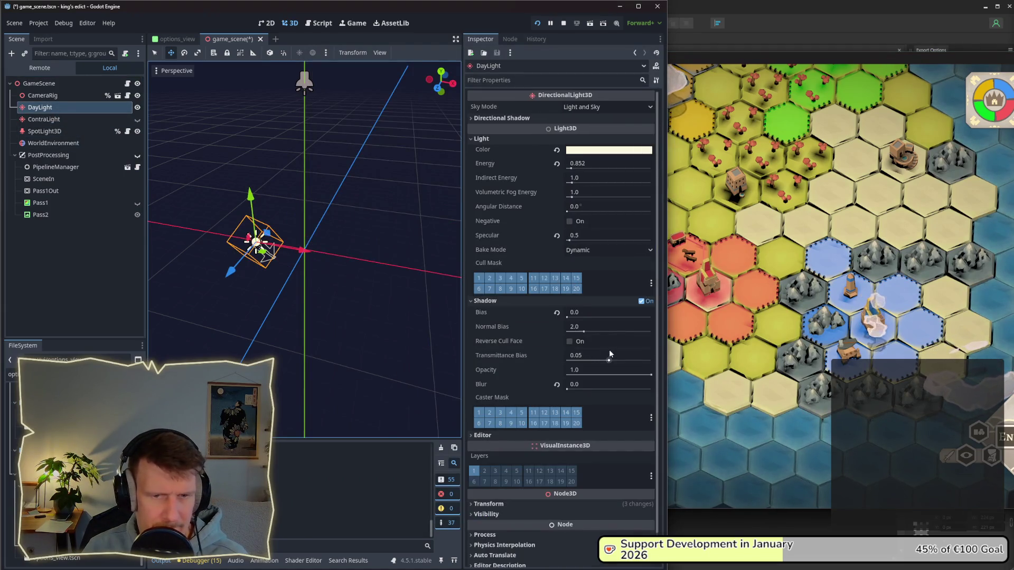
- Set DayLight's shadow Blur to 1.0 and restore Bias to 0.1, then view the game
left_click(581, 385)
type("1")
key("Return")
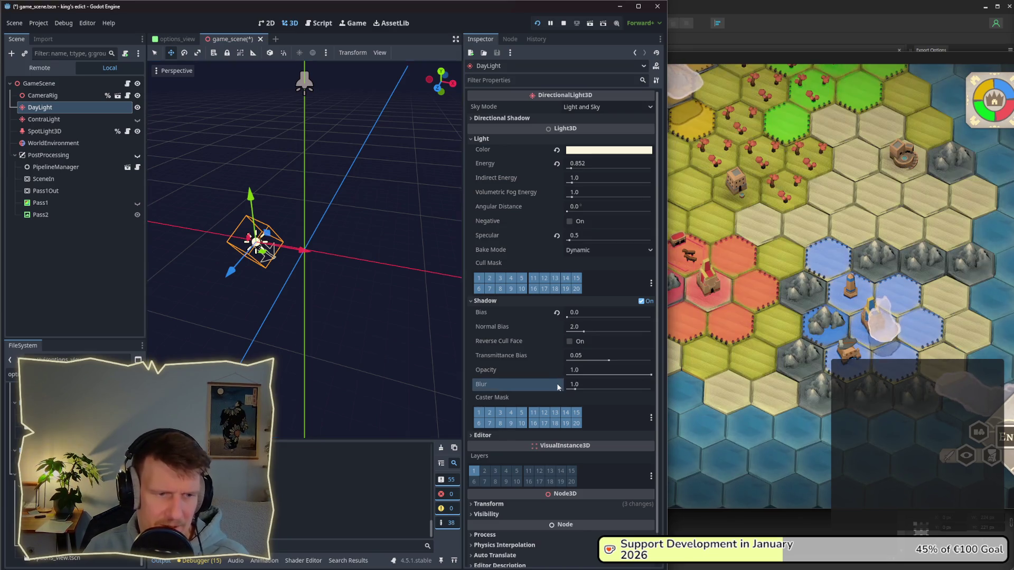
left_click(557, 313)
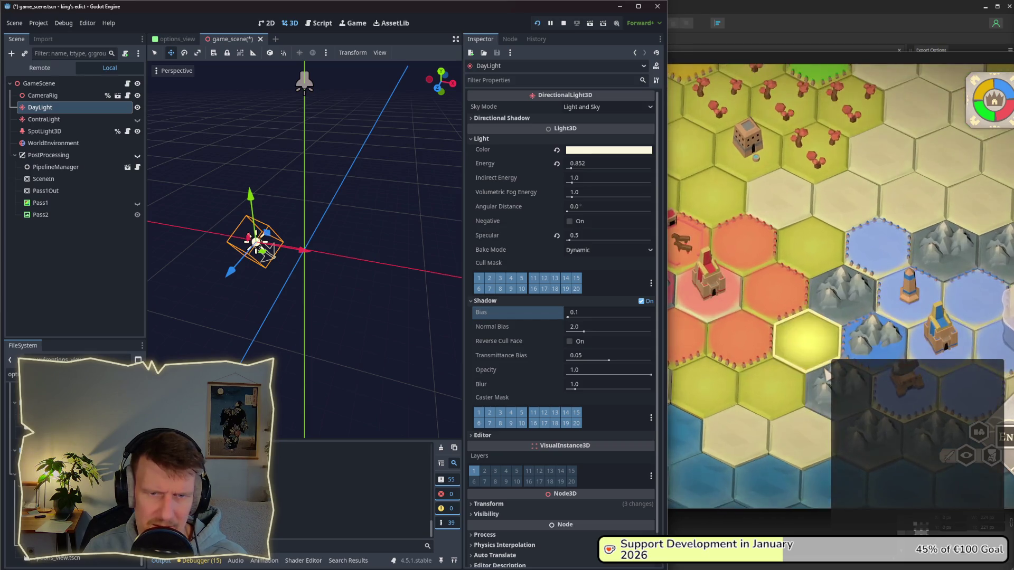
left_click(719, 350)
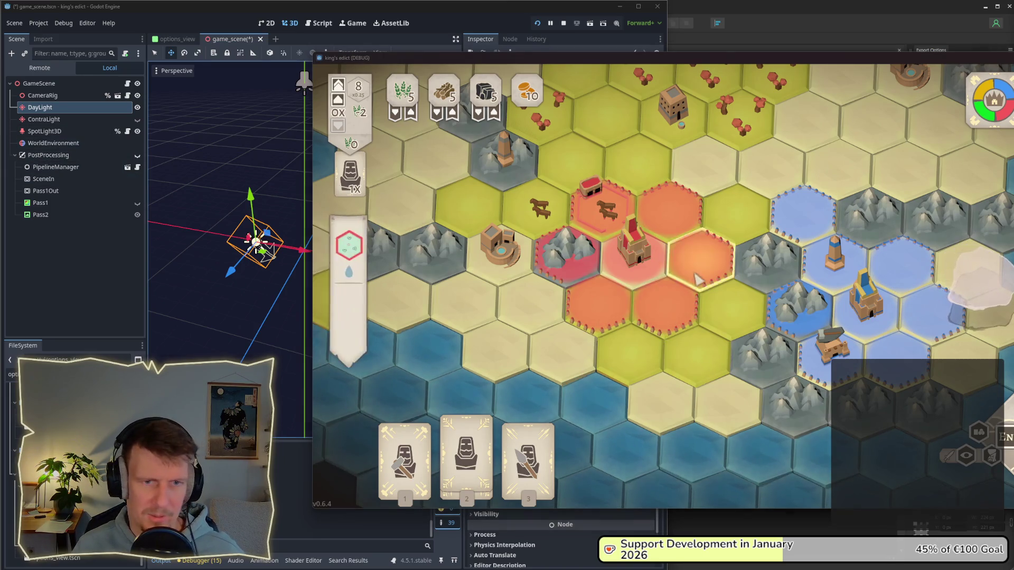
- In the gameplay window, place a Servant unit on a coastal hex, then return to Godot
key("alt+Tab")
key("alt+Tab")
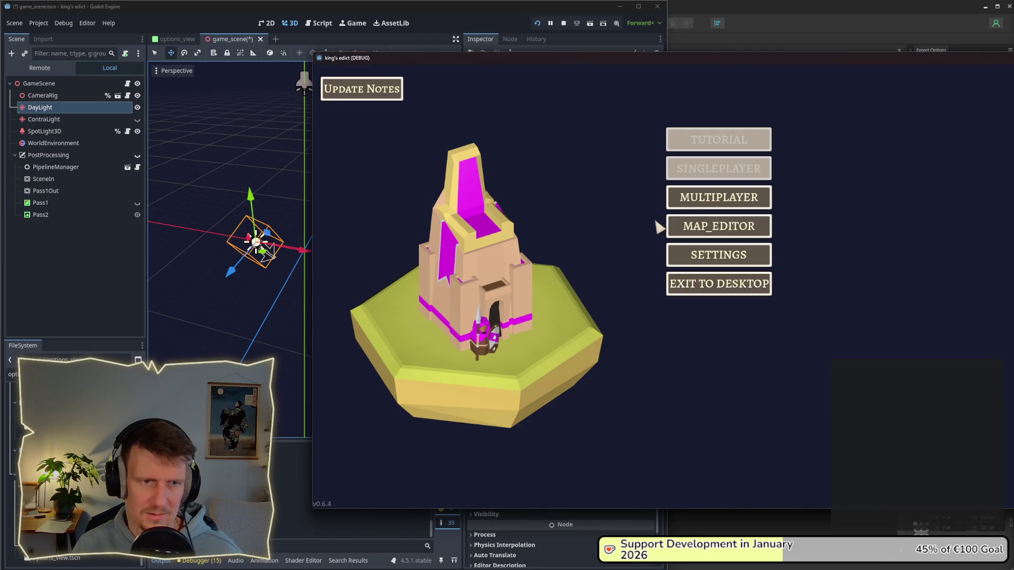
key("alt+Tab")
left_click(309, 285)
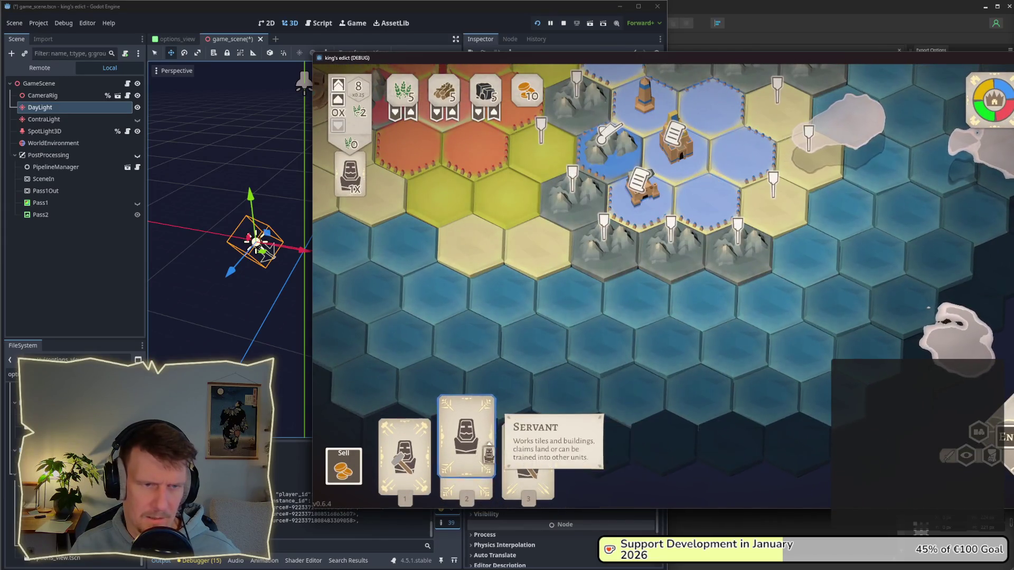
left_click(466, 454)
left_click(670, 248)
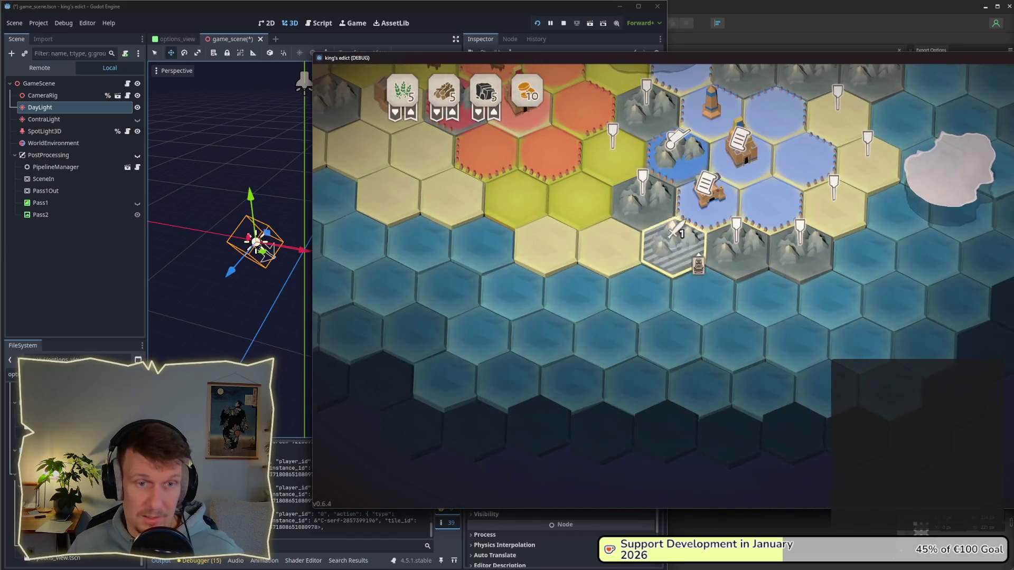
left_click(35, 239)
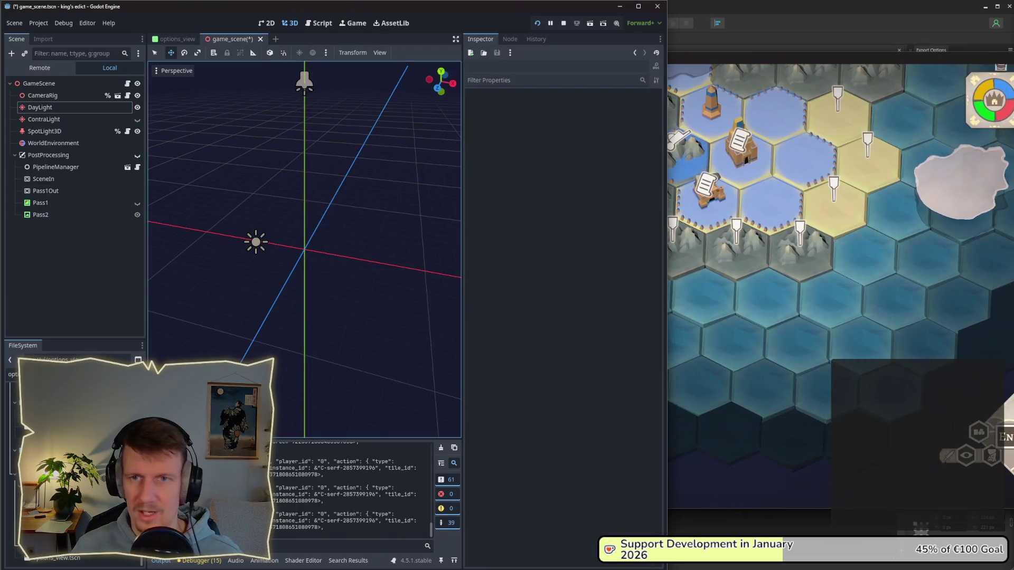
- Stop the game, stretch the editor window to the right screen edge, and switch to the checklist
left_click(563, 24)
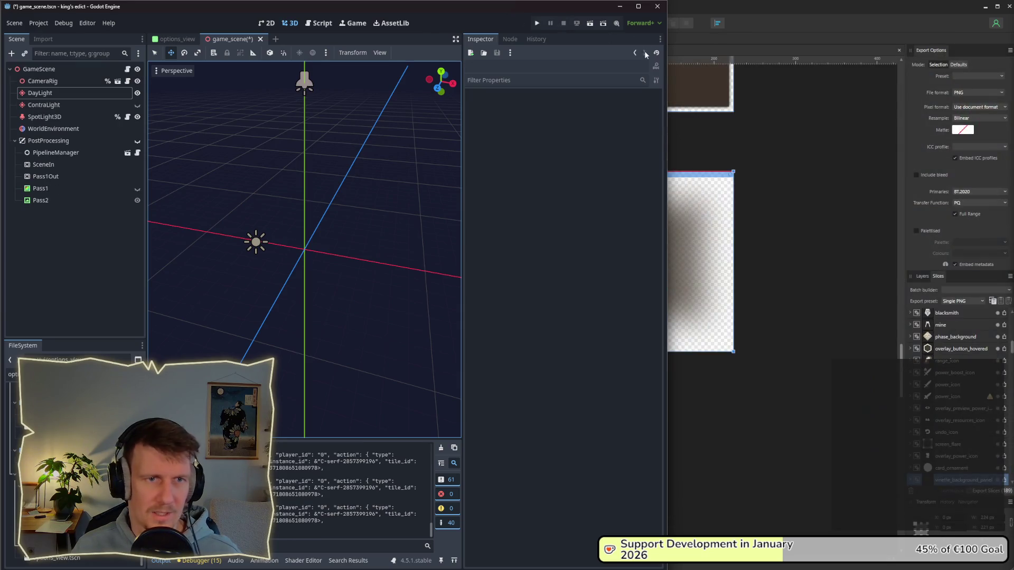
left_click_drag(670, 76, 1012, 89)
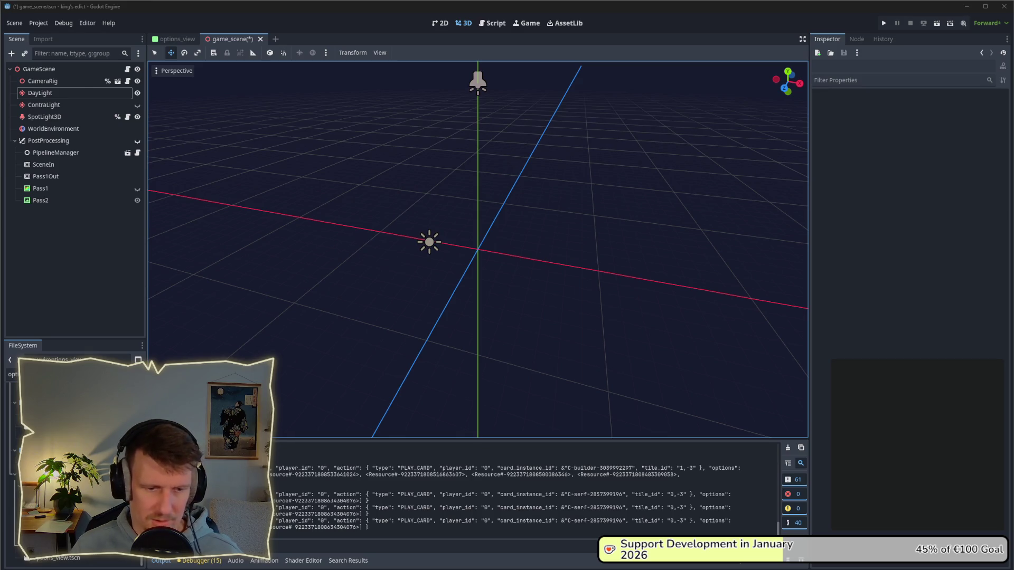
key("alt+Tab")
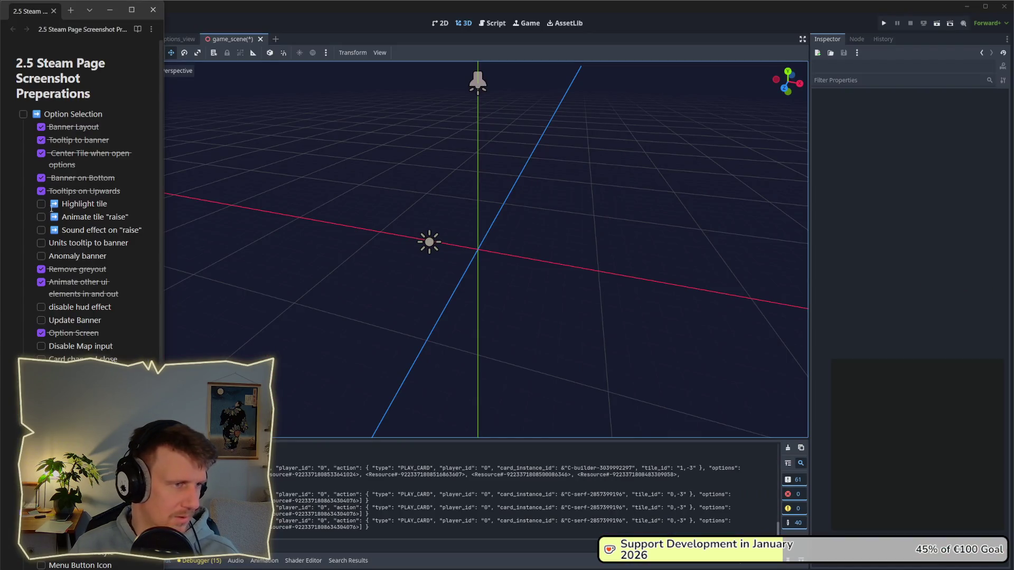
- Remove the arrow before Highlight tile, tick it done, and go back to the Godot editor
key("BackSpace")
left_click(42, 205)
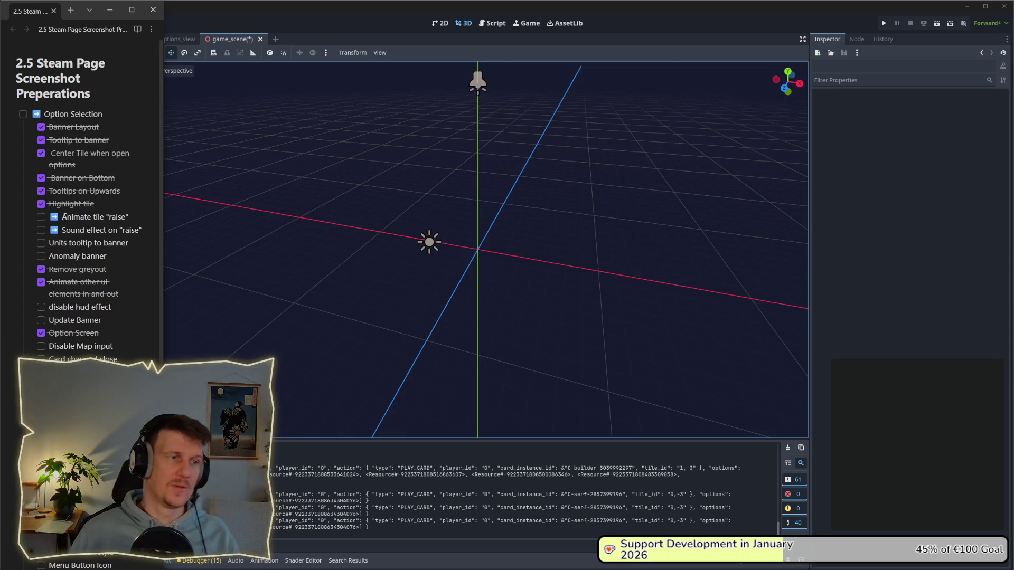
left_click(684, 16)
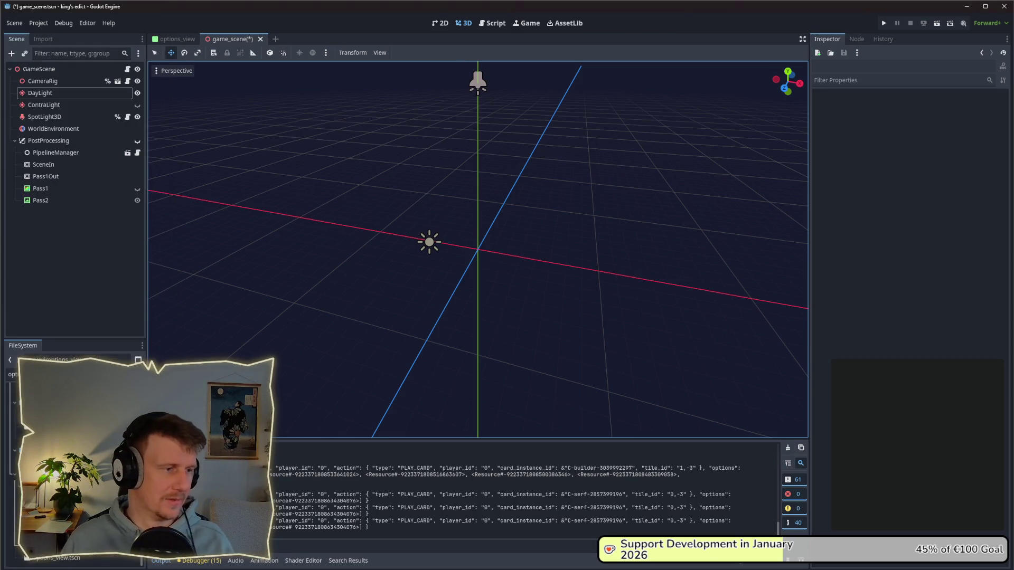
key("ctrl+a")
- Filter for 't', open tile_node_3d.tscn and its tile_node_3d.gd script, and collapse Indicators
type("t")
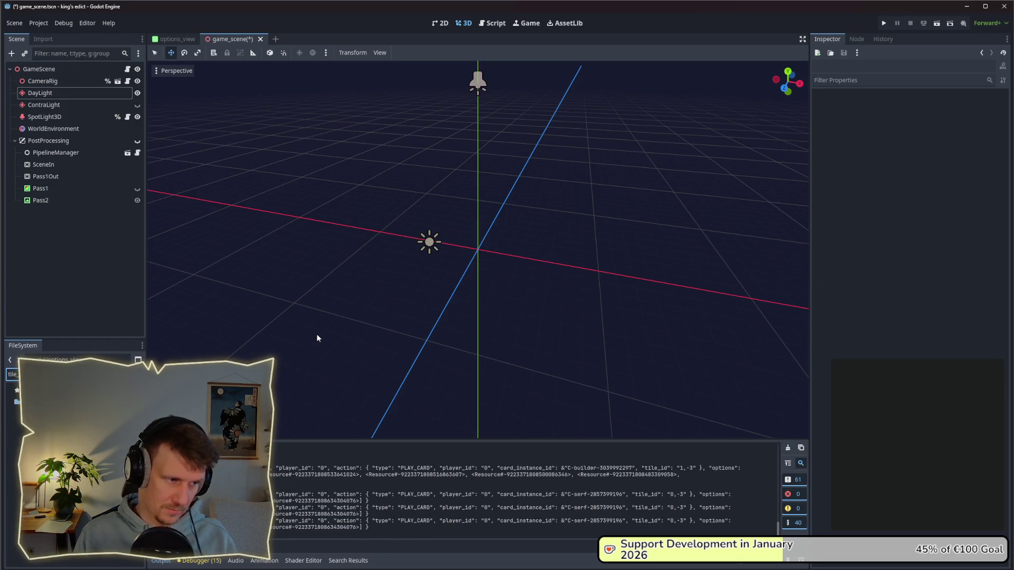
double_click(53, 423)
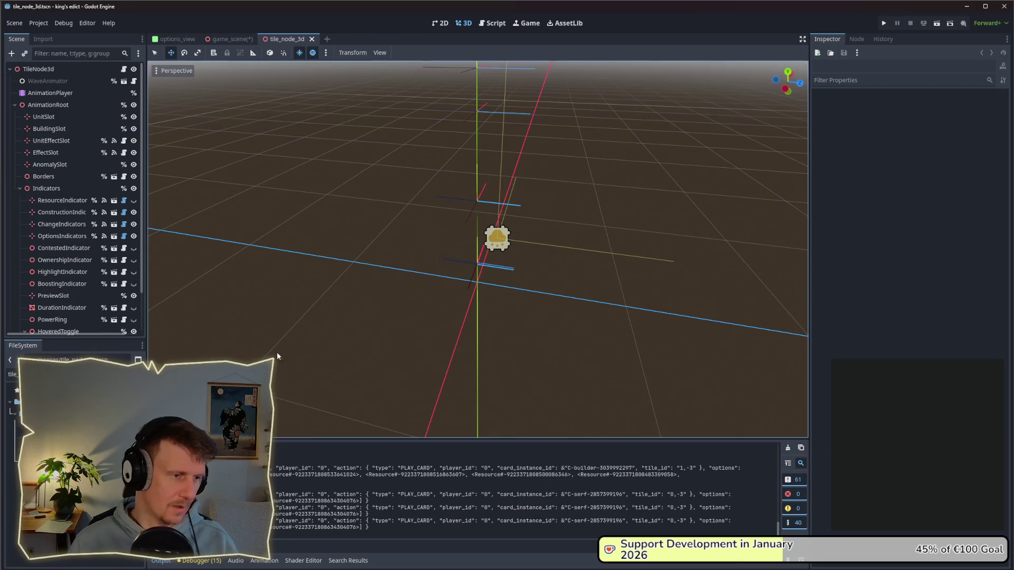
left_click(123, 69)
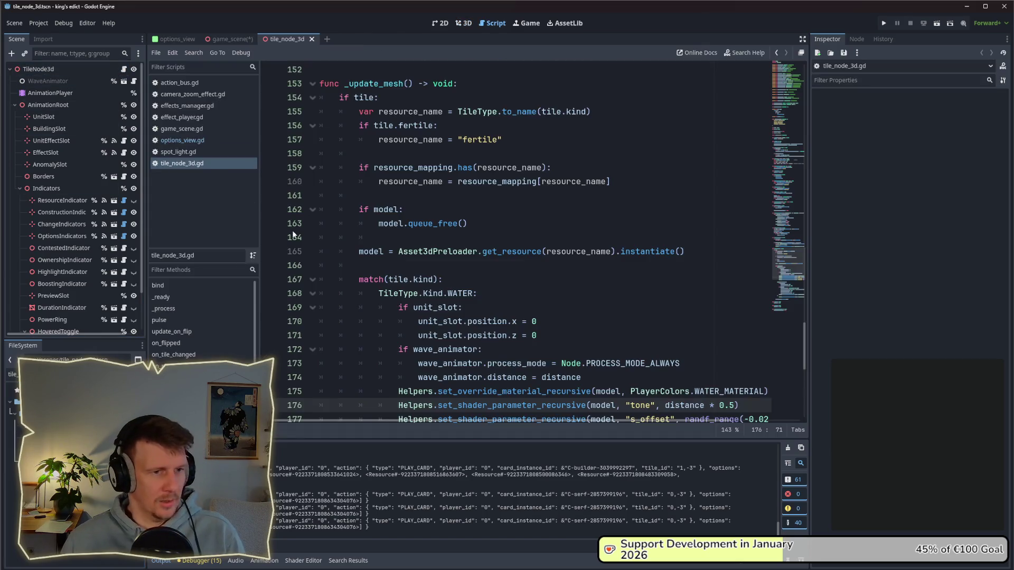
mouse_move(453, 305)
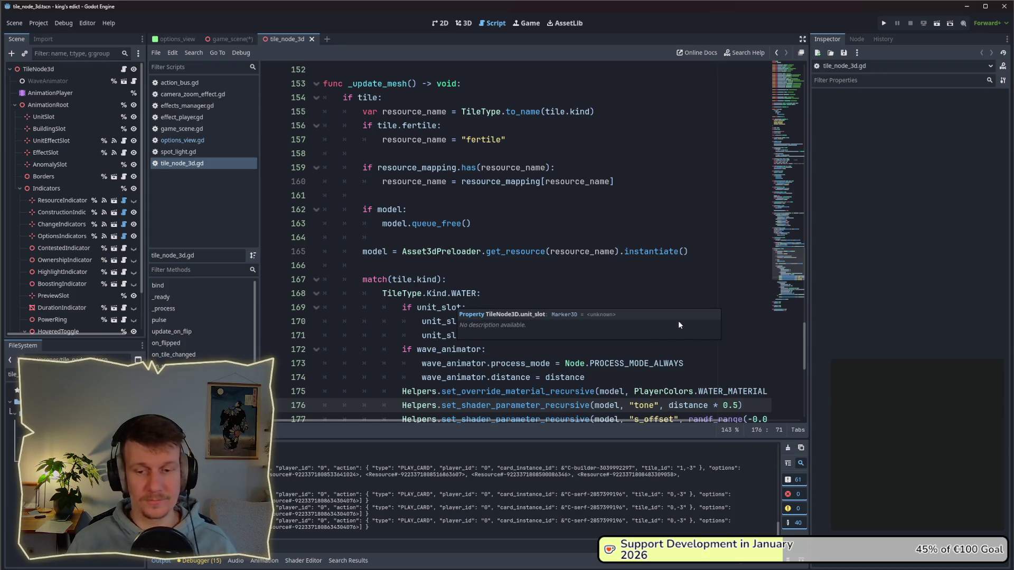
left_click_drag(804, 351, 804, 401)
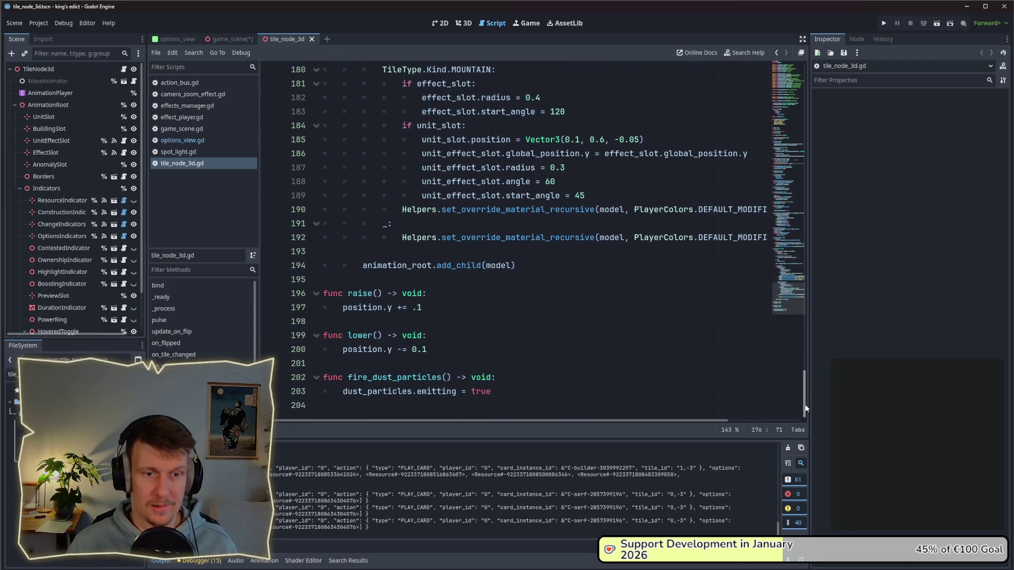
left_click_drag(806, 408, 792, 283)
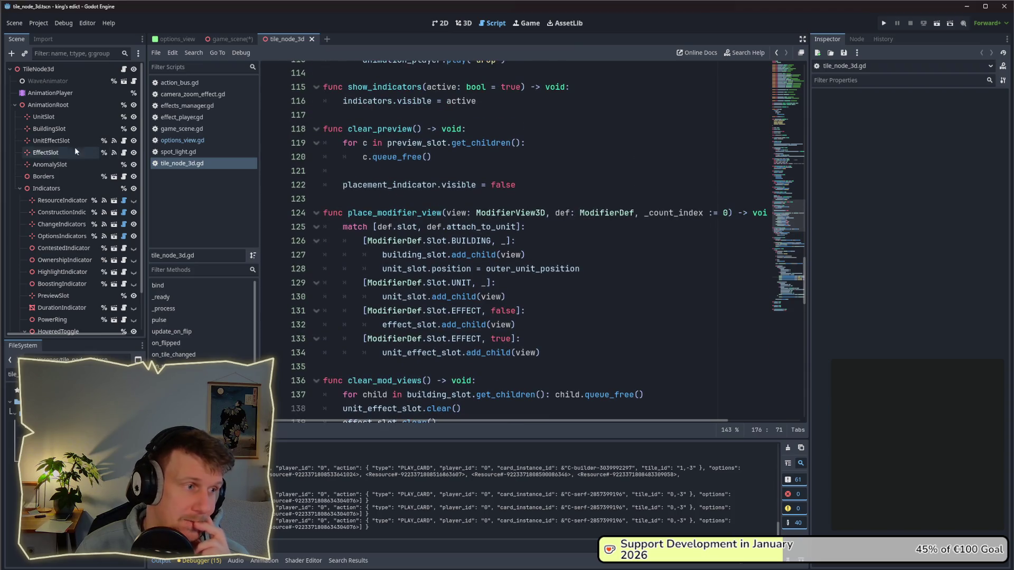
left_click(20, 187)
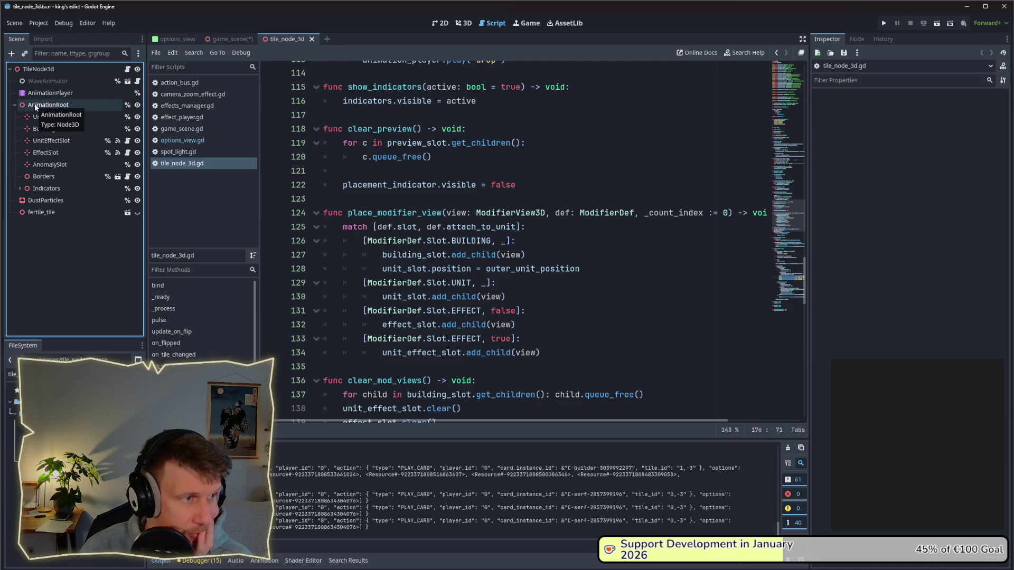
- Select TileNode3d to check its zero position and rotation, then bring up the Excalidraw sketch
left_click(38, 71)
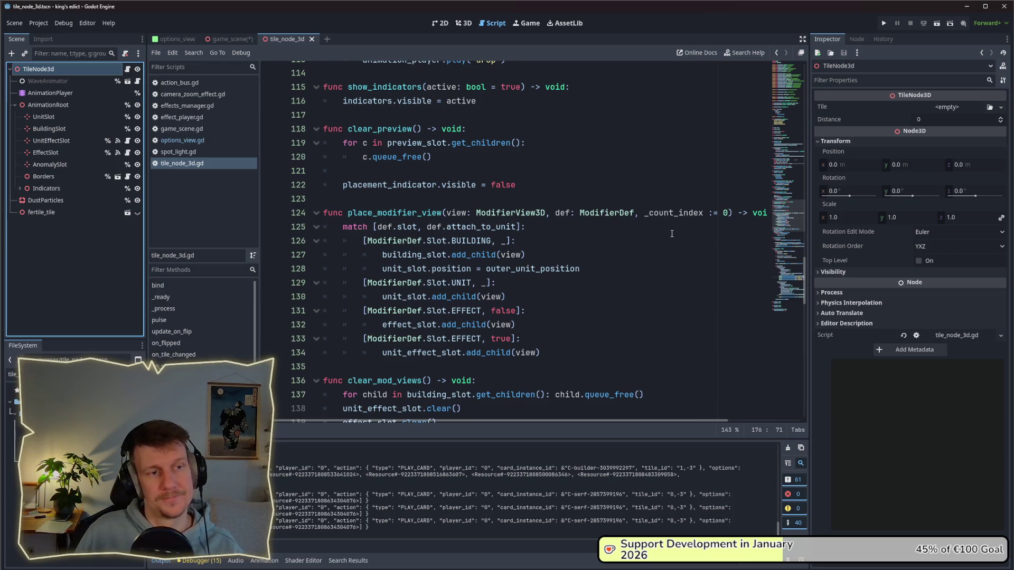
key("alt+Tab")
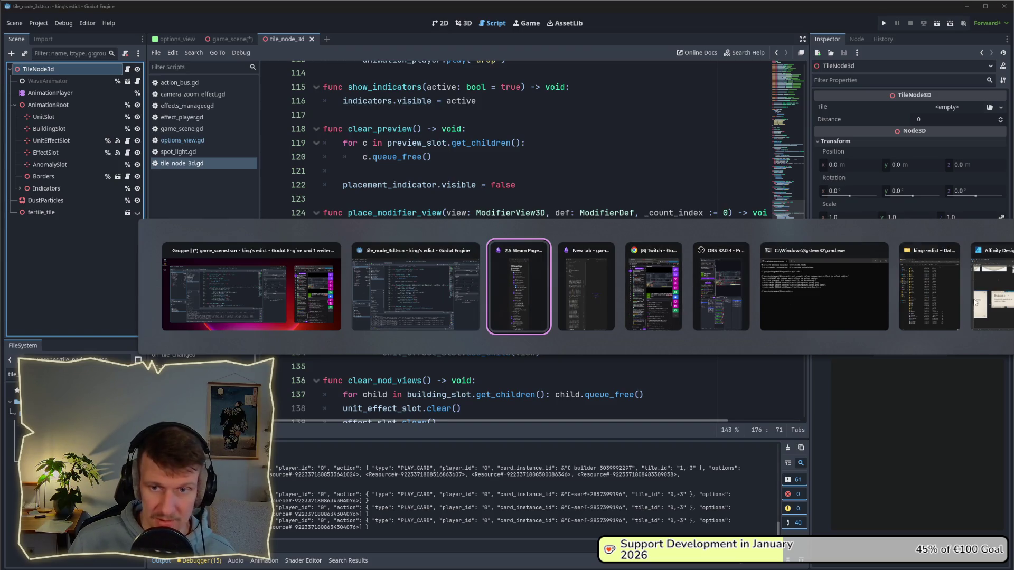
left_click(901, 299)
- Draw a small white circle and a blue ring around it
scroll(536, 267, "down", 4)
scroll(537, 267, "left", 4)
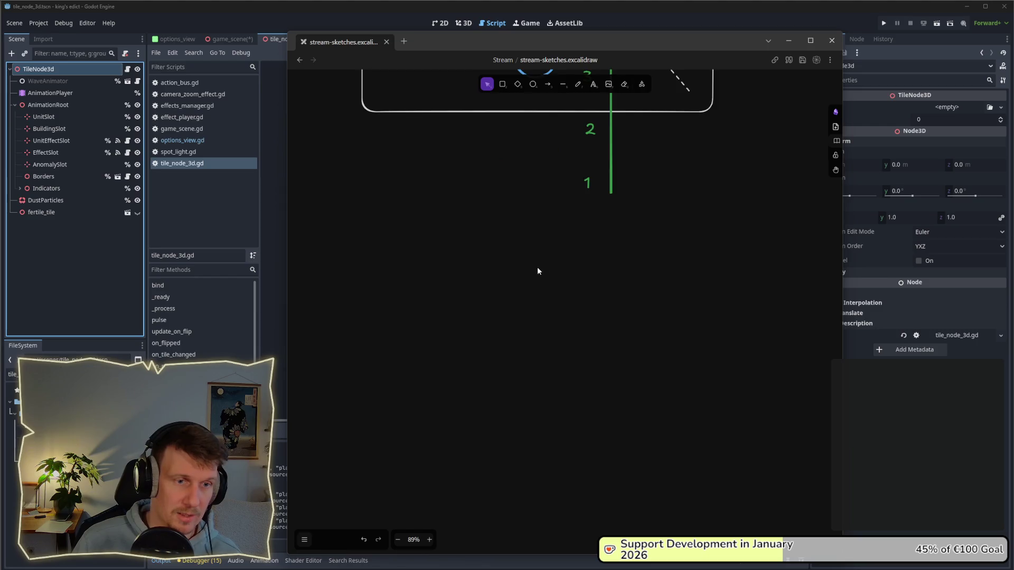
key("o")
left_click_drag(500, 321, 524, 343)
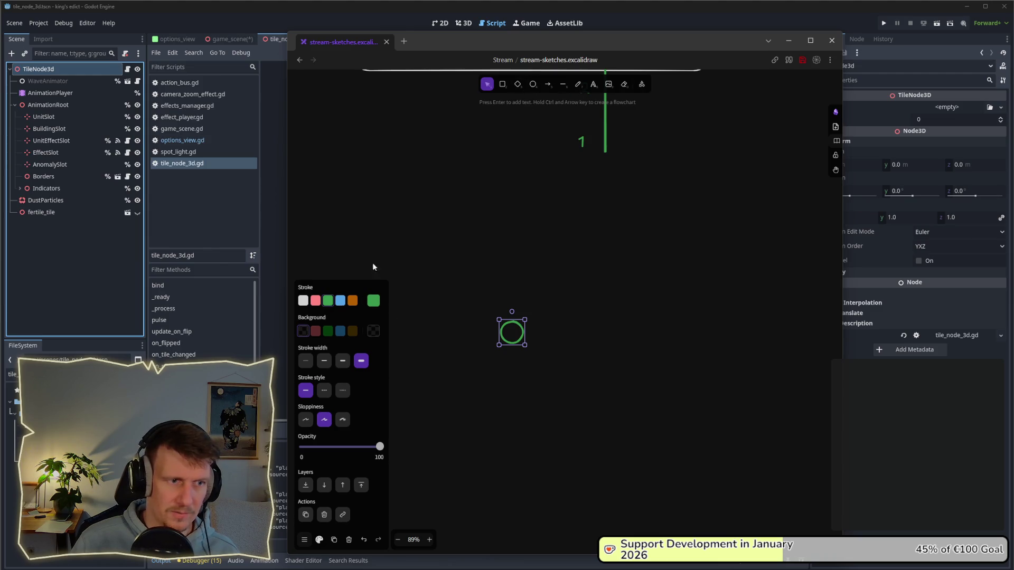
left_click(303, 301)
left_click(536, 126)
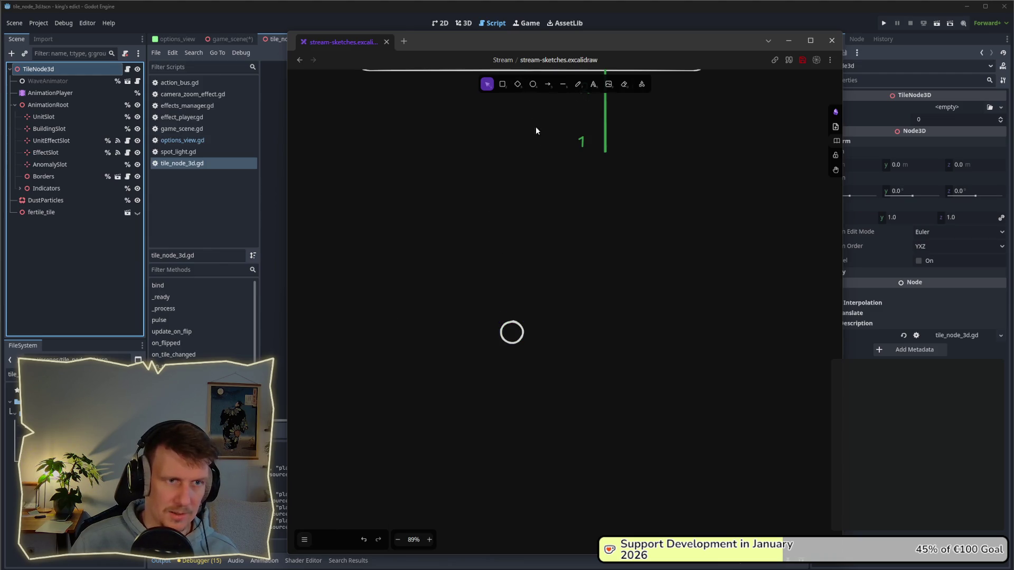
left_click(532, 86)
left_click_drag(509, 327, 534, 356)
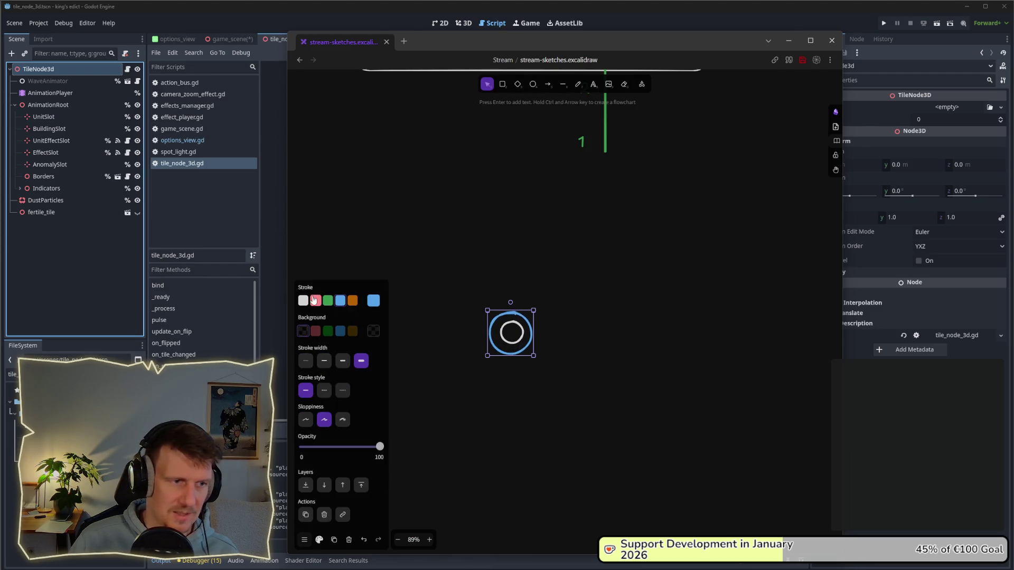
- Nudge the blue ring so it is centred on the white circle
key("Escape")
left_click(528, 344)
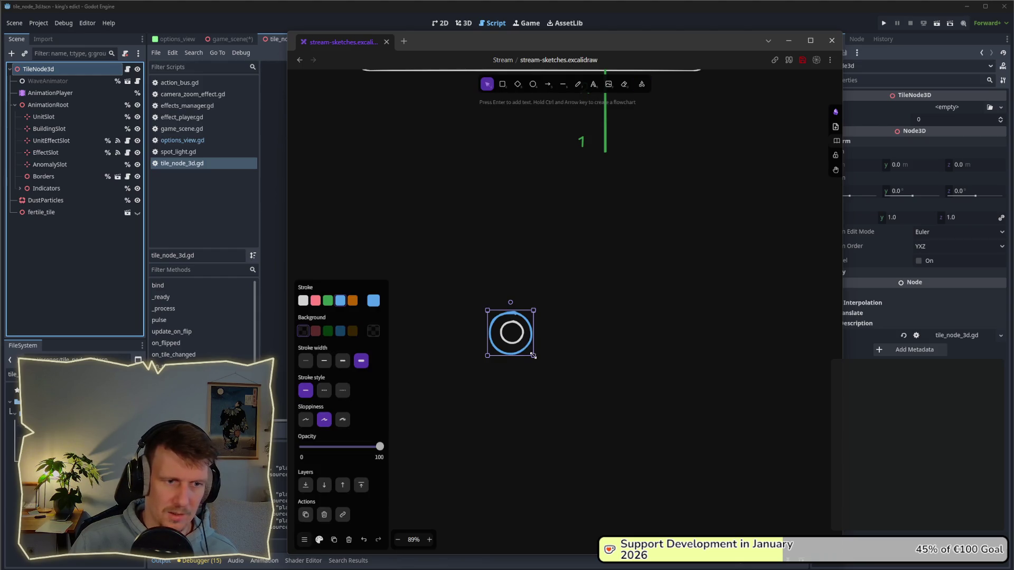
scroll(530, 352, "up", 2, "ctrl")
left_click_drag(512, 342, 513, 343)
left_click(513, 328)
left_click(520, 325)
left_click(559, 344)
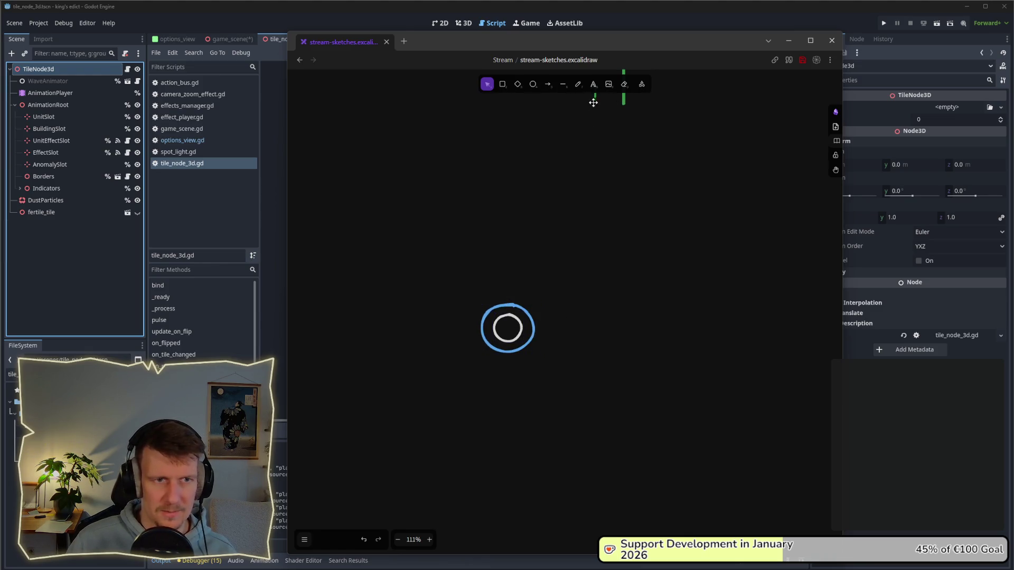
- Add 'Animation' and 'Map Position' text labels beside the ring
left_click(593, 84)
left_click(564, 313)
type("Animation")
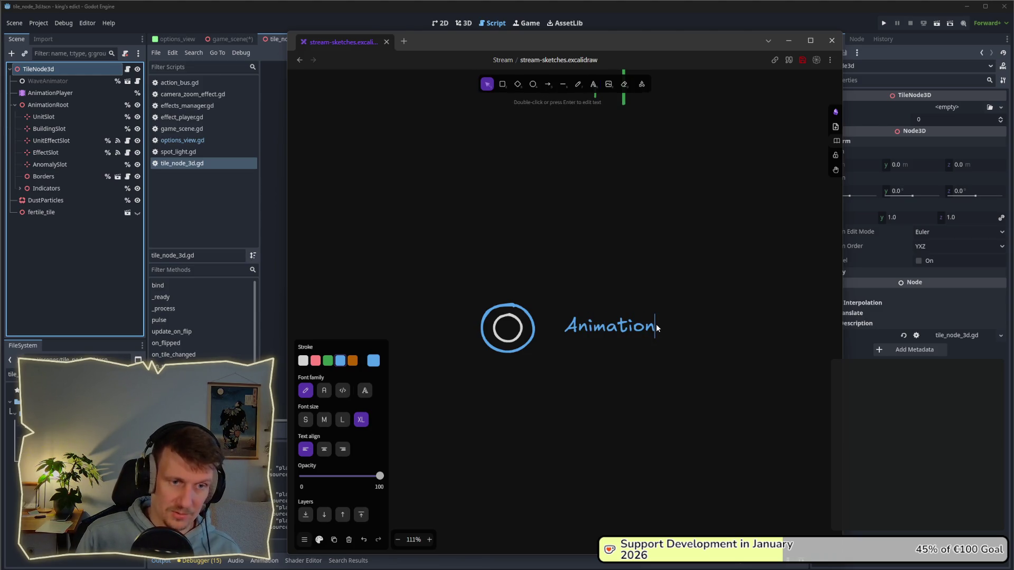
left_click(552, 180)
left_click(593, 84)
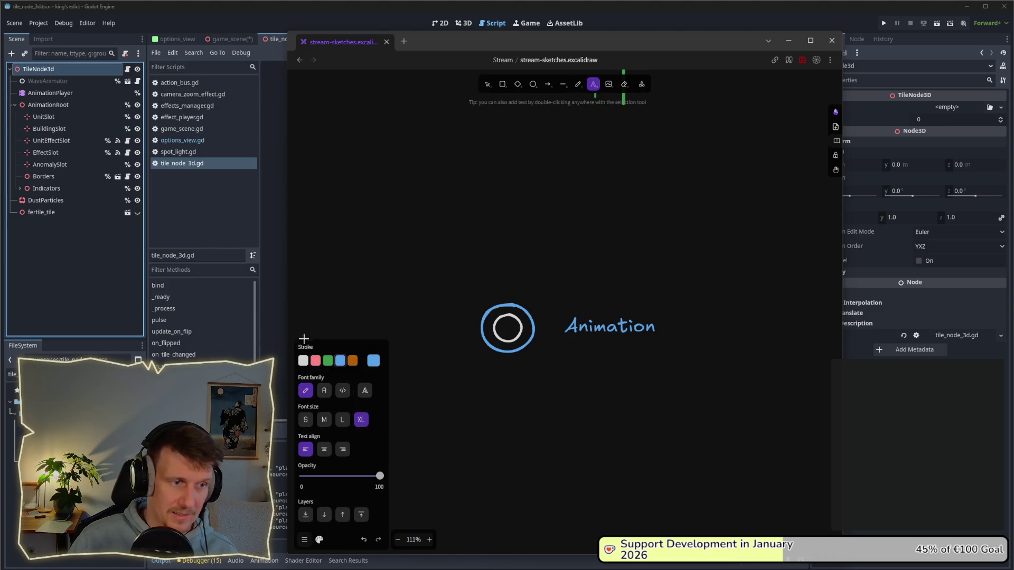
left_click(576, 302)
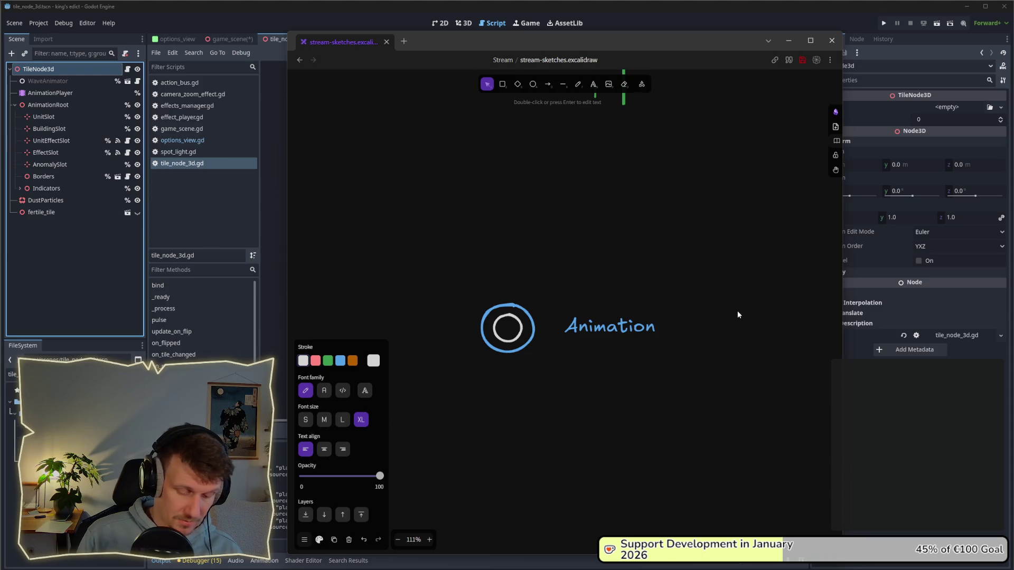
type("Map Position")
left_click(728, 305)
- Stack the Animation label above Map Position and move both down beside the circle
left_click(683, 301)
left_click_drag(684, 301, 682, 297)
left_click(678, 346)
left_click_drag(643, 333, 641, 287)
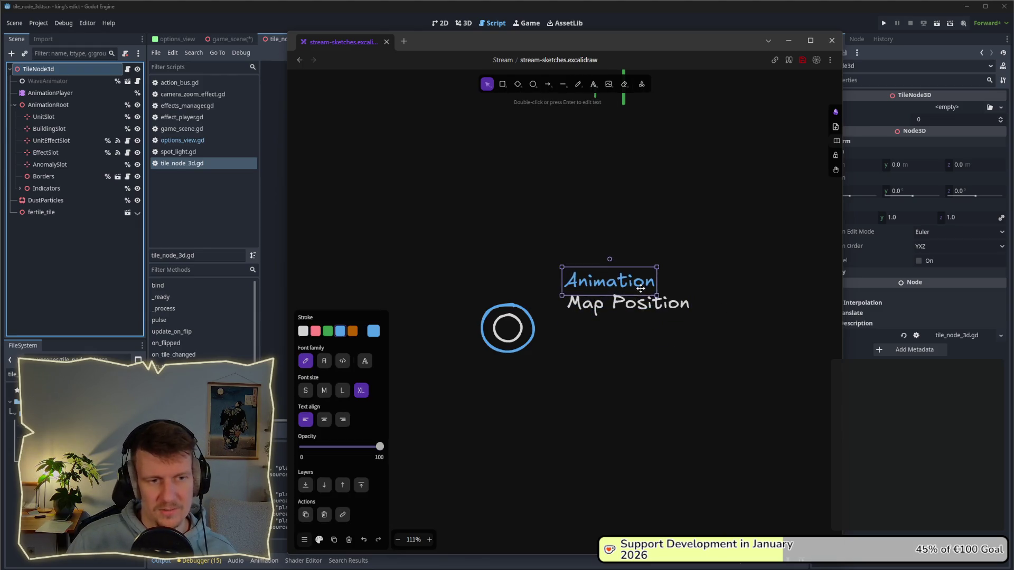
left_click(595, 350)
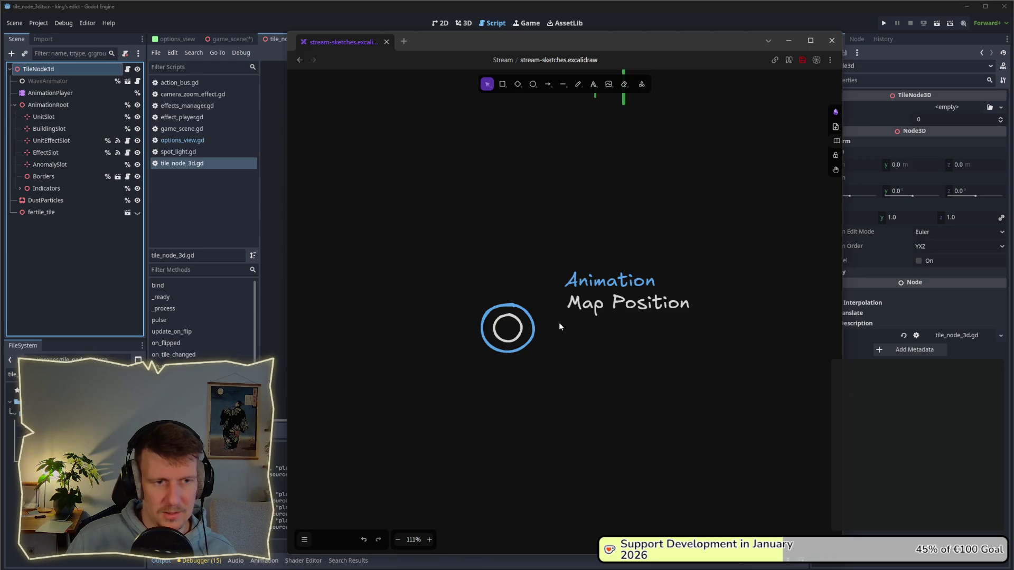
left_click_drag(550, 236, 712, 351)
left_click_drag(623, 304, 616, 335)
left_click(644, 378)
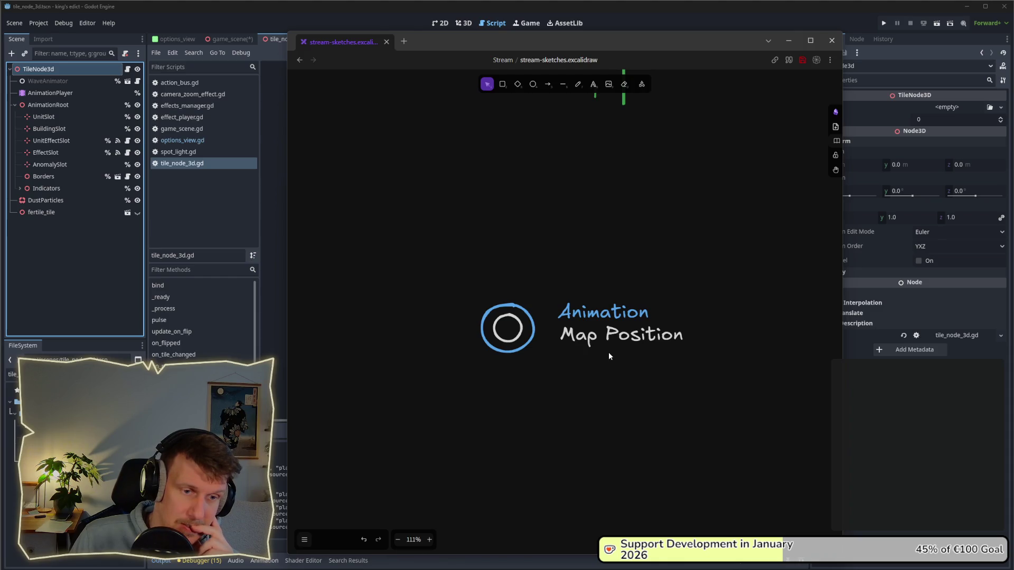
- Turn the copied Animation label into a green 'Raise' label
mouse_move(624, 335)
left_mouse_down()
mouse_move(624, 368)
mouse_move(617, 288)
mouse_move(617, 320)
mouse_move(629, 333)
mouse_move(647, 324)
mouse_move(620, 316)
left_mouse_up()
double_click(619, 313)
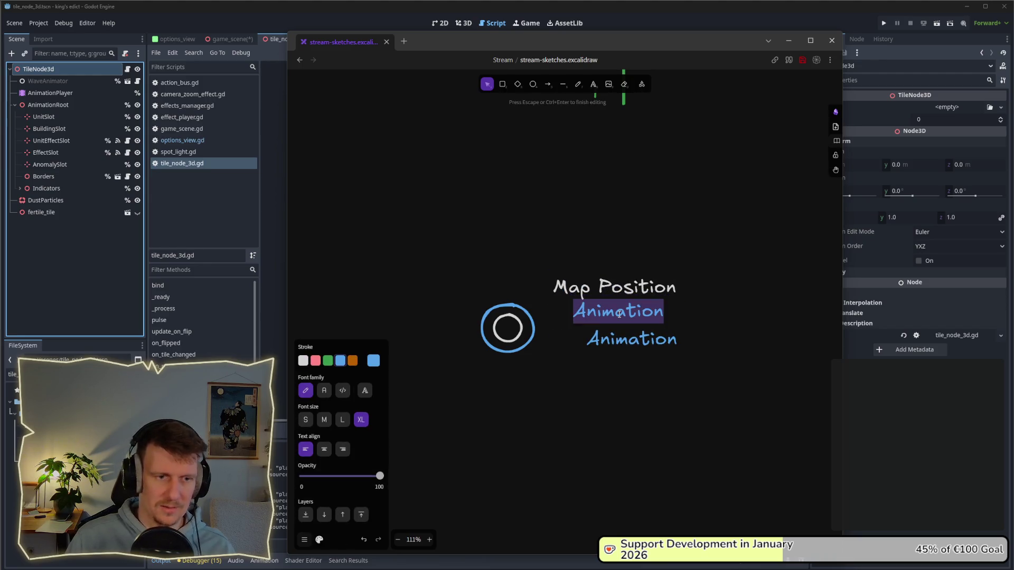
type("Hight")
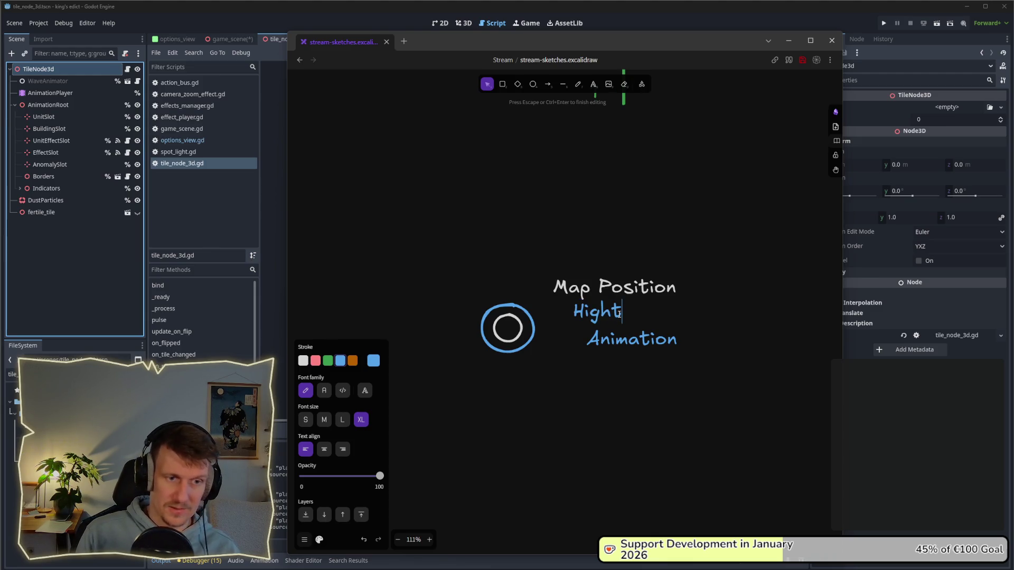
key("BackSpace")
key("BackSpace")
key("BackSpace")
type("Raise")
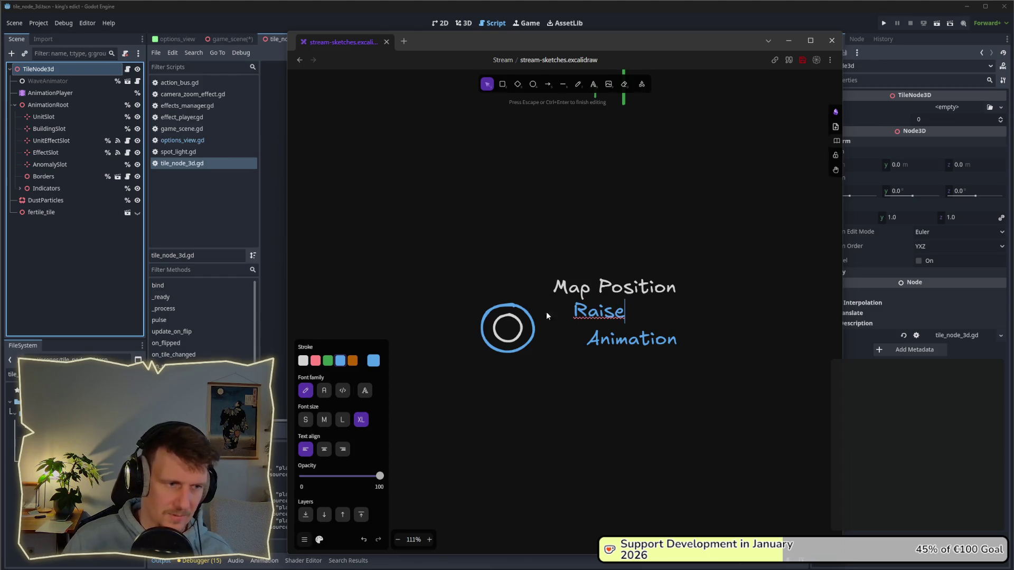
left_click(328, 360)
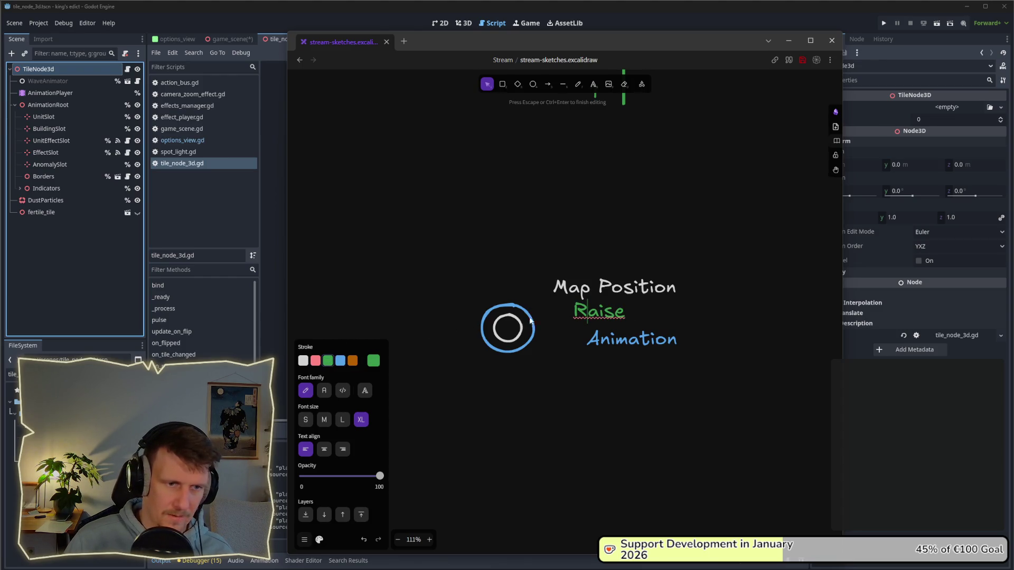
left_click(537, 322)
- Enlarge the blue ring around the circle and recolor the inner ring green
left_click(537, 318)
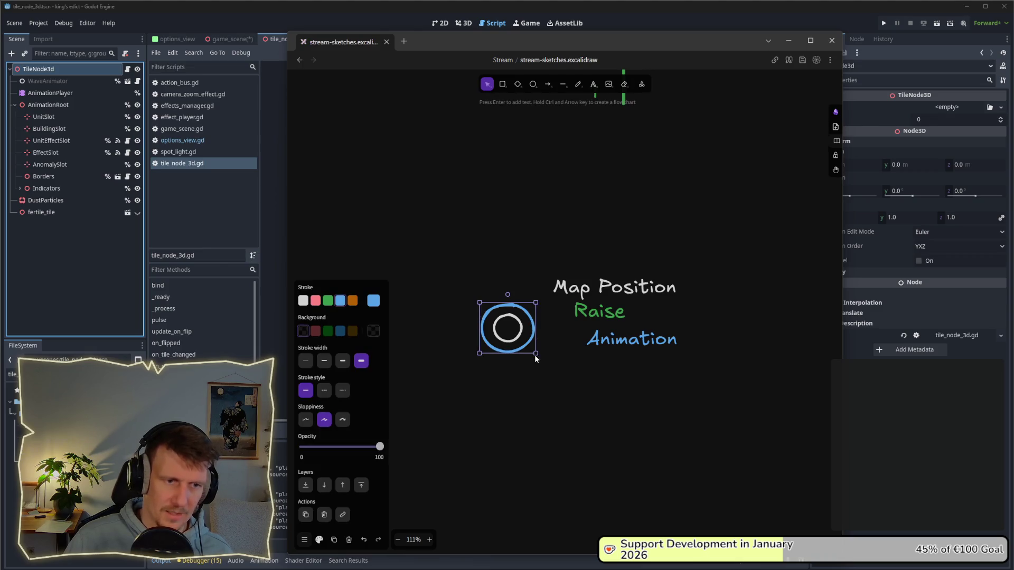
left_click(538, 356)
left_click(532, 343)
mouse_move(536, 354)
left_mouse_down()
mouse_move(547, 367)
mouse_move(532, 338)
mouse_move(516, 348)
left_mouse_up()
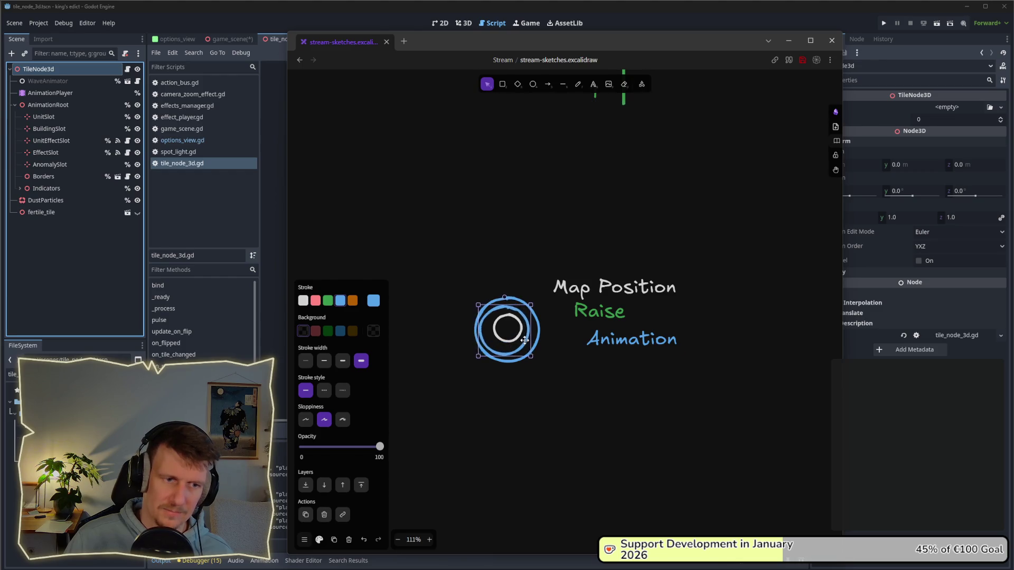
left_click(327, 300)
left_click(520, 330)
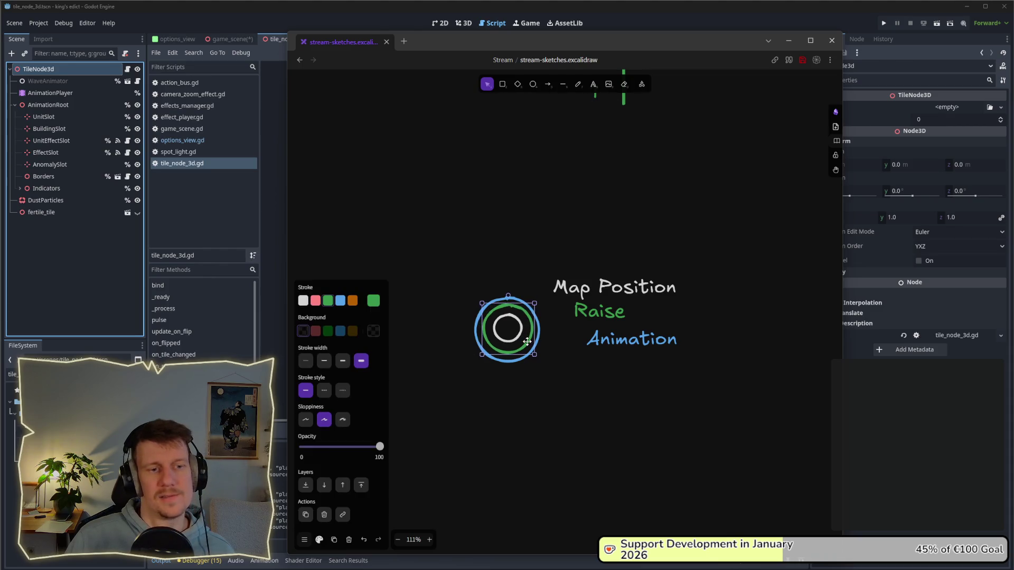
left_click(545, 270)
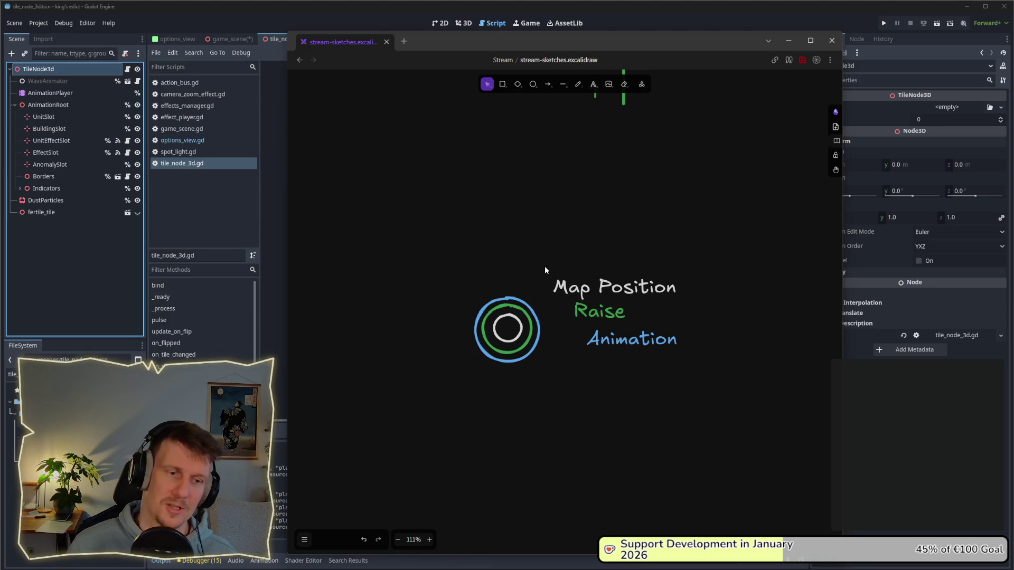
left_click(529, 342)
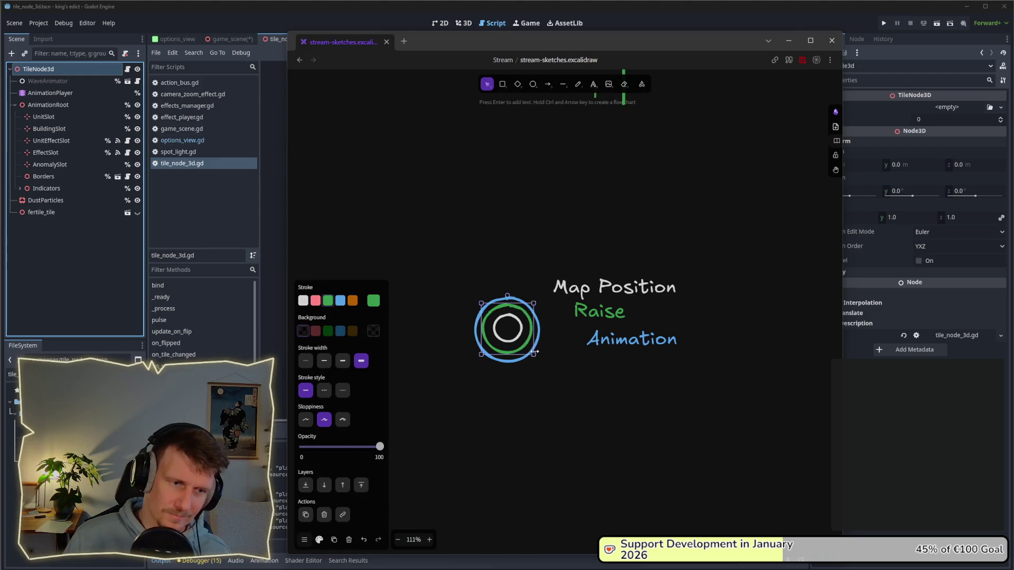
left_click(524, 338)
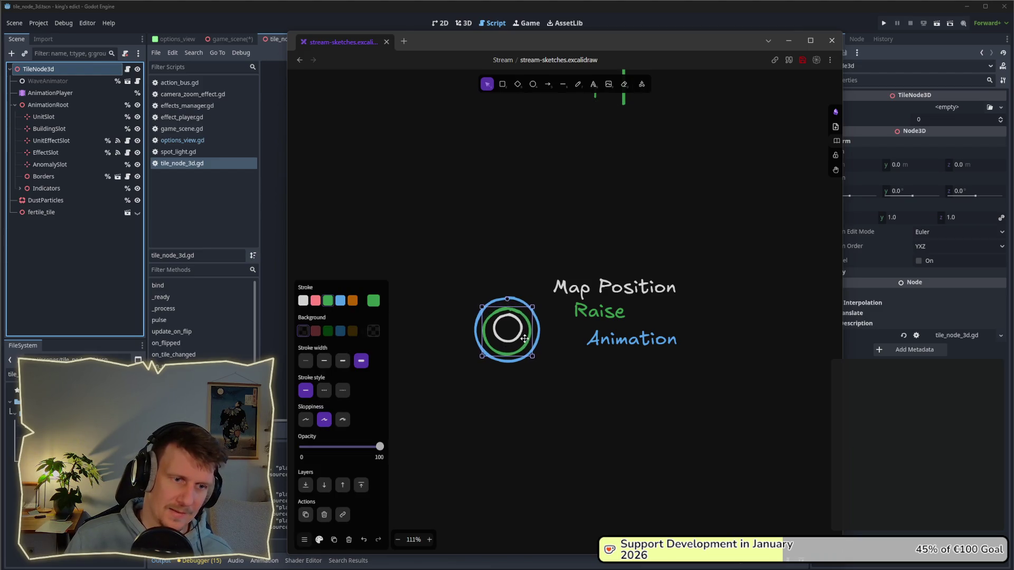
left_click(545, 270)
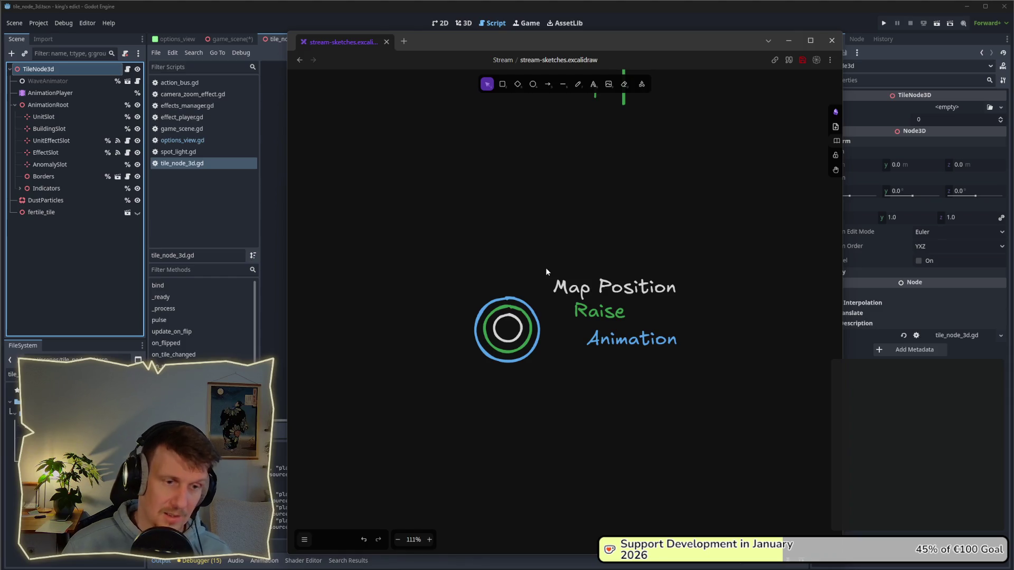
- Review the stacked Map Position, Raise and Animation labels, then return to Godot
left_click_drag(547, 242, 740, 378)
key("Escape")
left_click(602, 313)
left_click(628, 341)
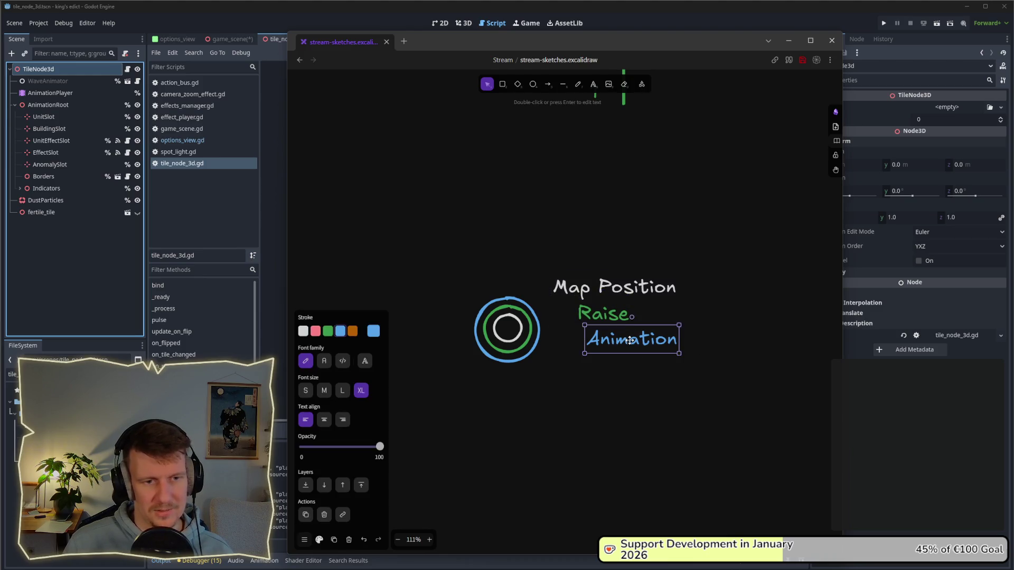
left_click(635, 369)
left_click_drag(539, 248, 697, 317)
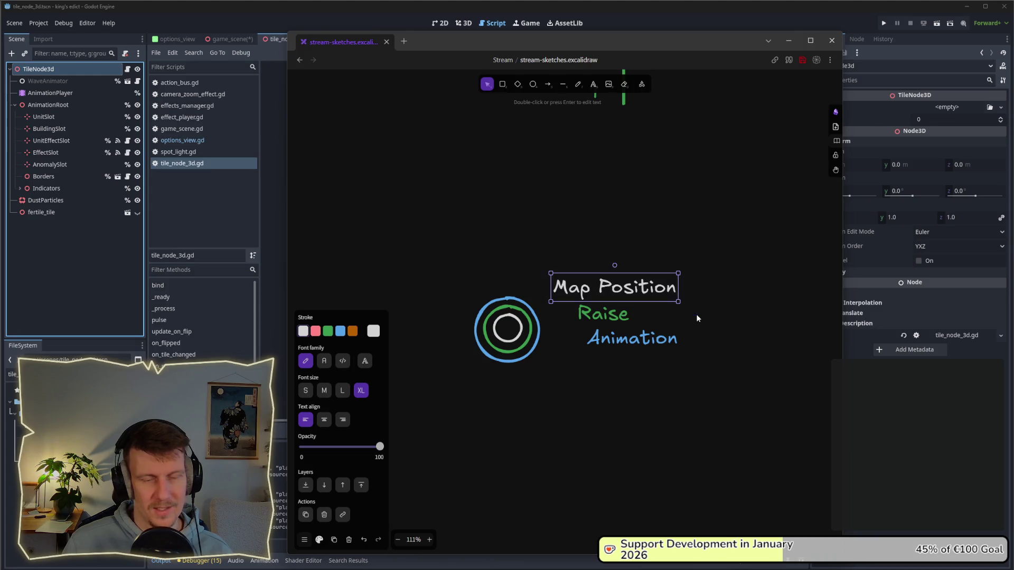
left_click(713, 321)
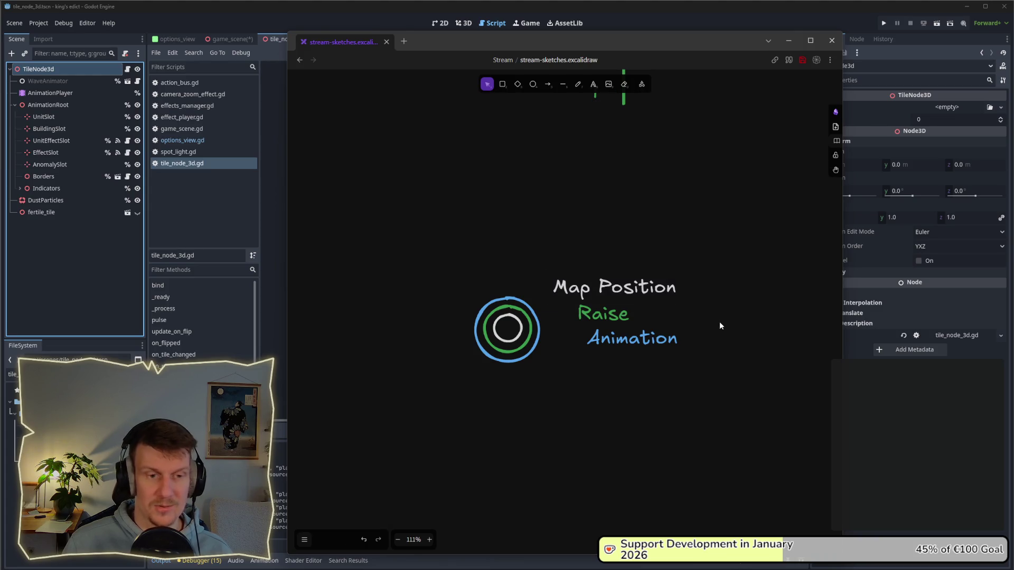
left_click(591, 311)
left_click(701, 368)
left_click(633, 343)
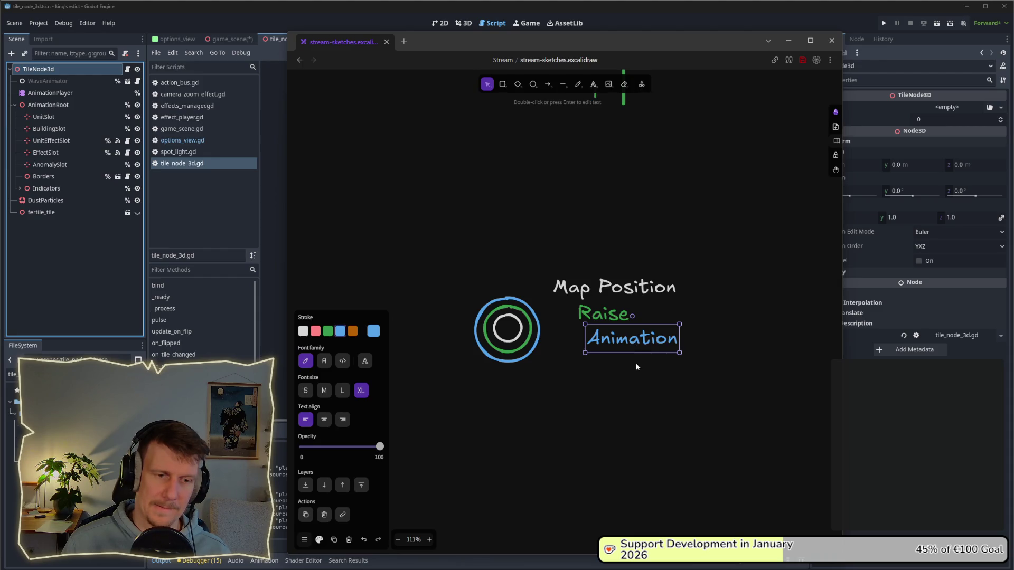
left_click(635, 364)
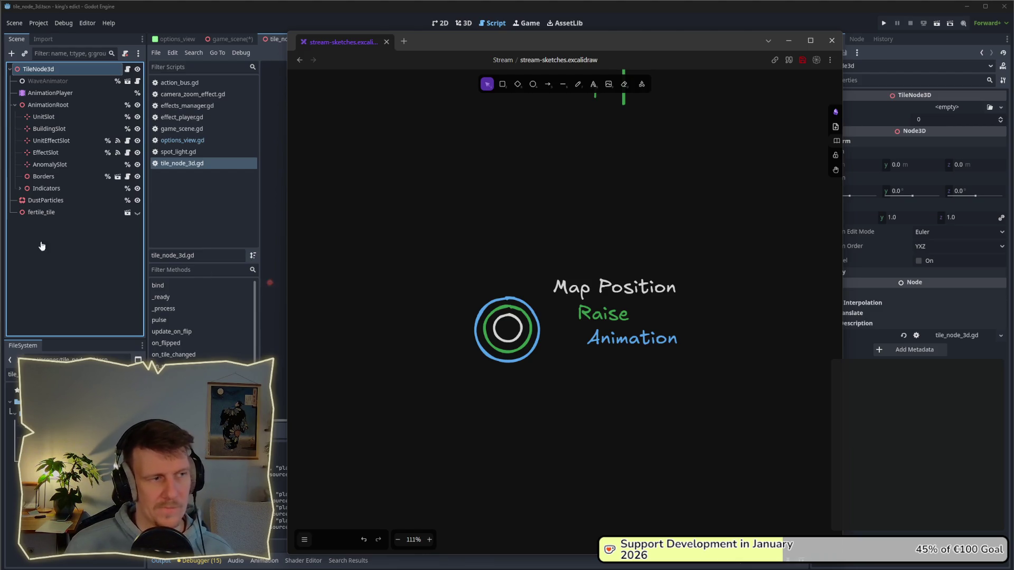
left_click(75, 232)
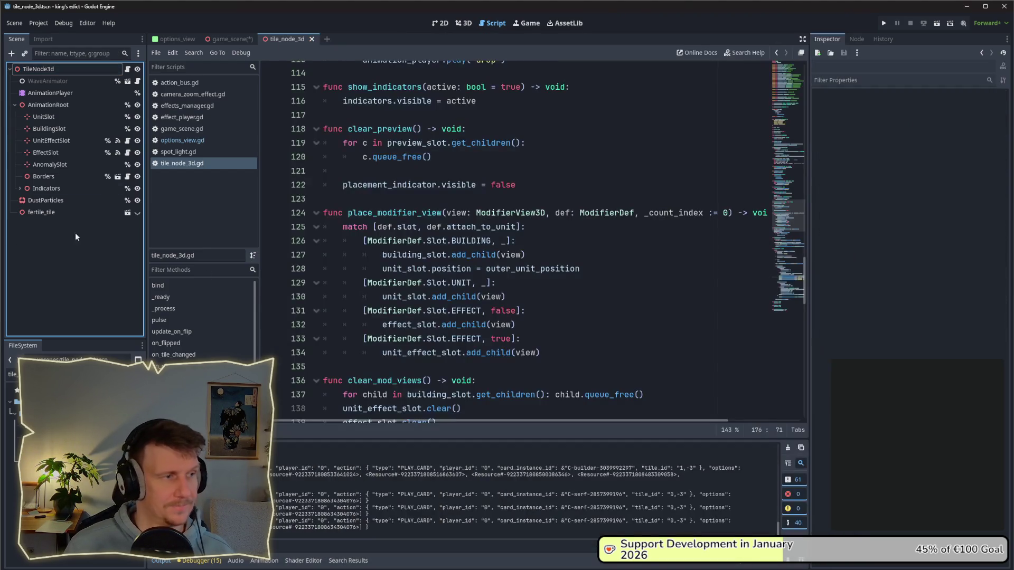
- Add a Node3D child to TileNode3d and name it 'Raise'
right_click(33, 72)
left_click(67, 96)
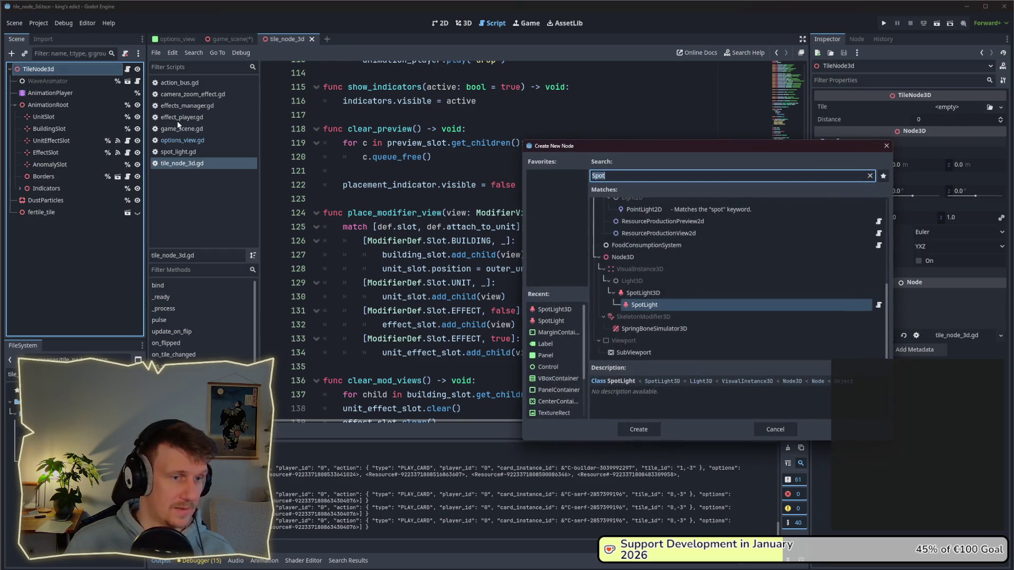
key("Up")
key("Up")
key("Up")
key("Up")
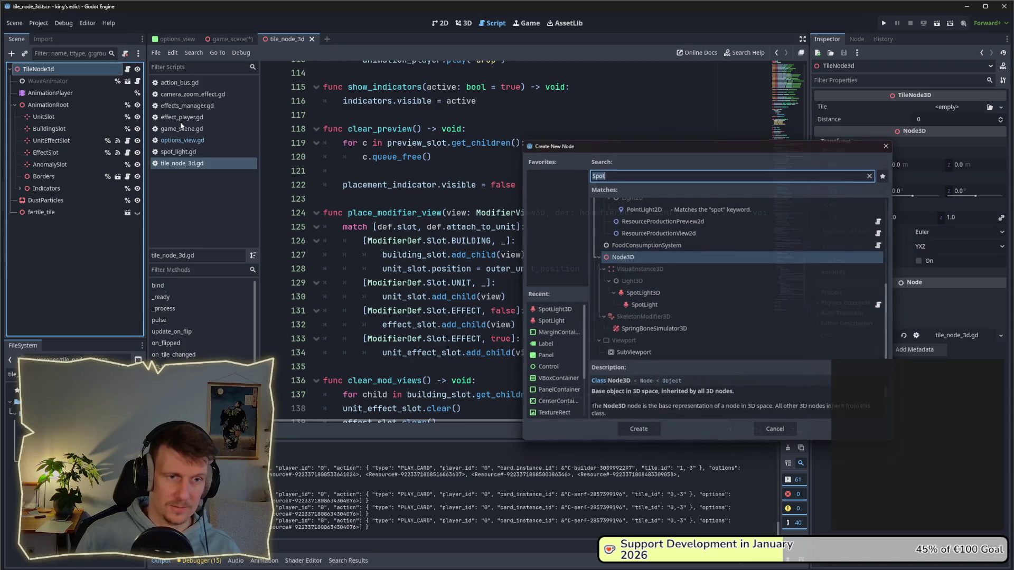
key("Return")
double_click(47, 223)
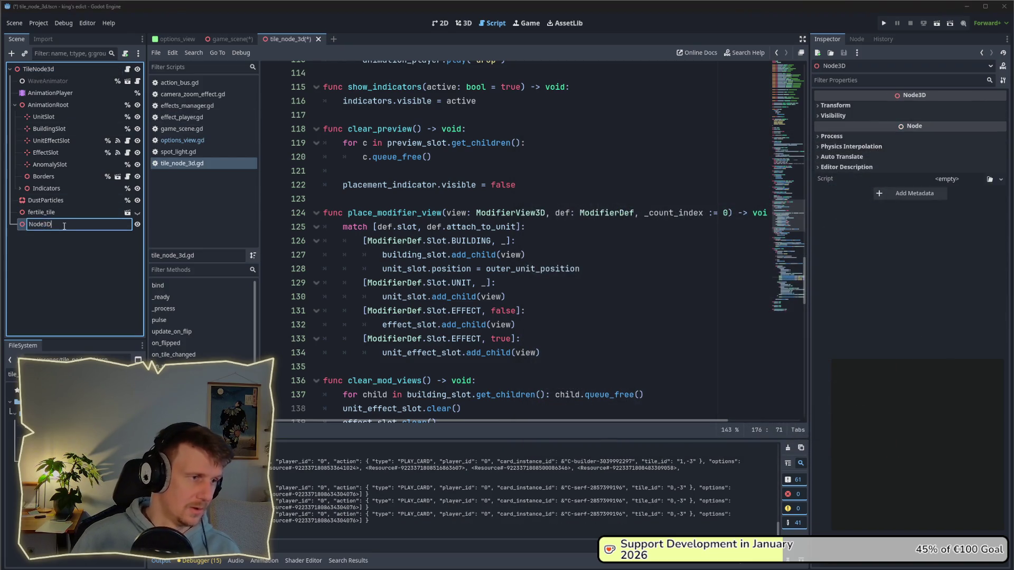
type("Raise")
key("Return")
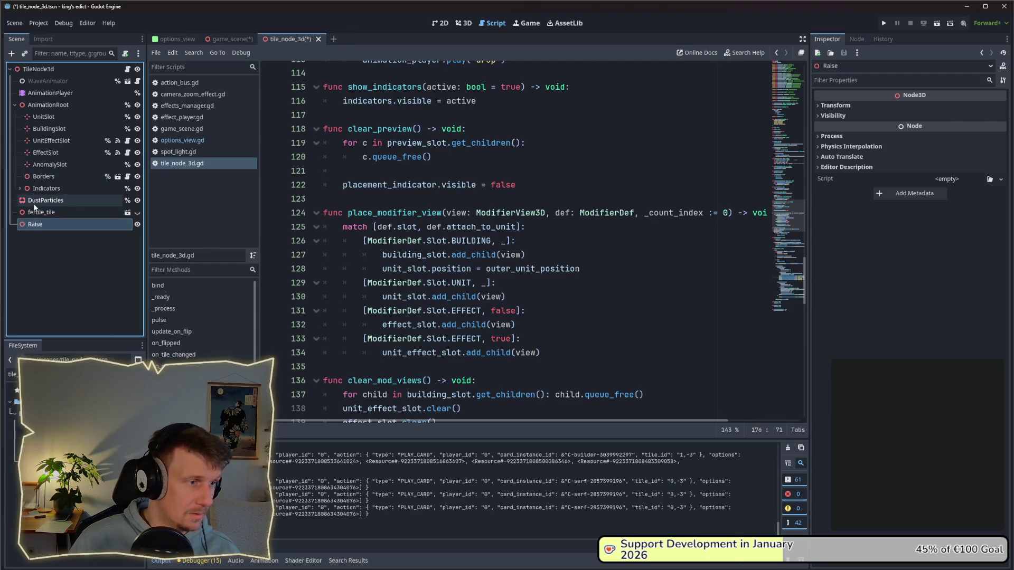
- Delete fertile_tile, nest AnimationRoot under Raise, and save the scene
left_click(36, 211)
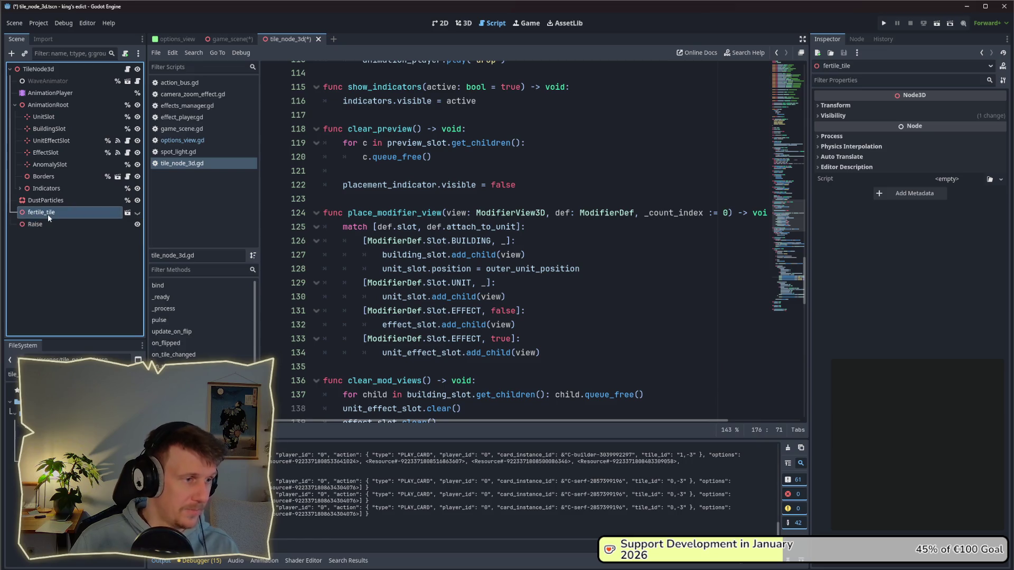
key("Delete")
key("Return")
left_click_drag(45, 212, 39, 106)
left_click(40, 117)
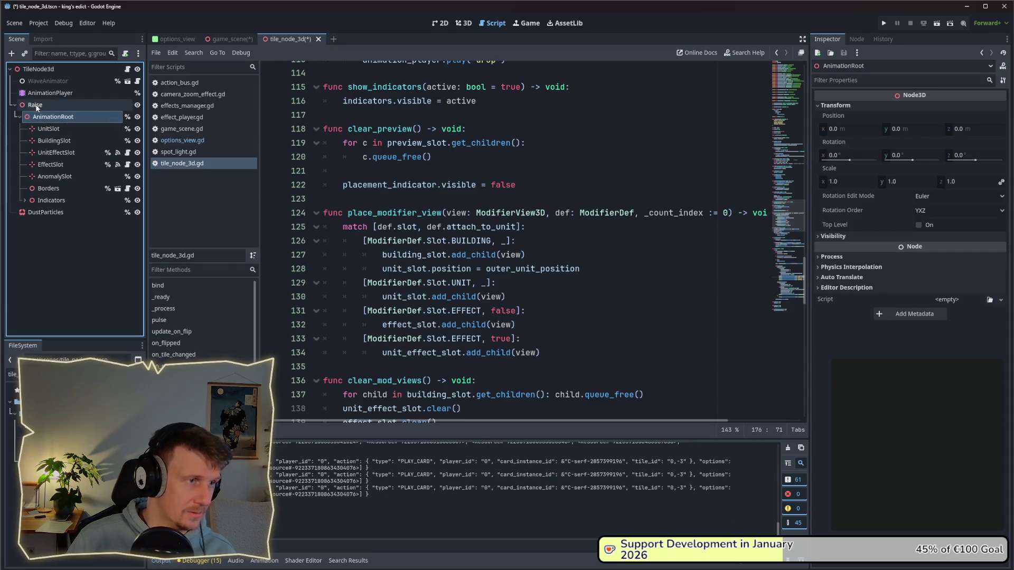
right_click(46, 104)
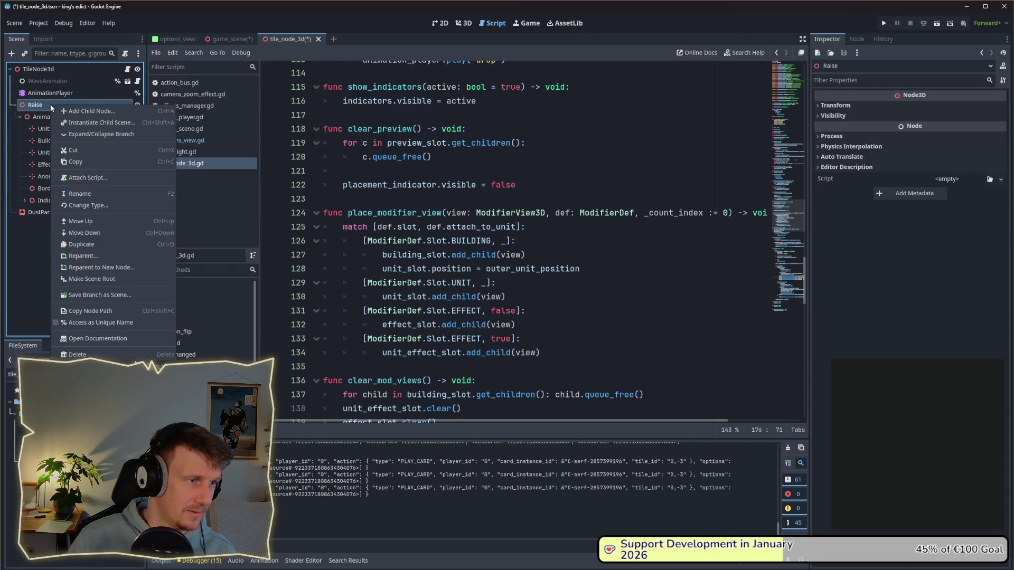
left_click(101, 320)
key("ctrl+s")
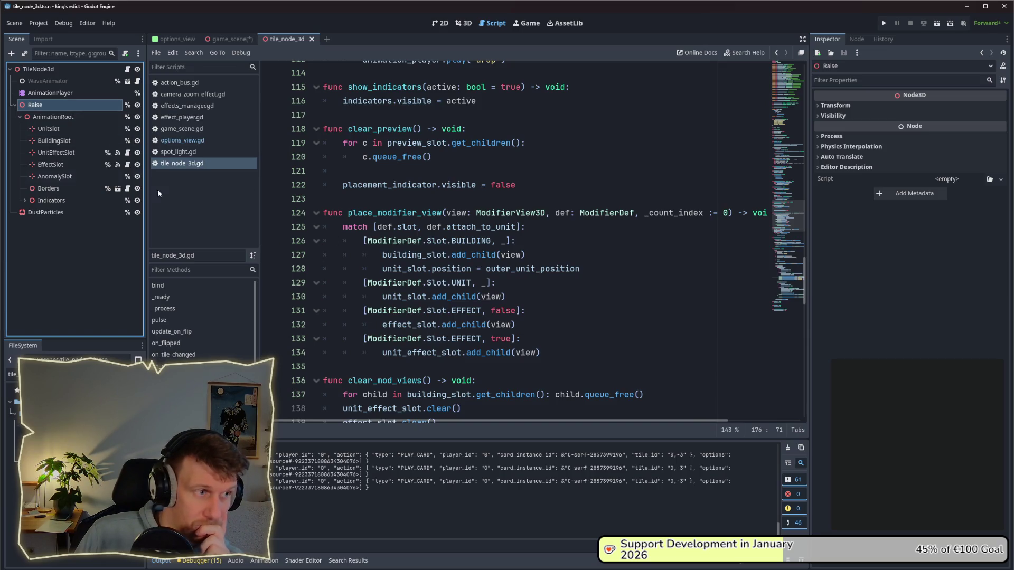
- Inspect the AnimationRoot, Raise and AnimationPlayer nodes
left_click(53, 117)
left_click(59, 103)
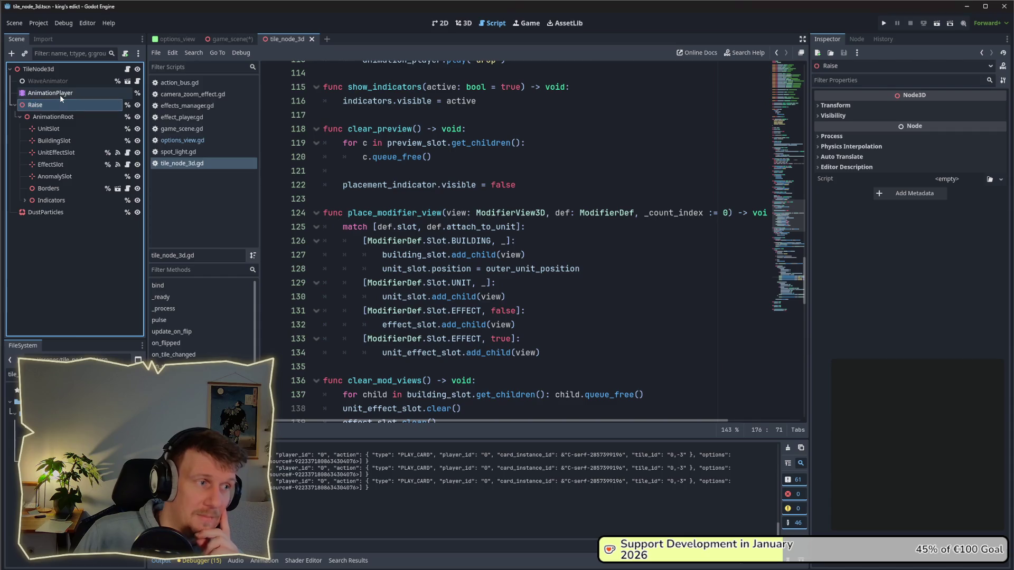
left_click(60, 95)
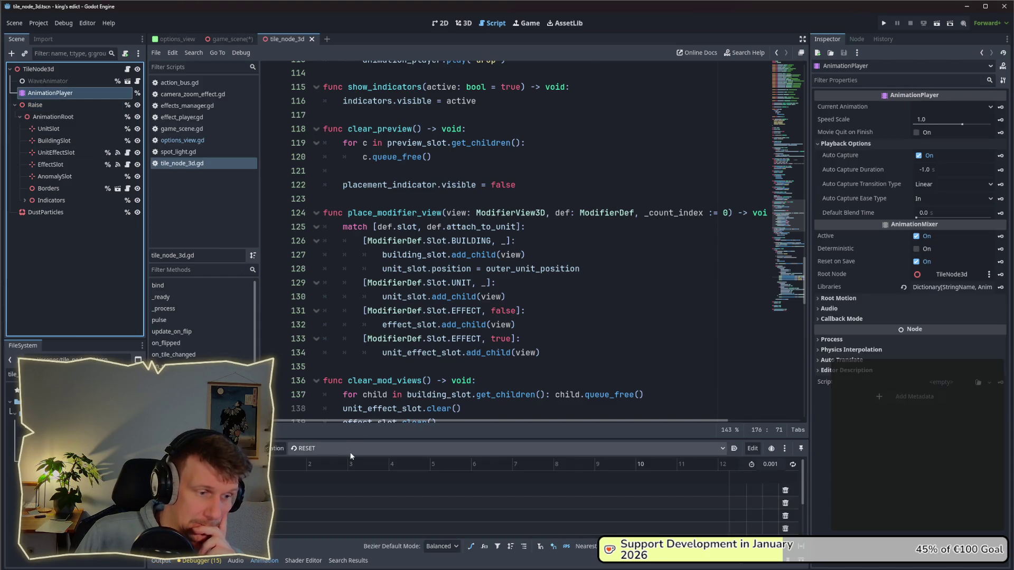
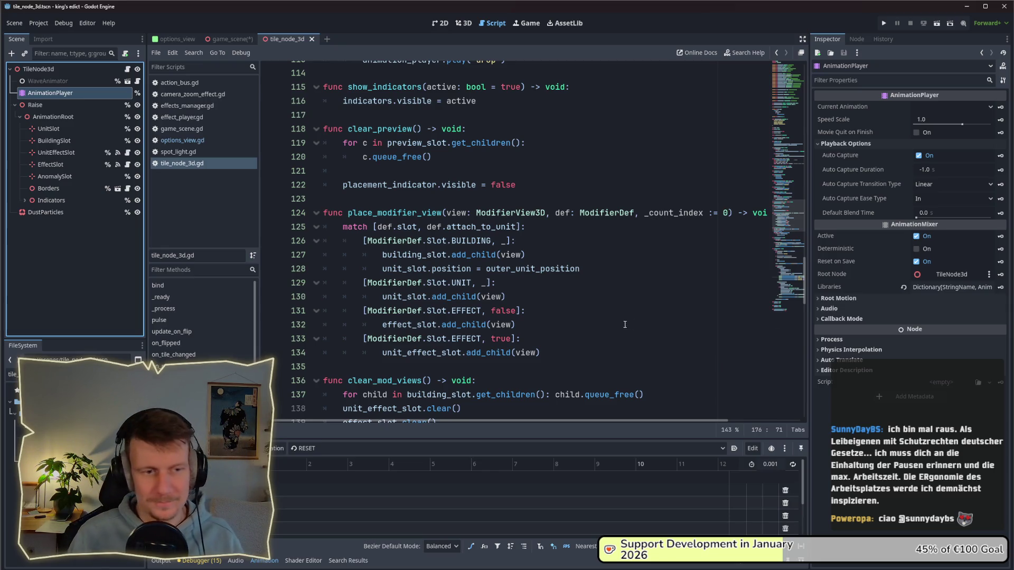
- Select the AnimationPlayer node and drag the splitter up to enlarge the Animation panel
left_click(550, 338)
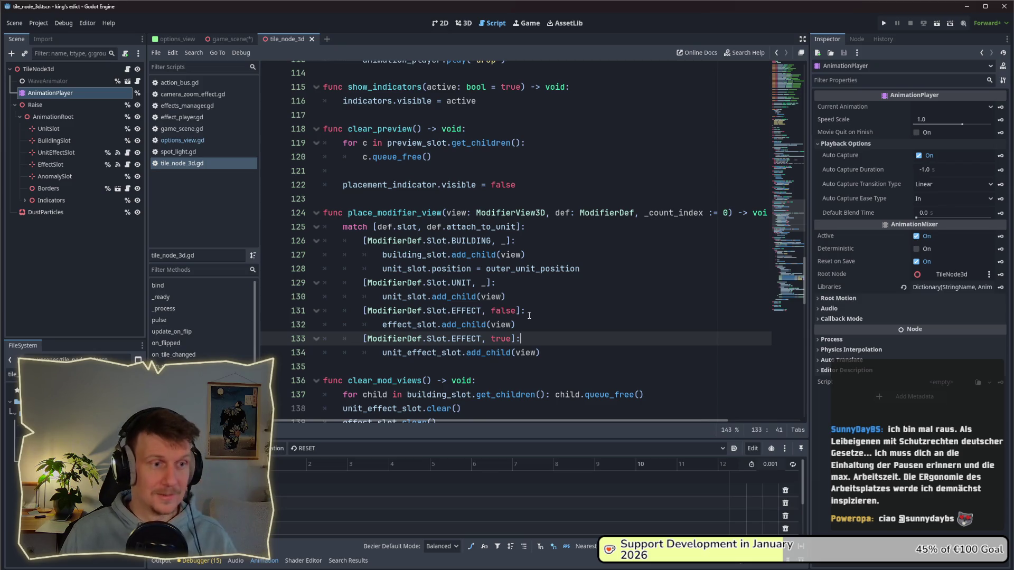
mouse_move(480, 224)
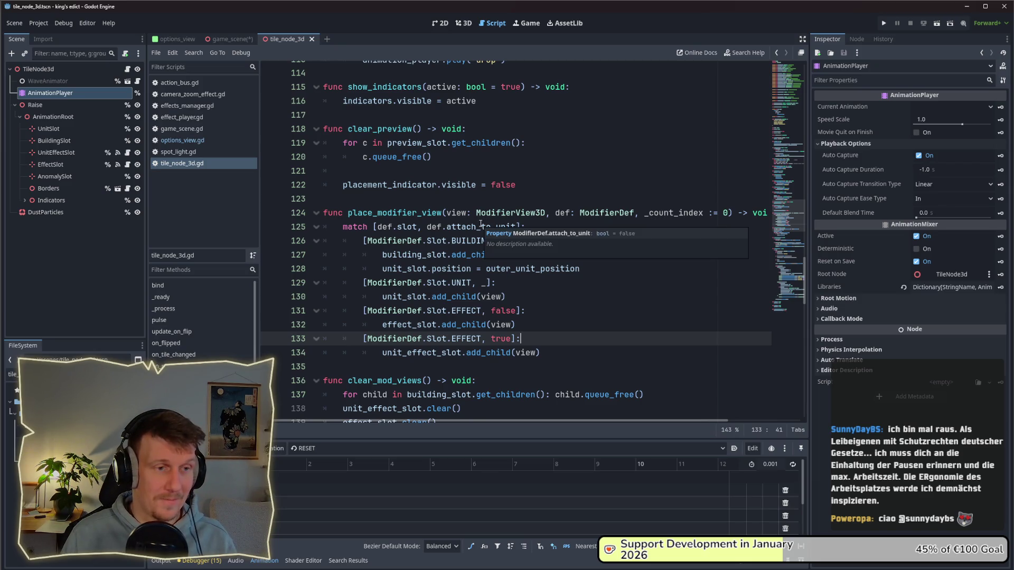
left_click(50, 93)
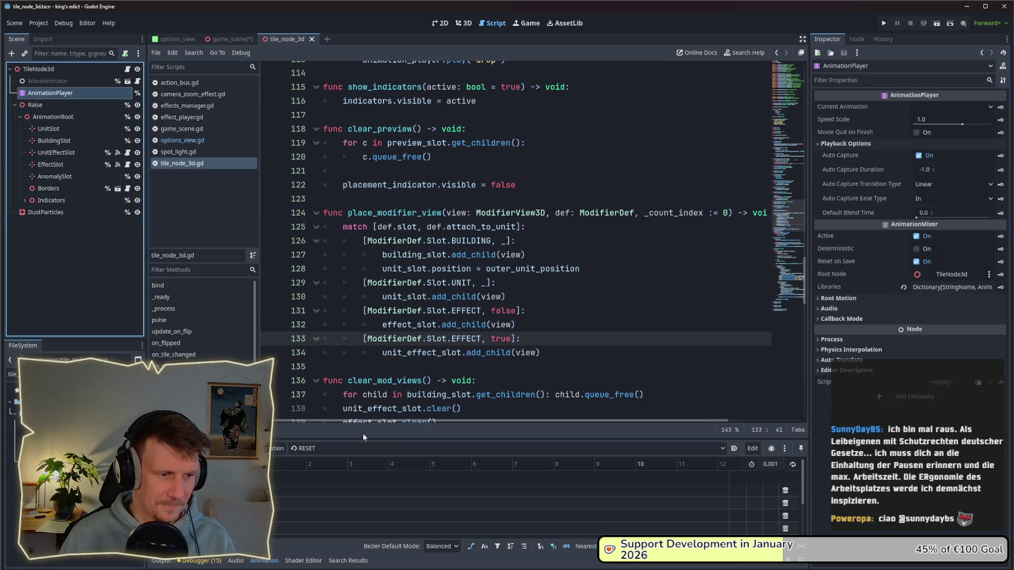
left_click_drag(391, 438, 392, 361)
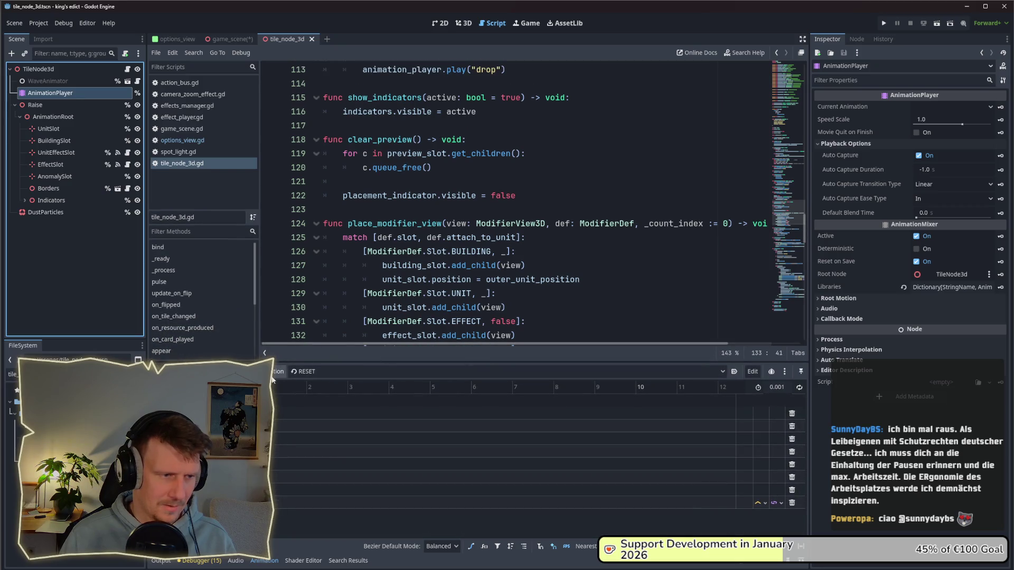
- Check the tile's existing animations: RESET, drop, flip, squeeze and wiggle
left_click(273, 372)
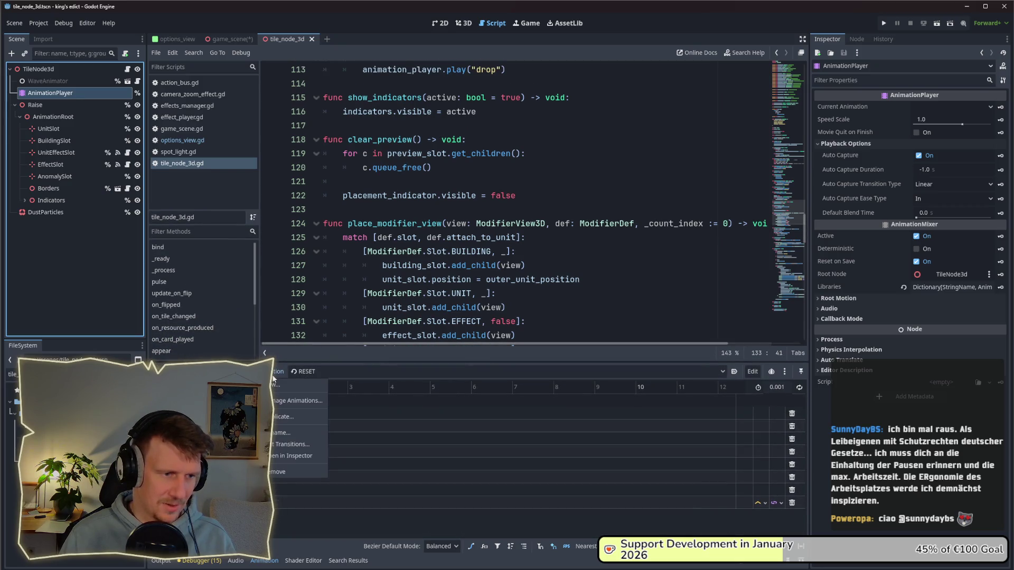
left_click(274, 375)
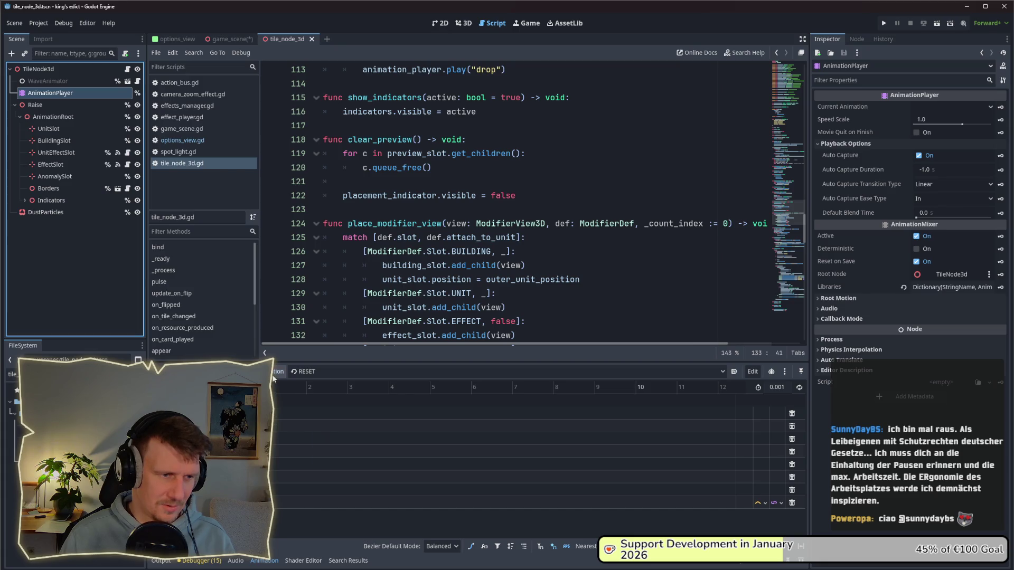
left_click(721, 372)
left_click(719, 372)
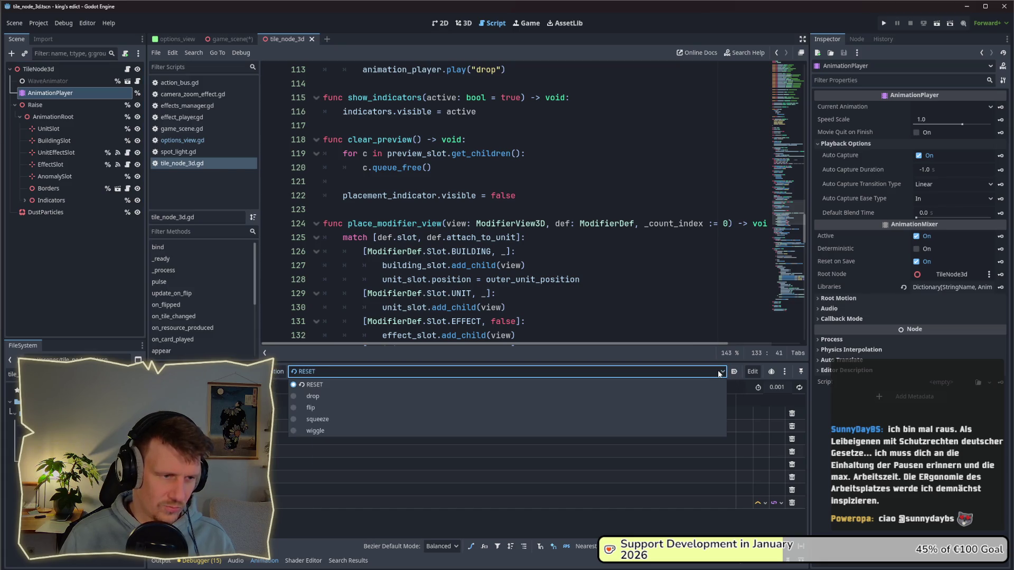
left_click(719, 373)
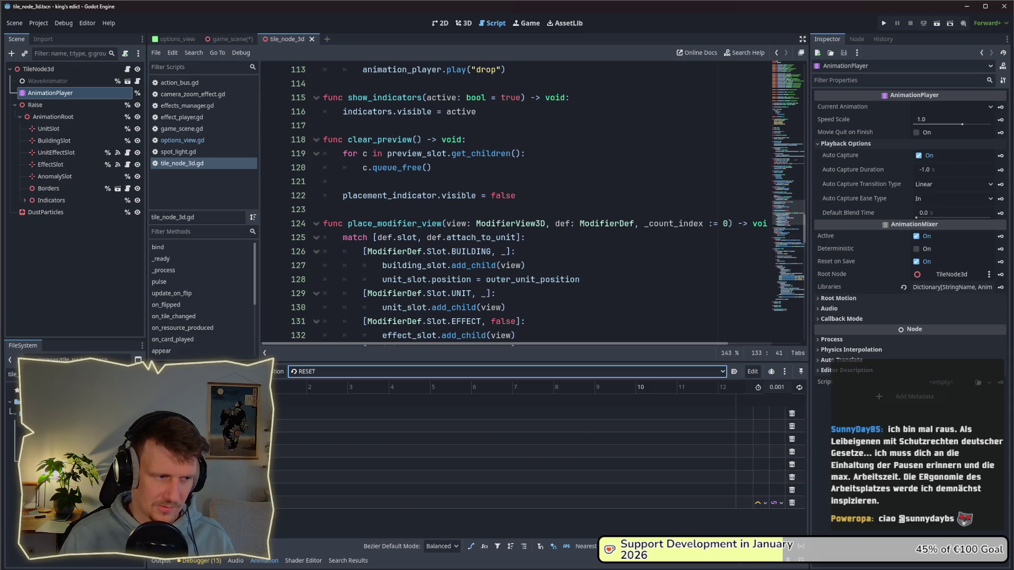
left_click(36, 94)
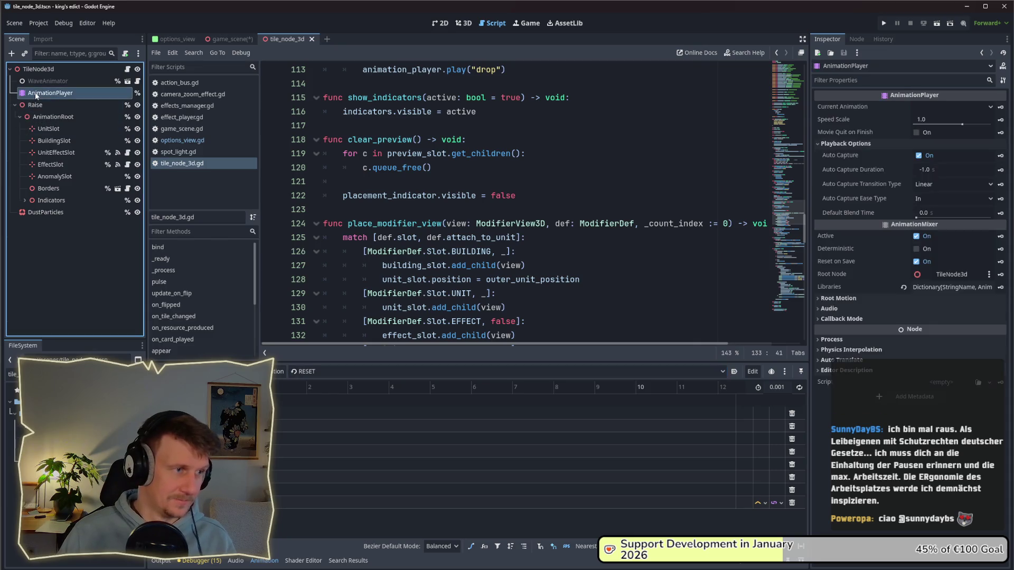
left_click(278, 373)
- Create a new animation named Raise on the tile's AnimationPlayer
left_click(280, 384)
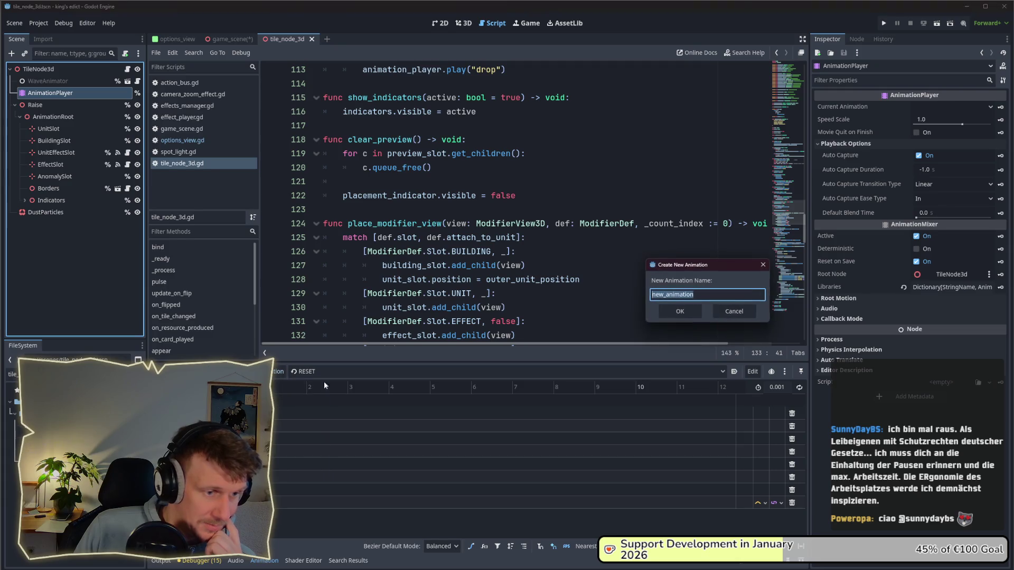
type("Raise")
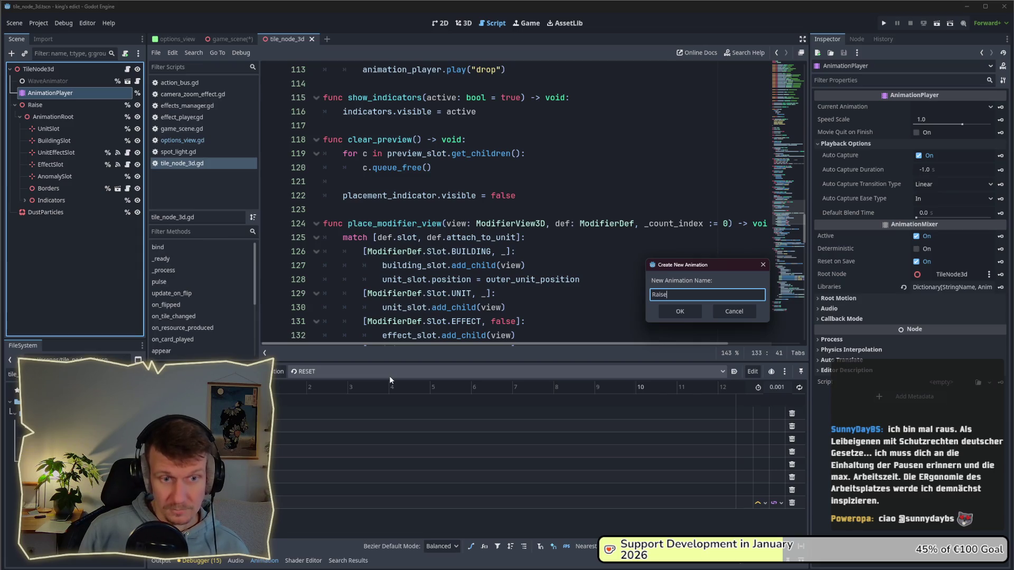
key("Return")
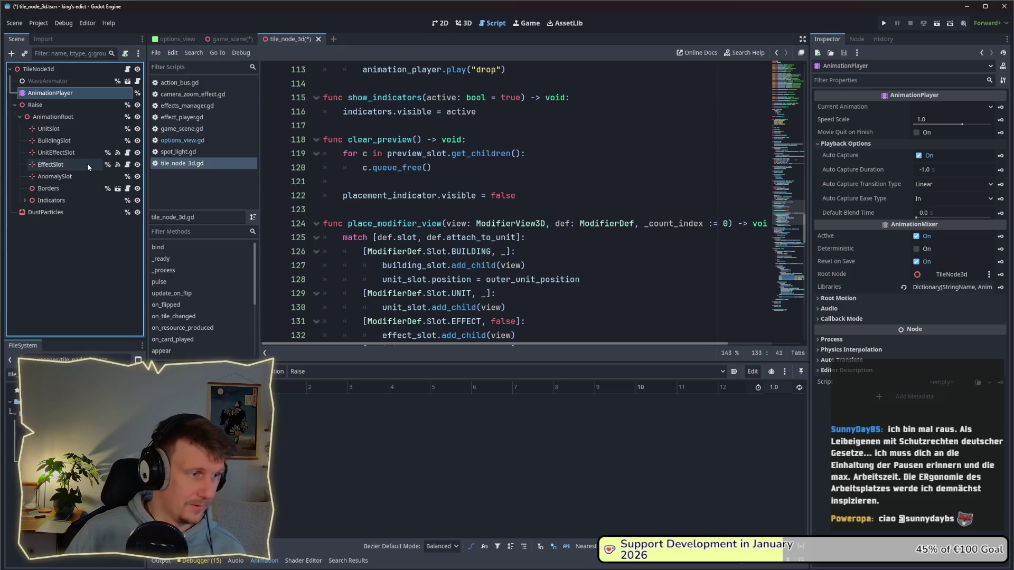
- Add the fertile_tile.glb model under AnimationRoot, removing a mistaken FertilePanel, and save the scene
left_click(13, 373)
type("fet")
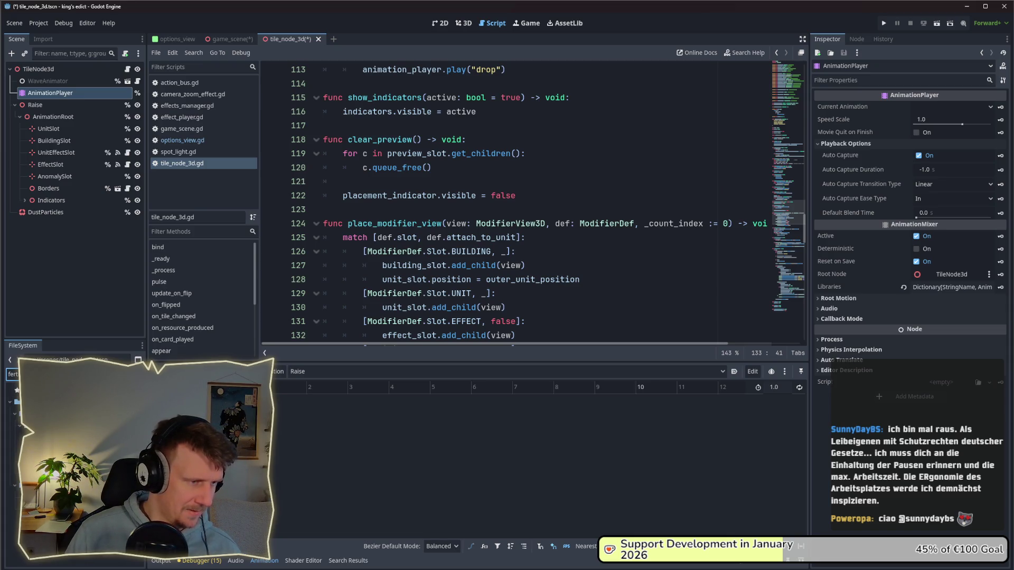
key("Down")
mouse_move(71, 539)
left_mouse_down()
mouse_move(58, 121)
mouse_move(56, 218)
left_mouse_up()
key("Delete")
key("Return")
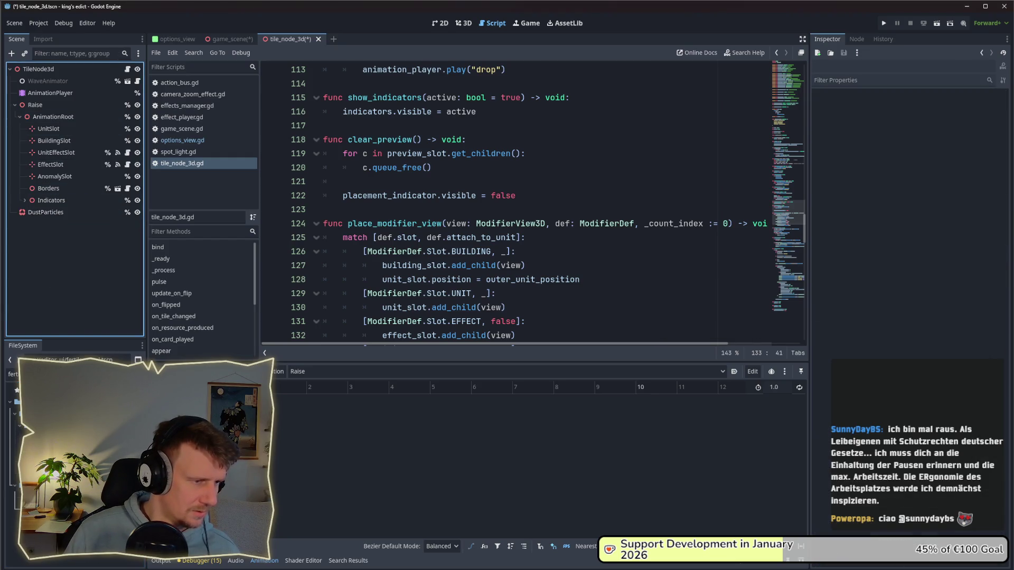
left_click(69, 422)
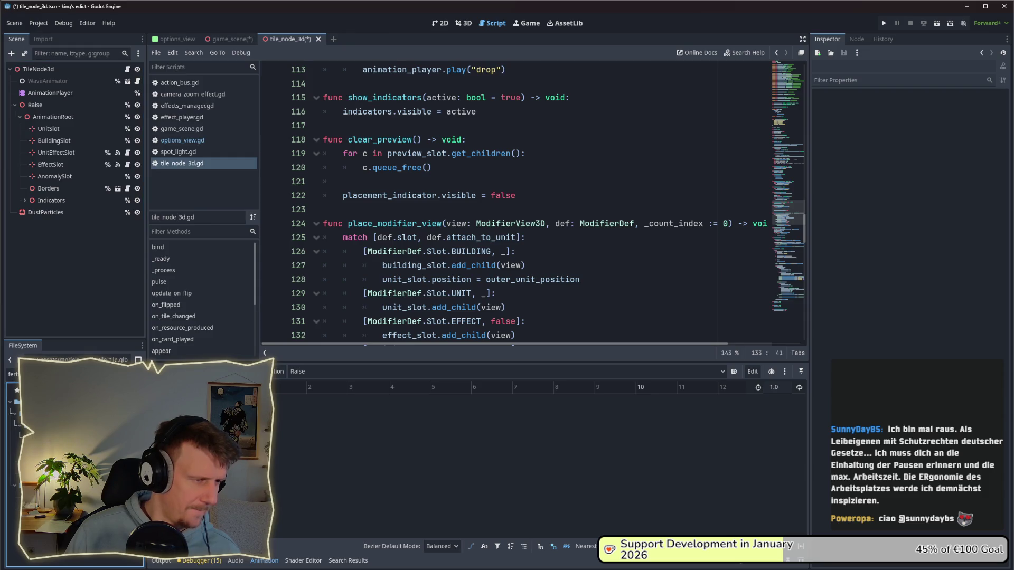
mouse_move(69, 422)
left_mouse_down()
mouse_move(105, 325)
mouse_move(35, 105)
left_mouse_up()
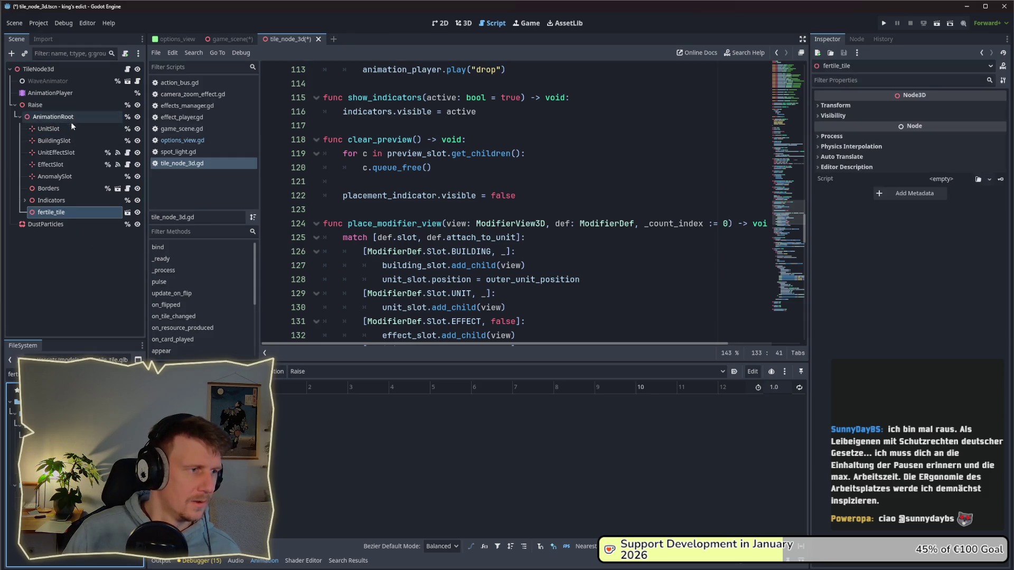
key("ctrl+s")
- Key the Raise node's position as a Bezier track in the Raise animation, without a RESET track
left_click(464, 23)
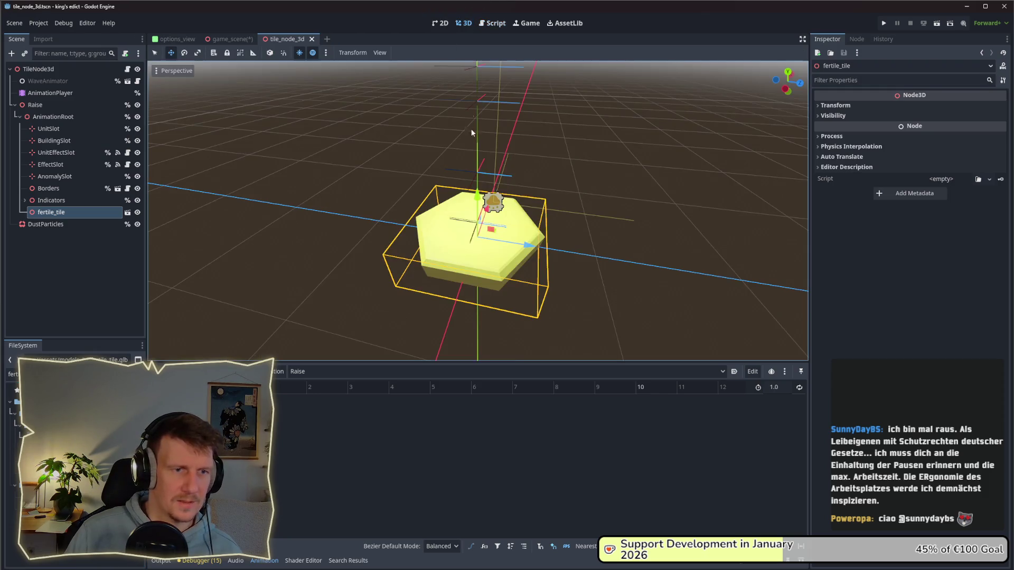
scroll(475, 187, "up", 6)
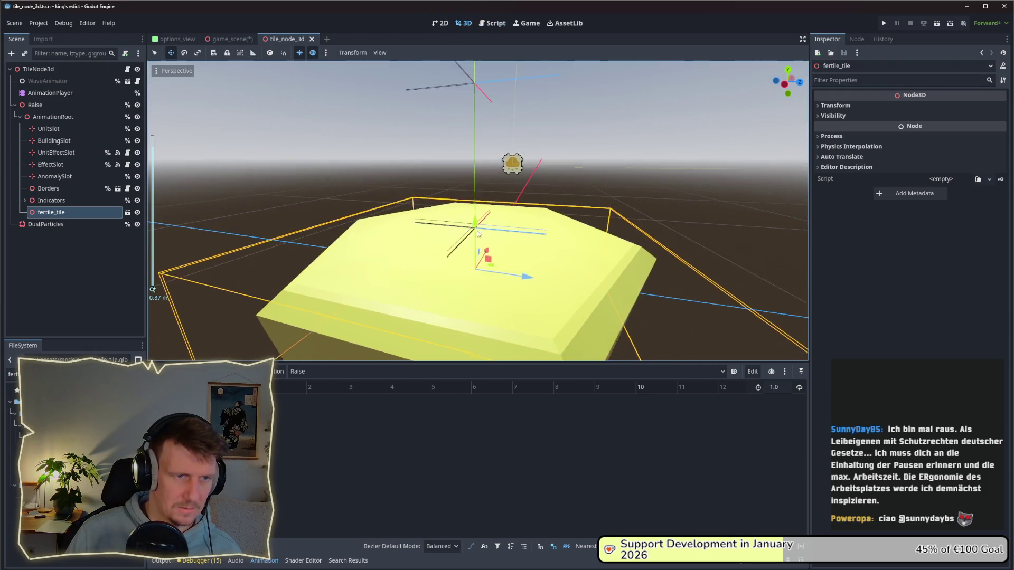
scroll(451, 154, "down", 6)
left_click(53, 117)
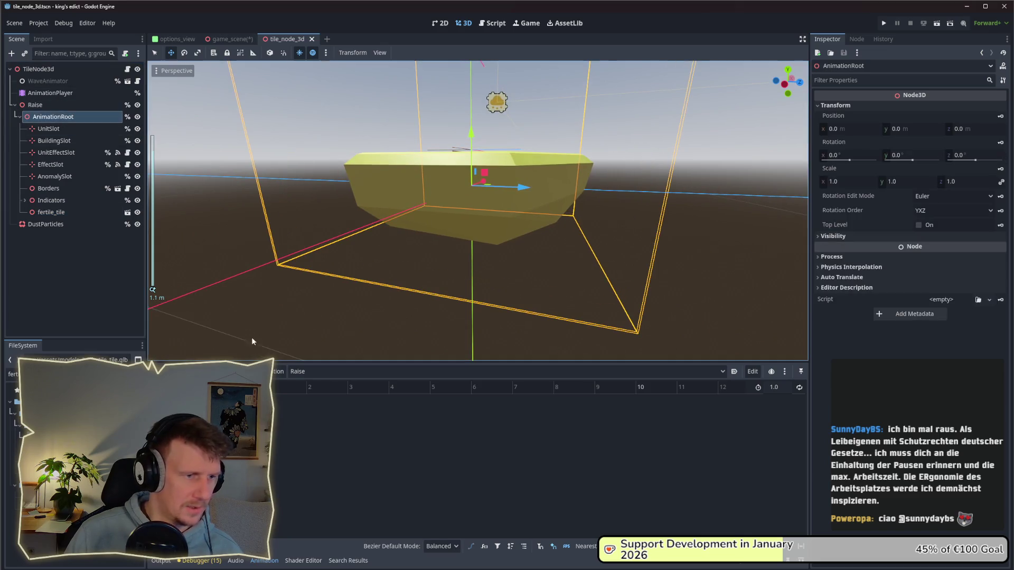
left_click(35, 104)
left_click(918, 105)
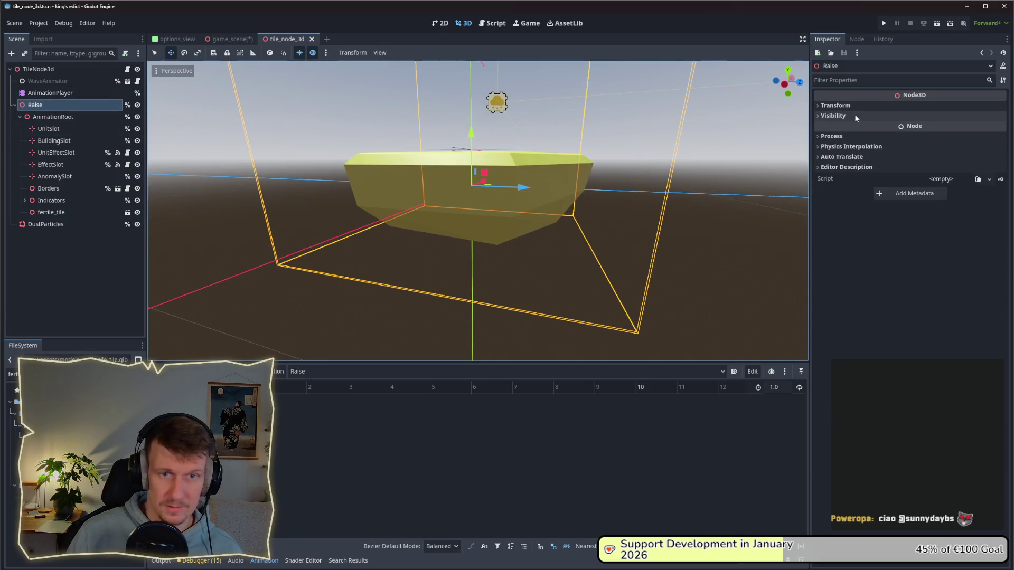
left_click(918, 105)
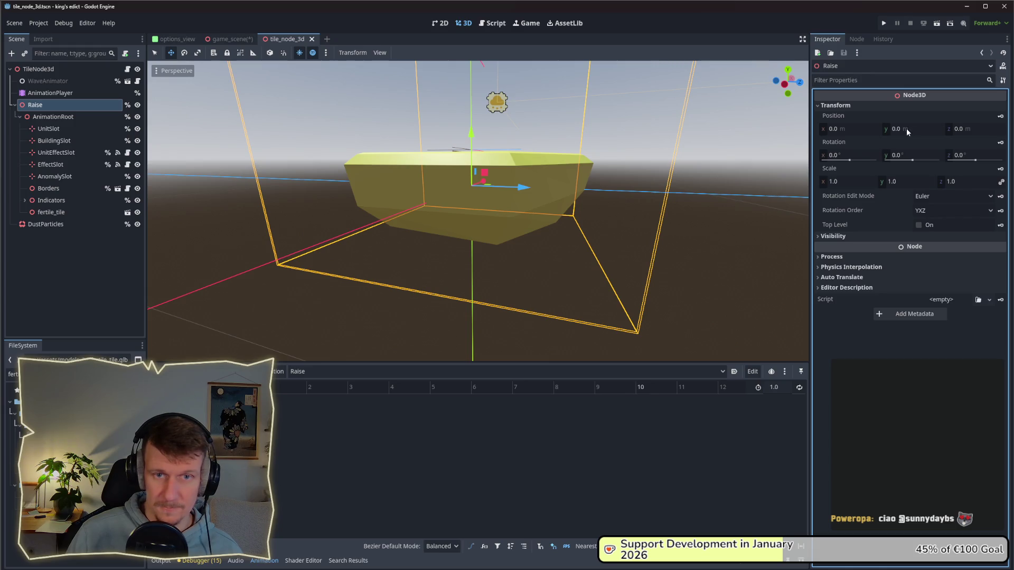
left_click(1000, 116)
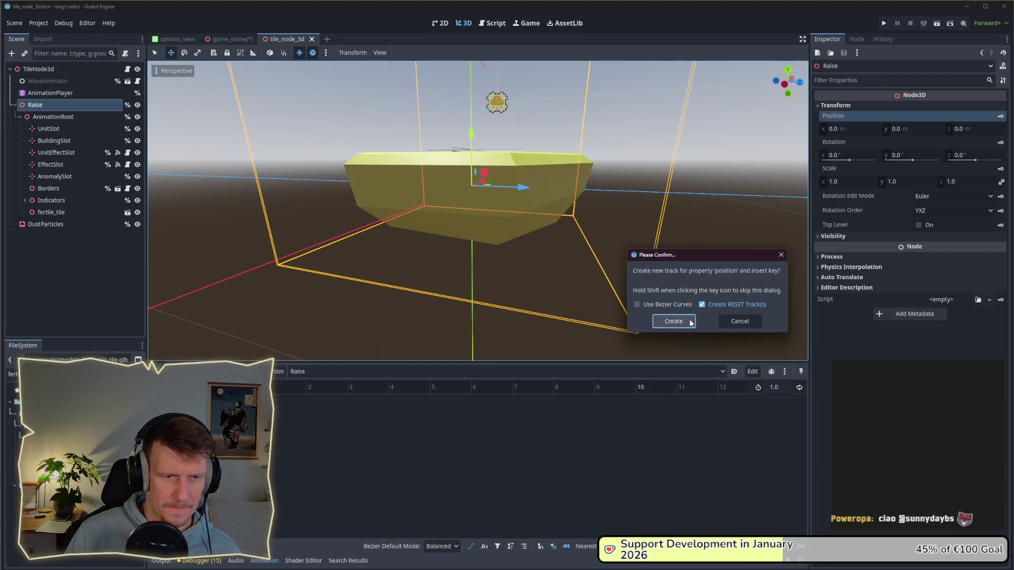
left_click(647, 306)
left_click(701, 305)
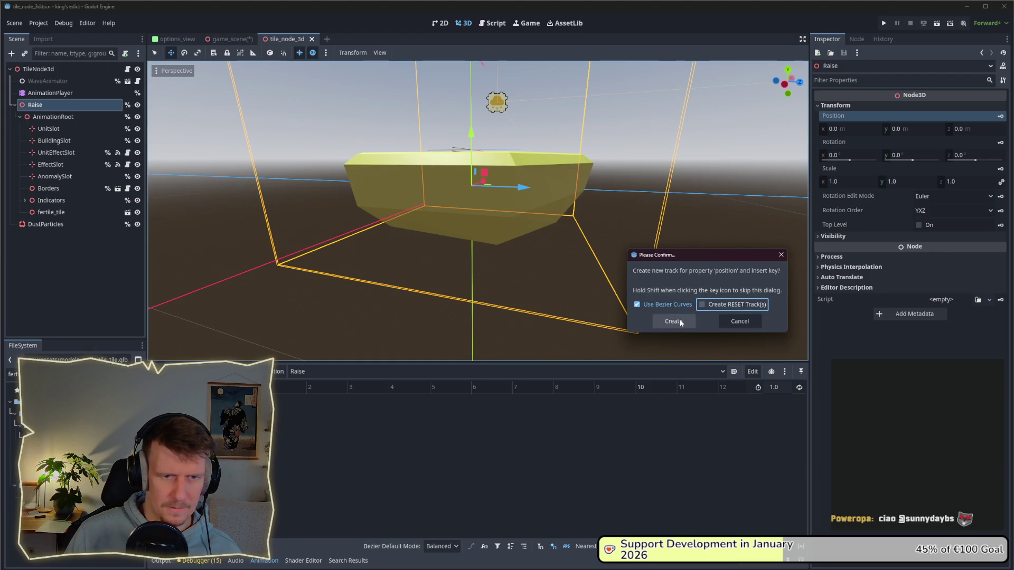
left_click(681, 323)
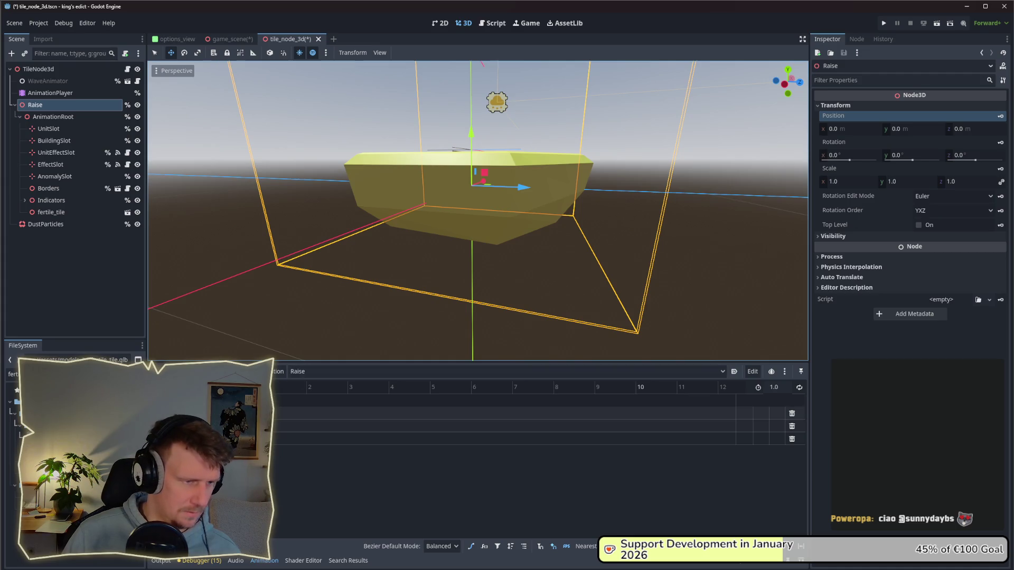
- Delete the two extra position tracks and set the animation length to 0.3 seconds
left_click(792, 414)
left_click(792, 427)
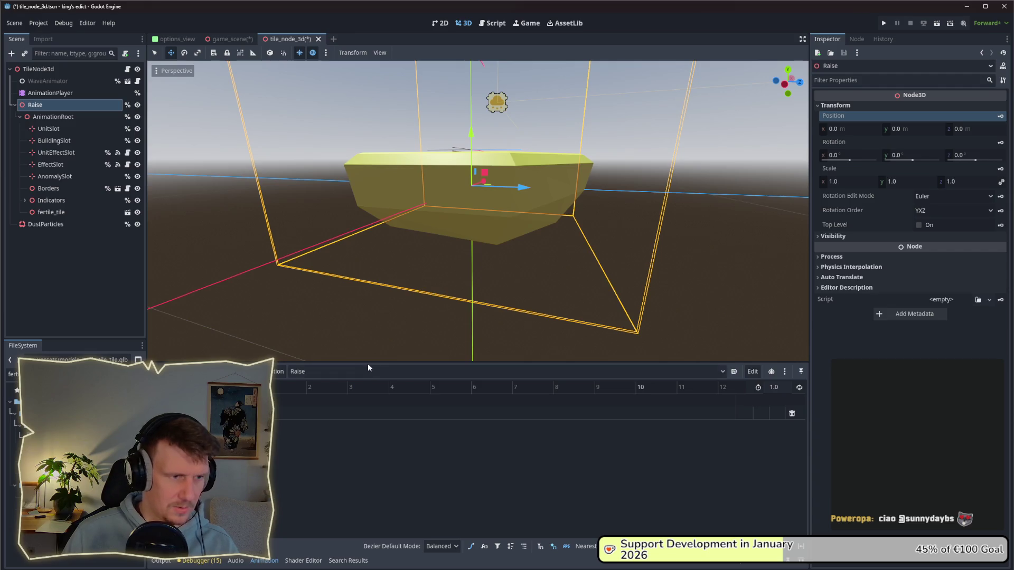
left_click(773, 387)
type("0.3")
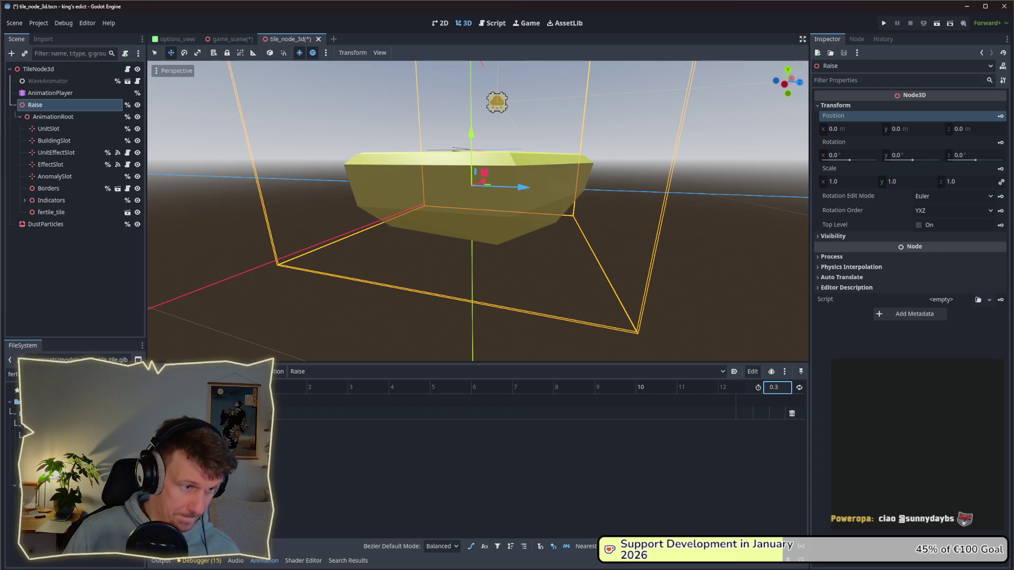
scroll(507, 413, "up", 5, "ctrl")
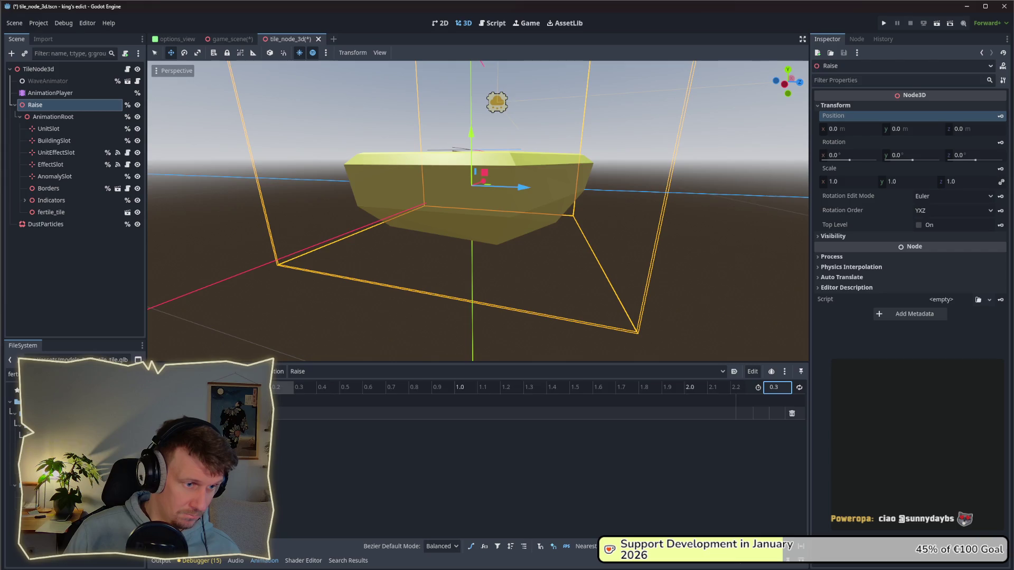
scroll(507, 414, "up", 2, "ctrl")
left_click(230, 413)
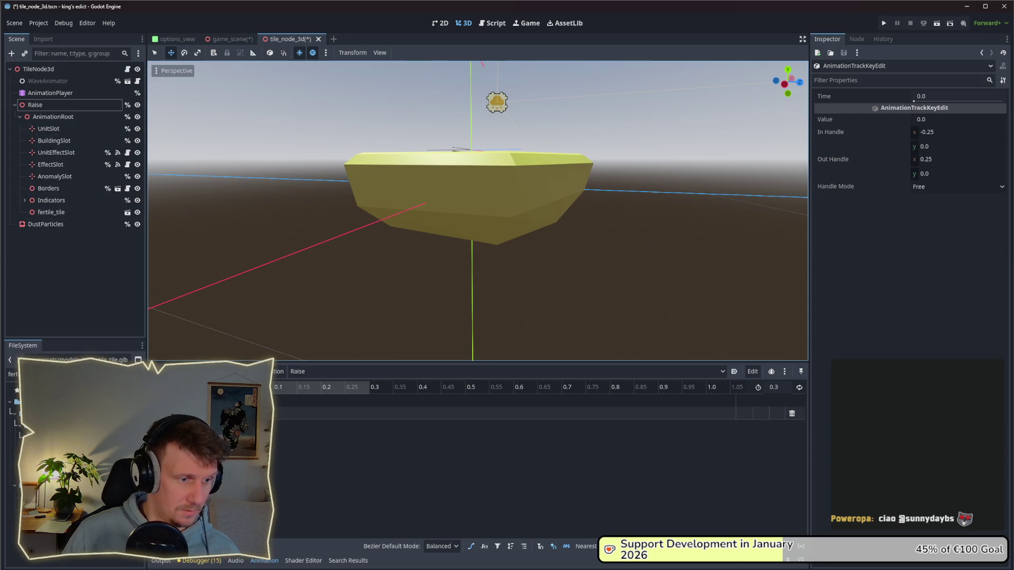
- Set the 0.3 s keyframe's value to 0.1, save, and scrub to preview the rise
left_click(369, 388)
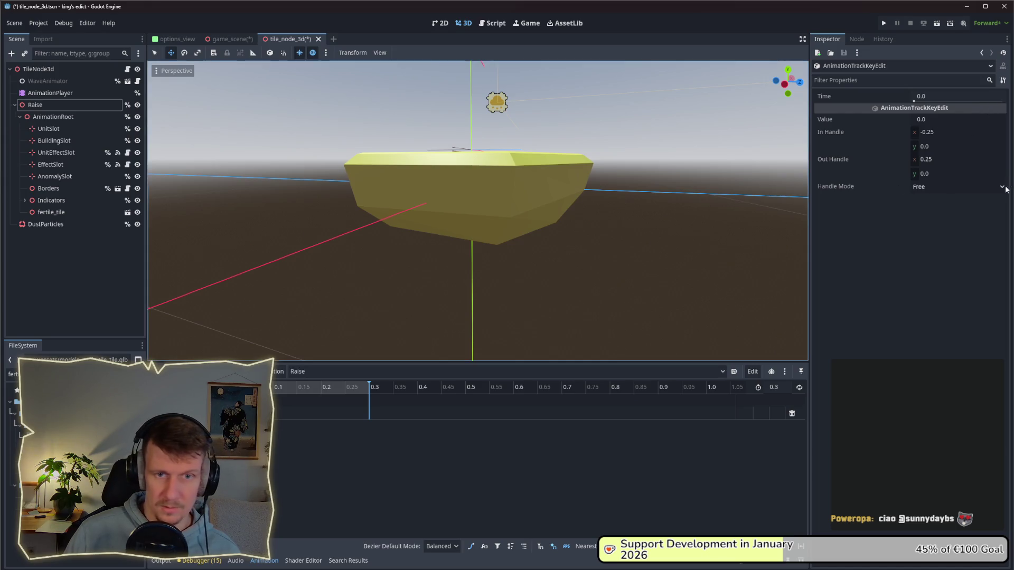
right_click(370, 416)
left_click(390, 419)
left_click(954, 120)
type("1")
key("Return")
key("ctrl+s")
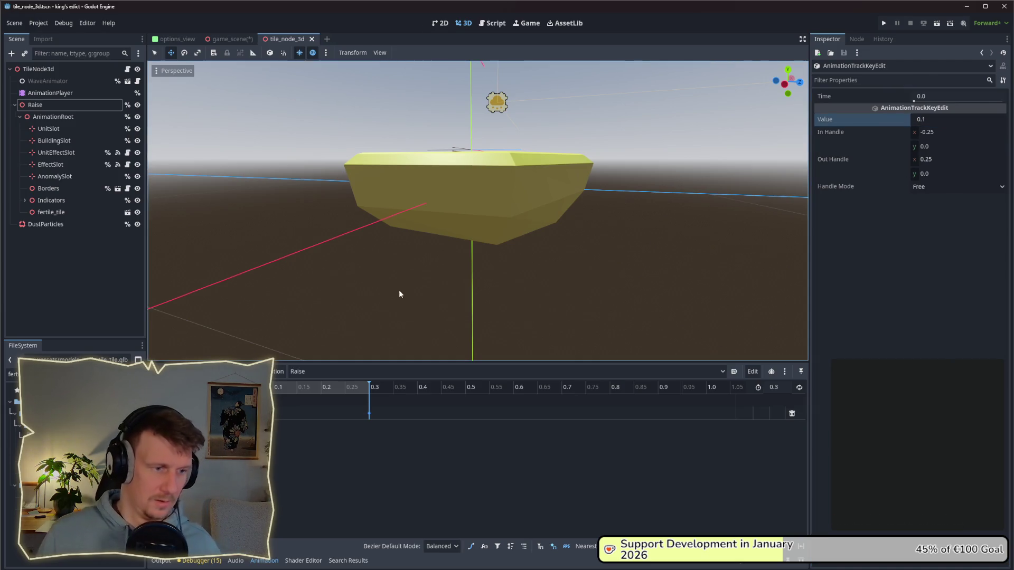
left_click_drag(371, 389, 230, 389)
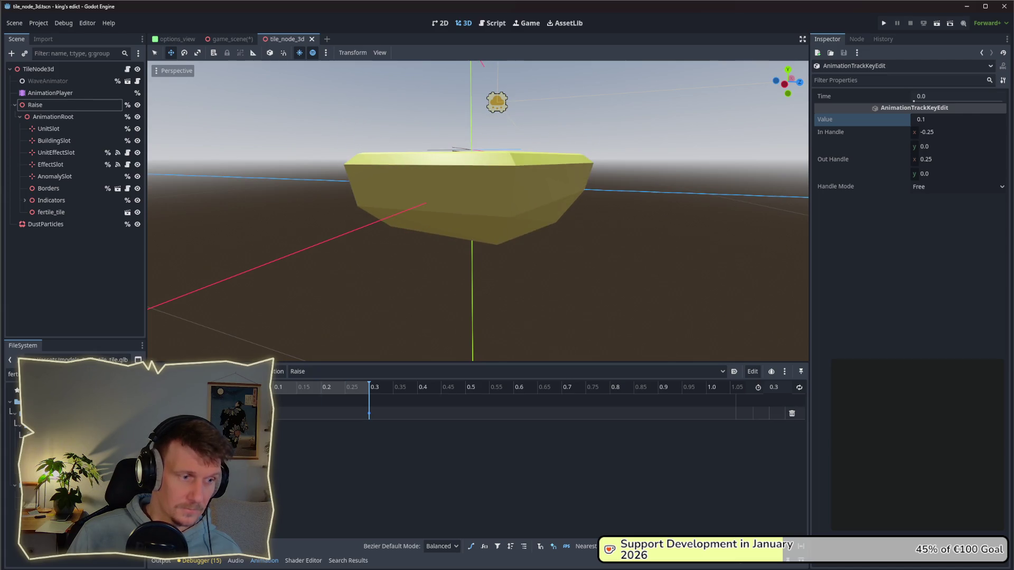
- Set the starting key to 0.0, confirm 0.1 at 0.3 s, and play the Raise animation
left_click(921, 119)
type("0")
key("Return")
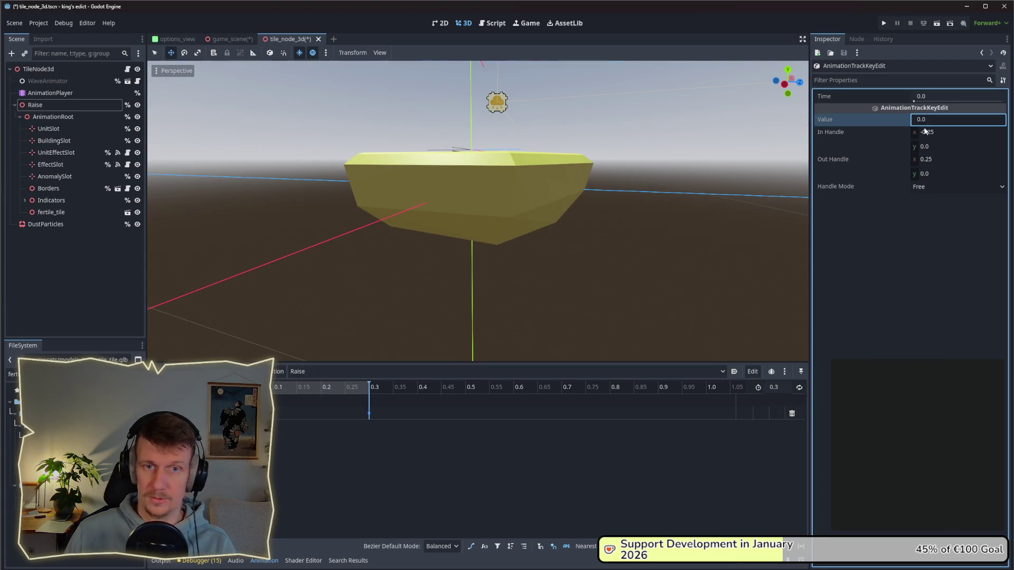
left_click(934, 120)
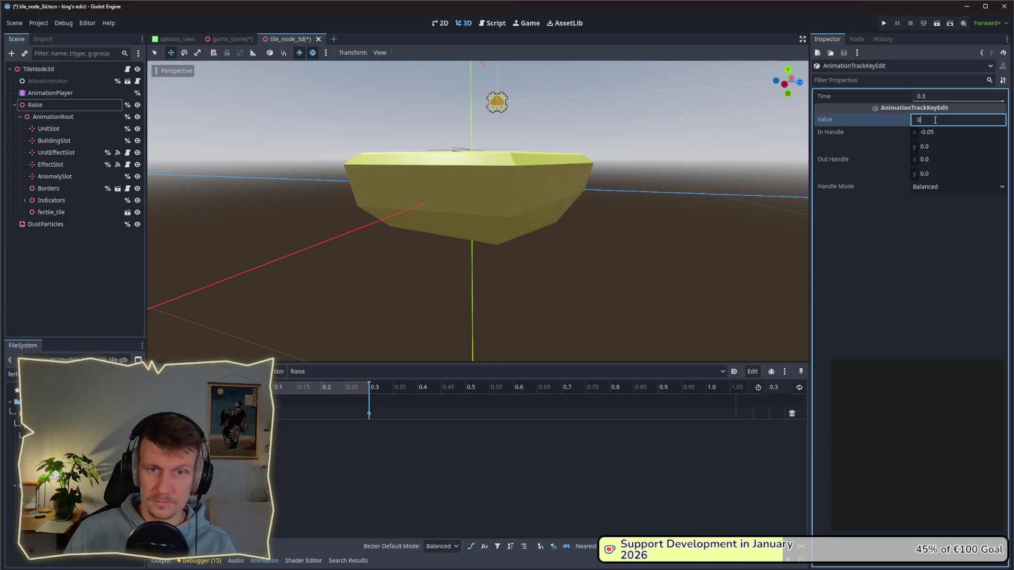
type(".1")
key("Return")
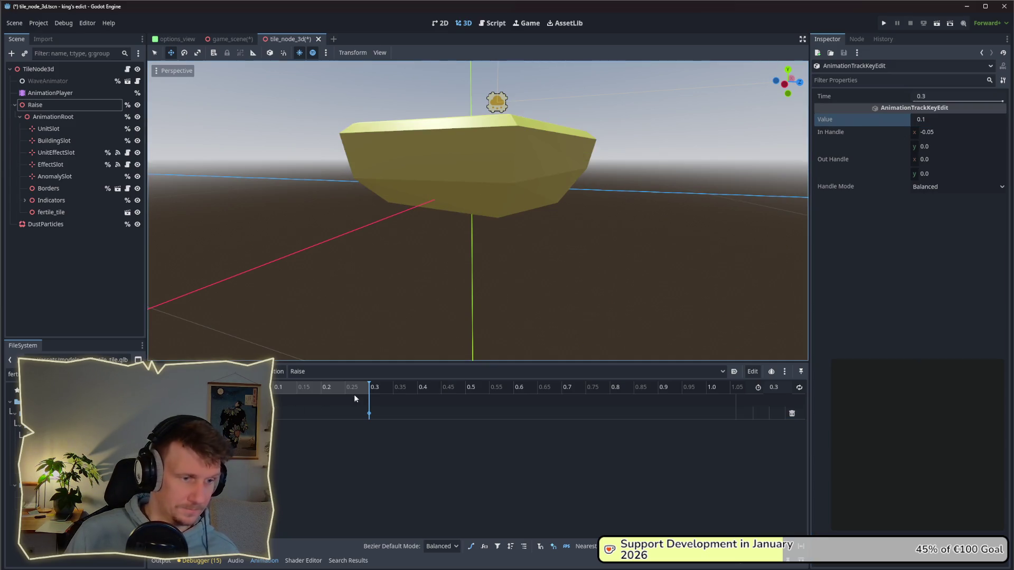
left_click_drag(369, 394, 267, 393)
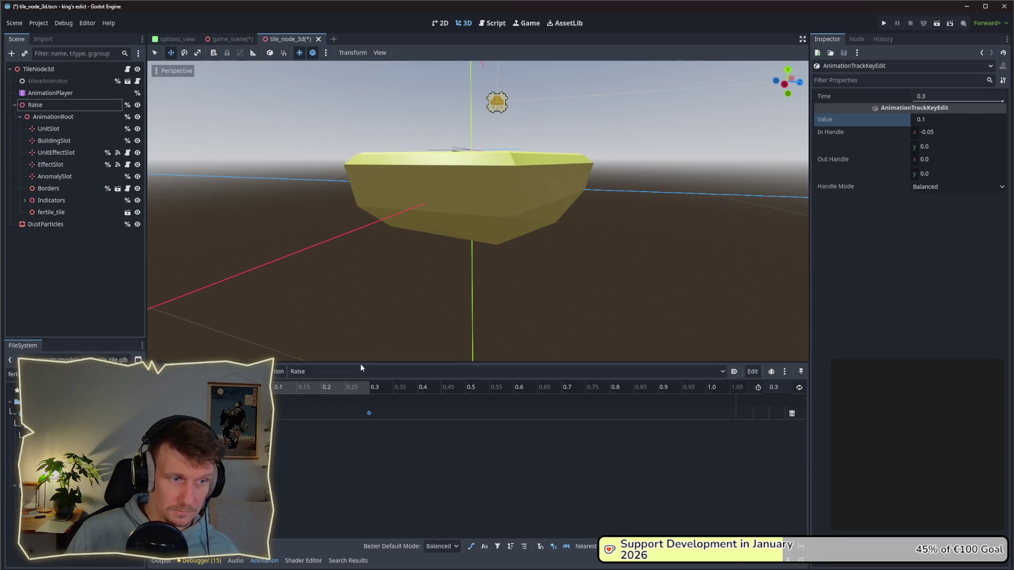
key("shift+d")
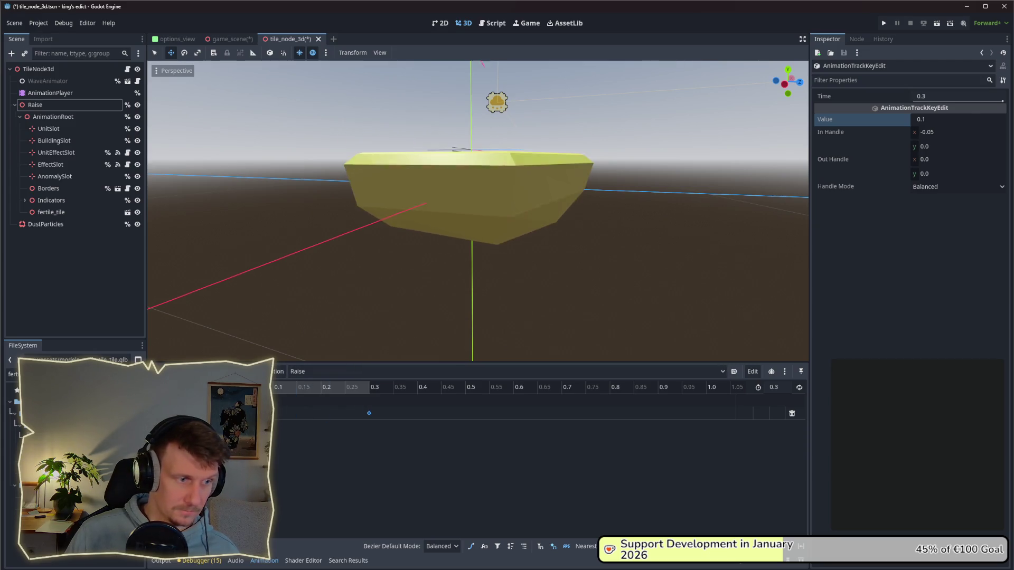
left_click(316, 412)
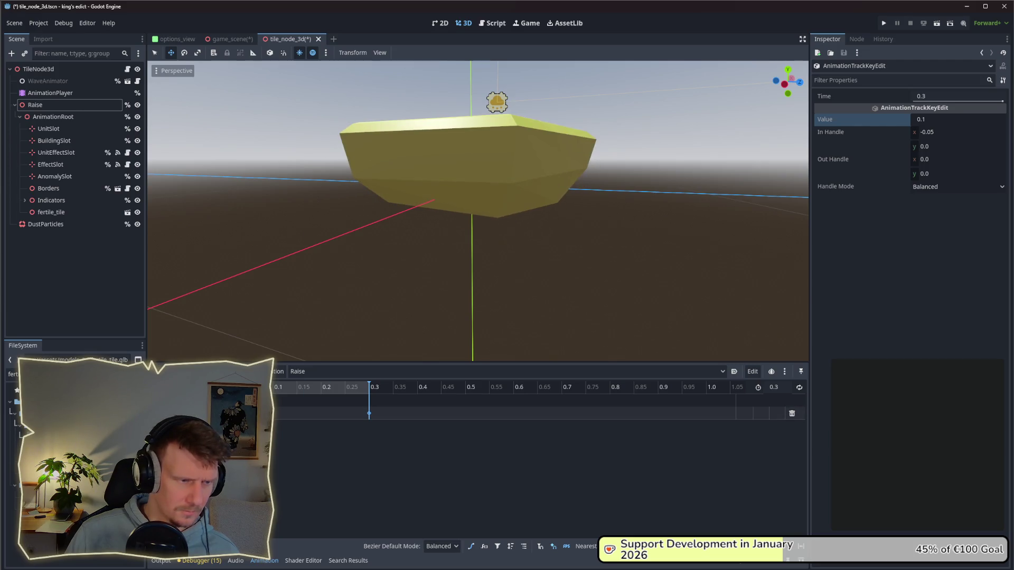
- Show the track in the Bezier curve editor and set the animation length to 0.4
left_click(471, 547)
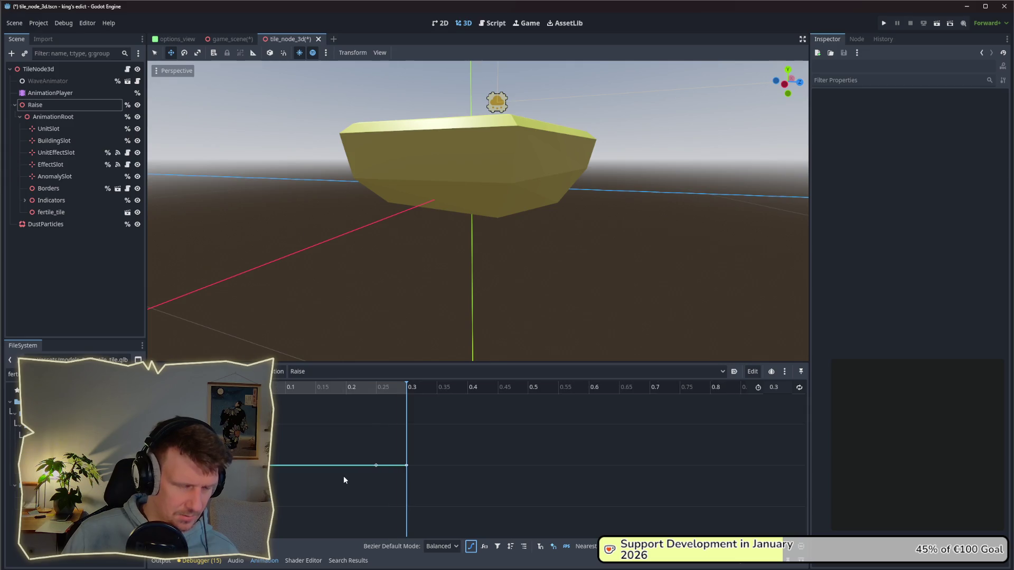
scroll(344, 478, "down", 5)
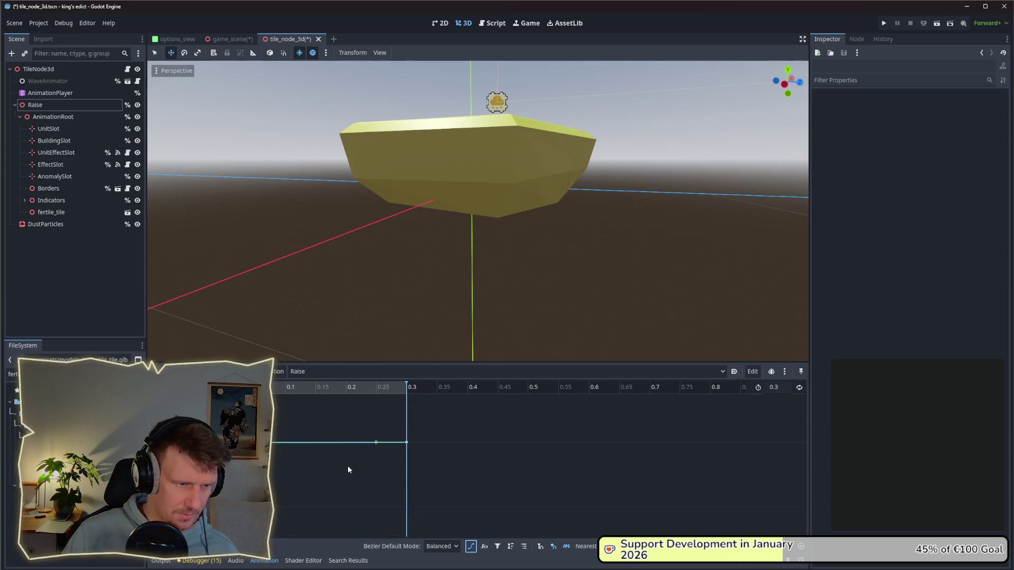
scroll(344, 441, "up", 3)
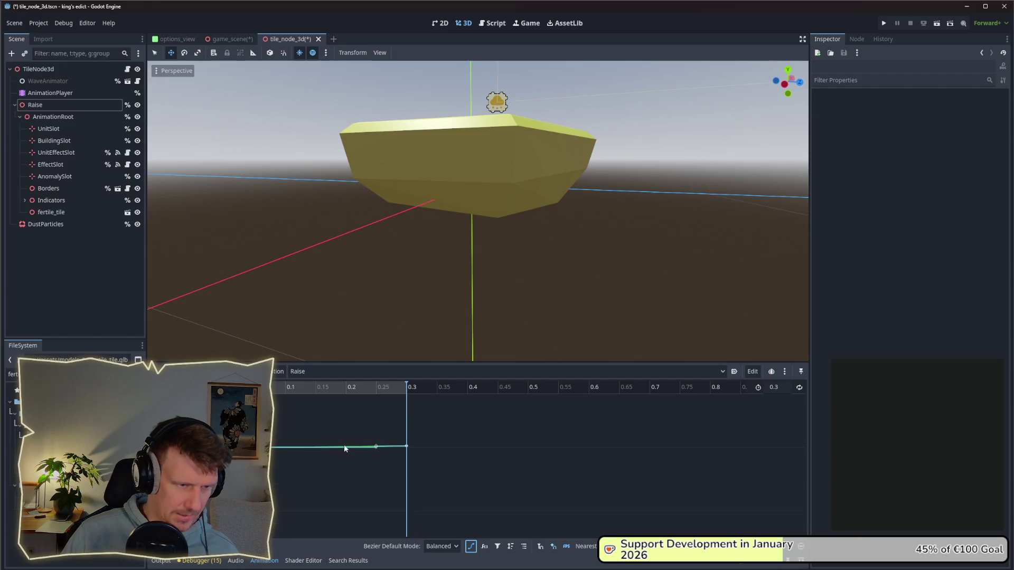
scroll(343, 448, "up", 8)
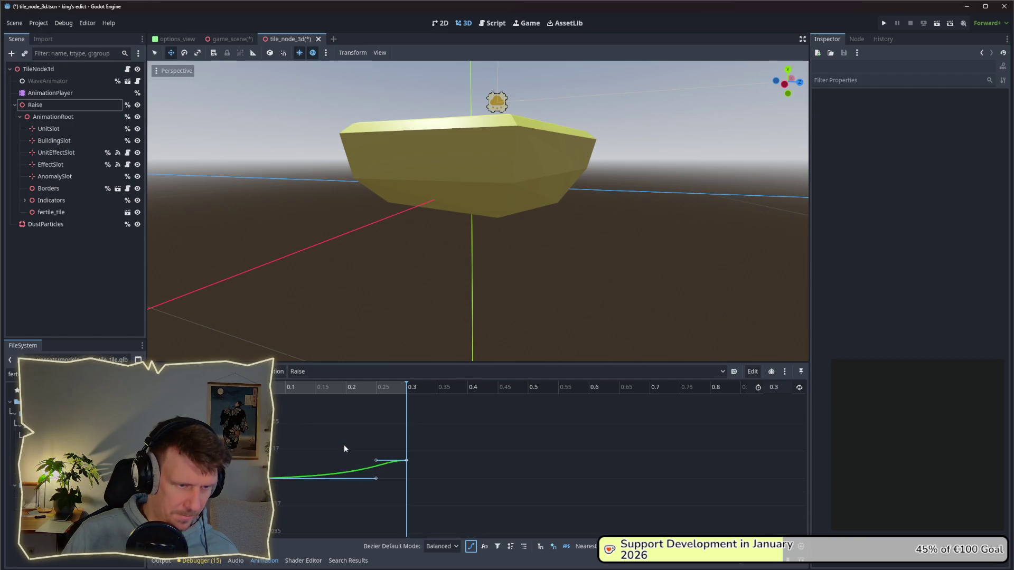
scroll(344, 448, "down", 2)
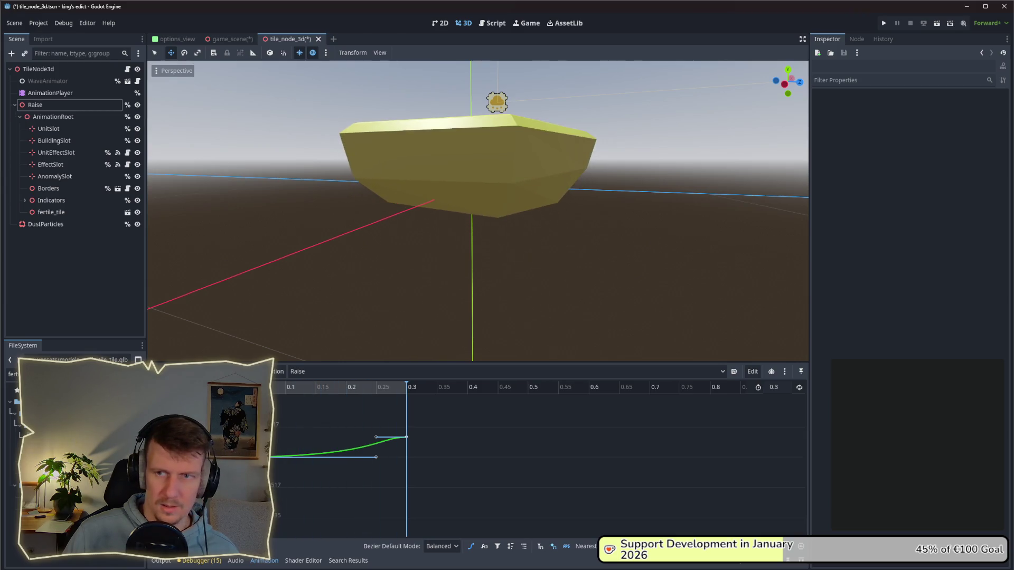
scroll(585, 236, "down", 5)
scroll(586, 240, "down", 3)
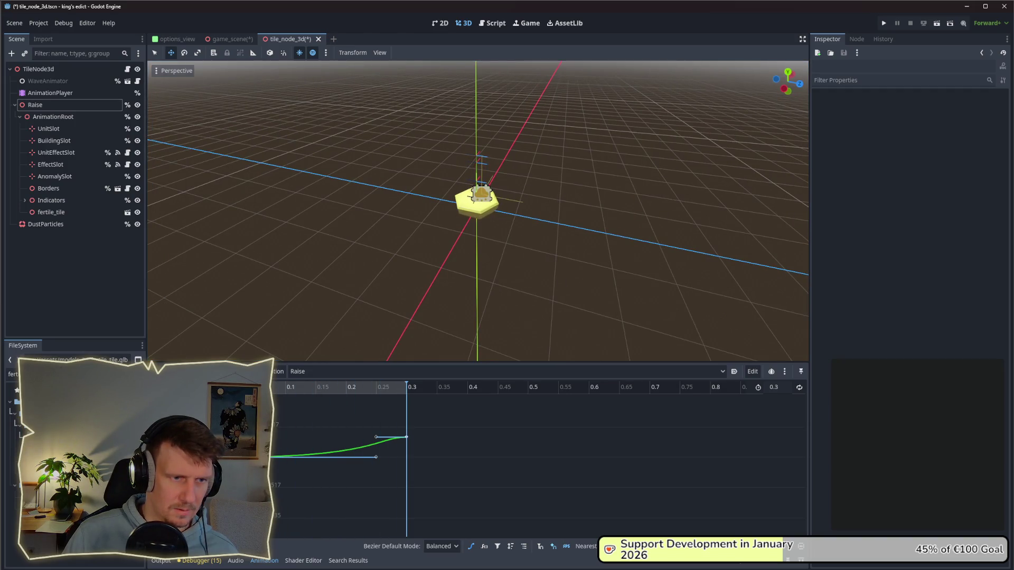
scroll(428, 447, "up", 2)
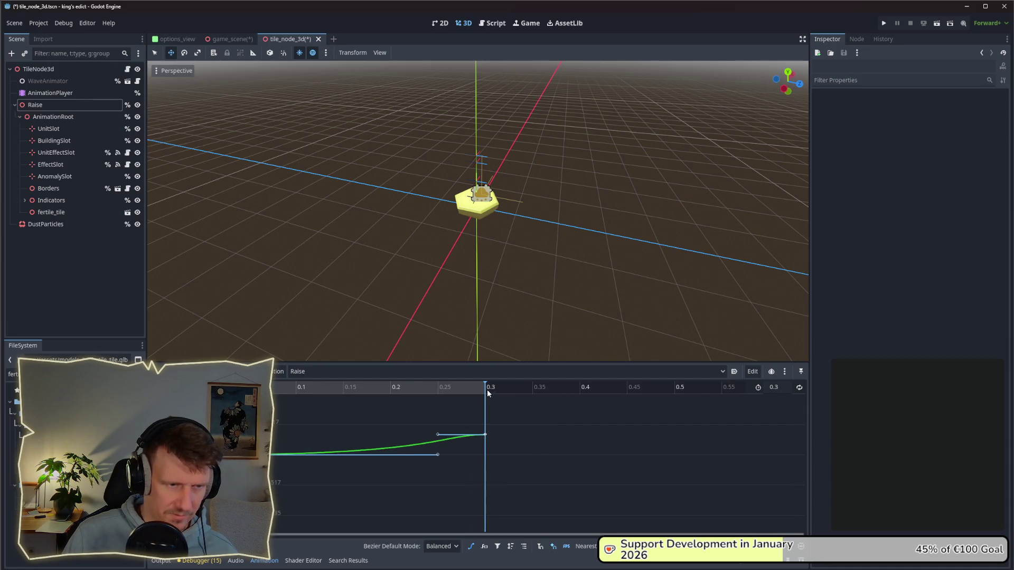
left_click(780, 387)
type("0.")
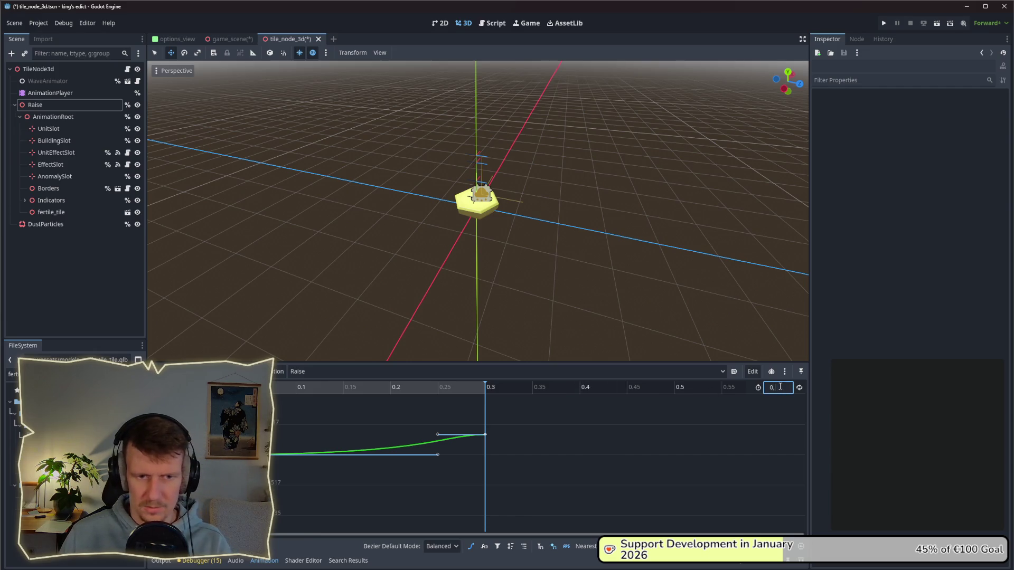
type("4")
key("Return")
- Insert a curve key at 0.4 seconds with value 0.08
left_click_drag(485, 388, 582, 390)
right_click(578, 448)
left_click(587, 449)
left_click(580, 443)
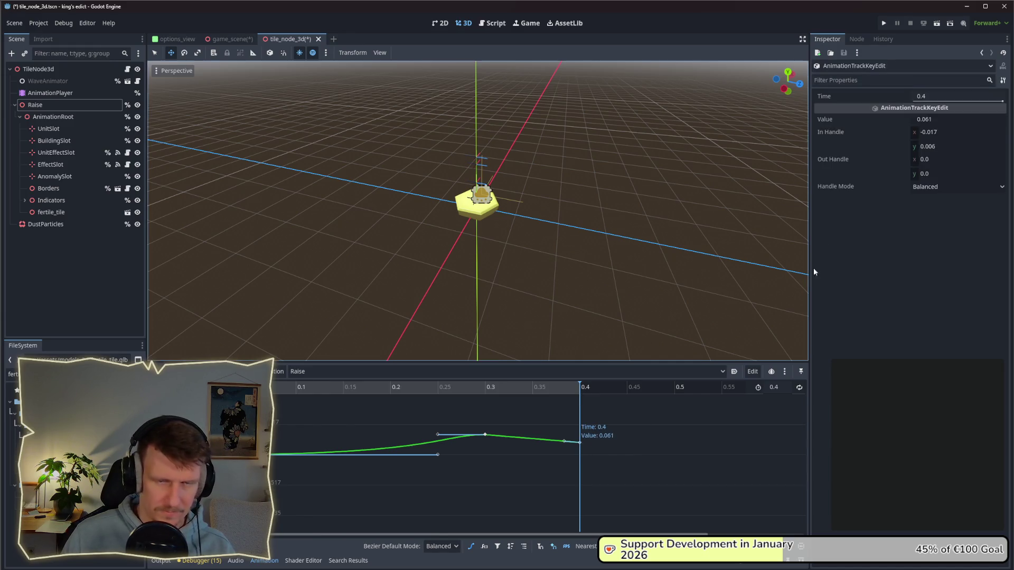
left_click(940, 120)
type("0.")
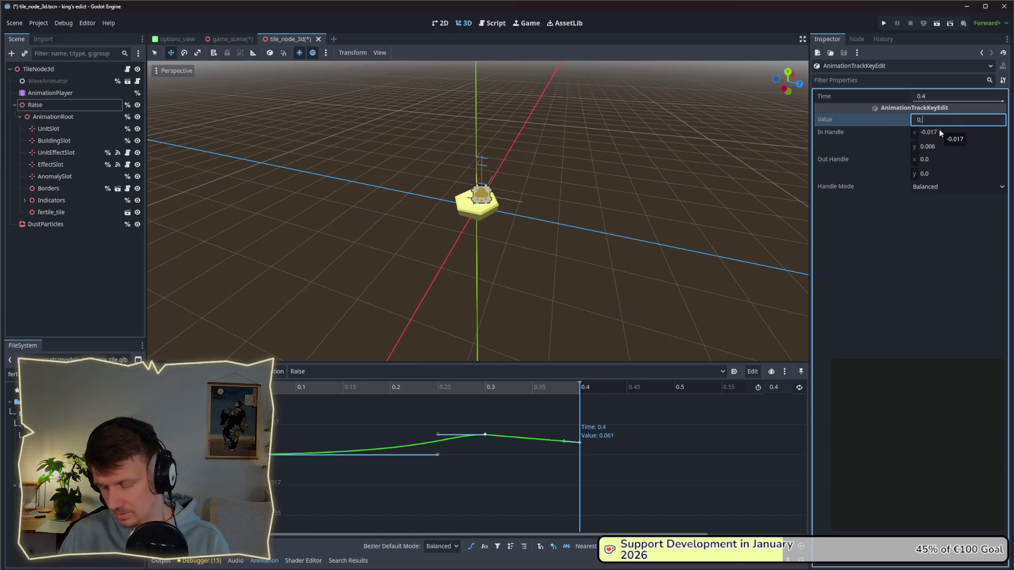
key("Return")
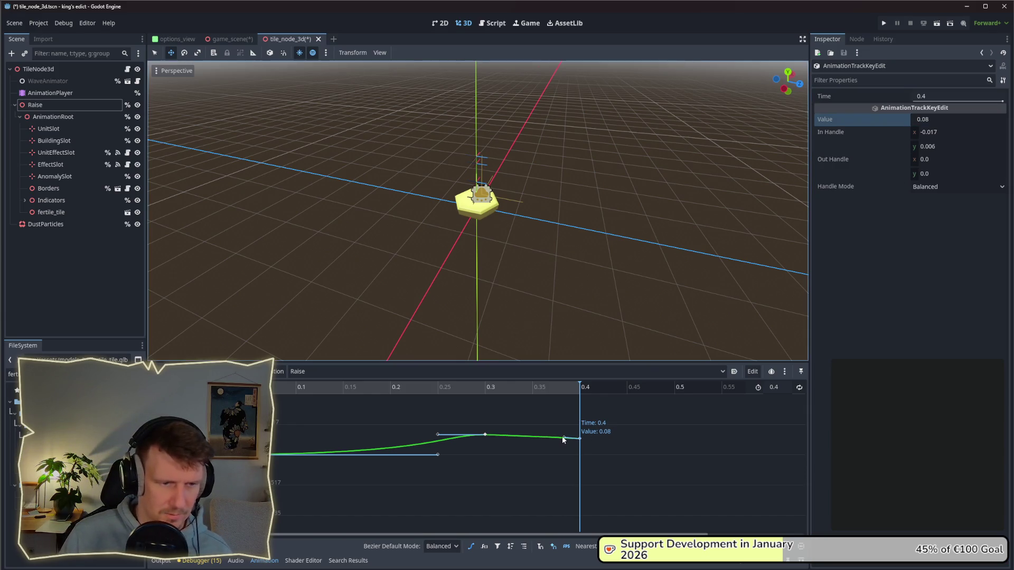
left_click(526, 438)
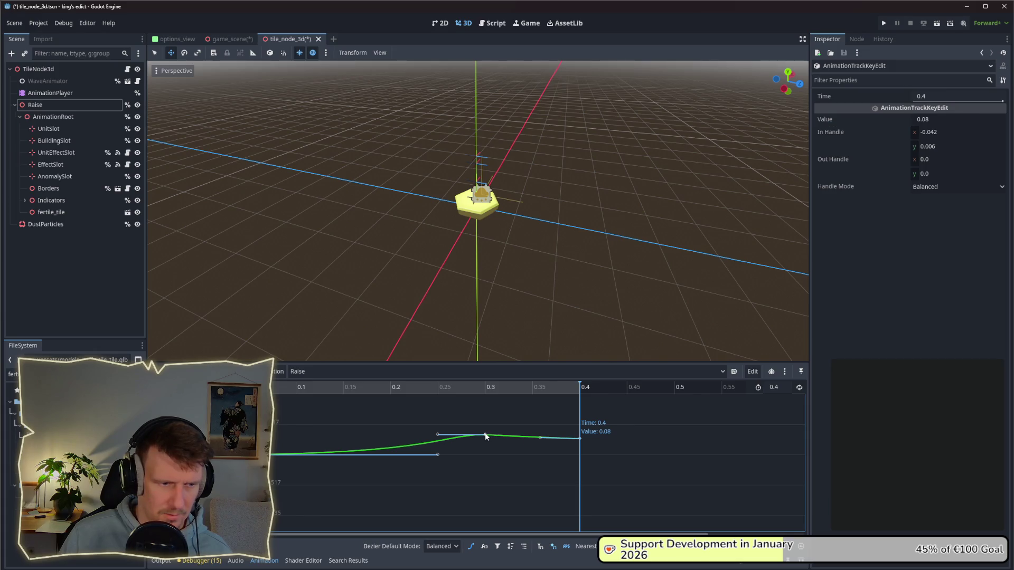
- Make the 0.3 key's handles balanced, reshape its curve, and move the end key to 0.5
right_click(485, 434)
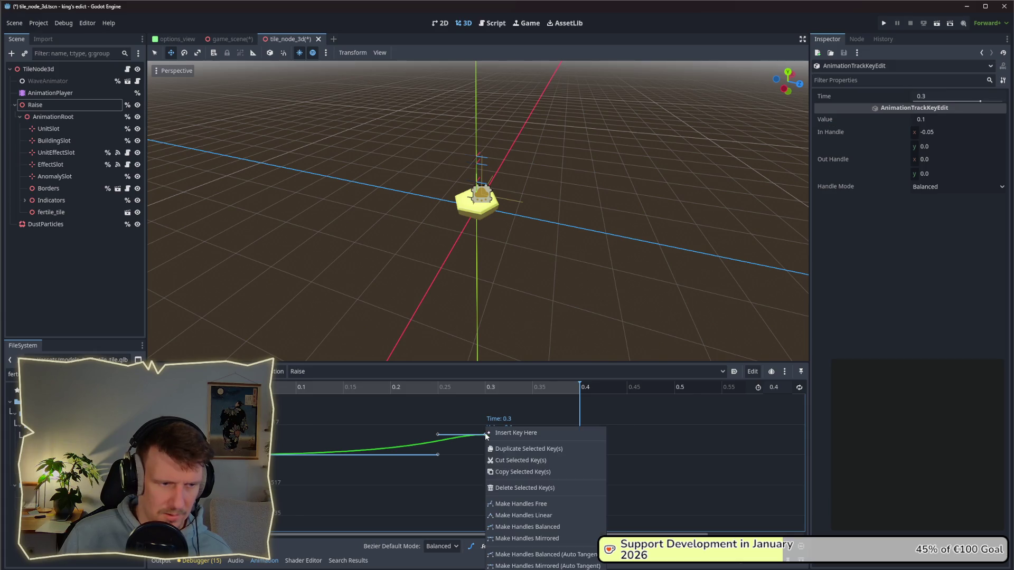
left_click(513, 527)
left_click_drag(517, 435, 509, 433)
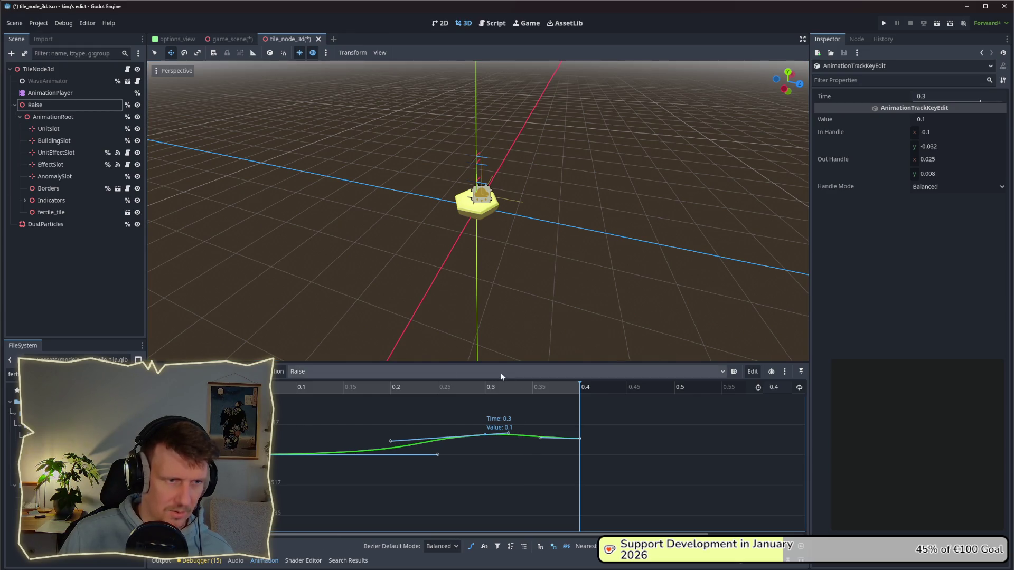
scroll(513, 217, "up", 3)
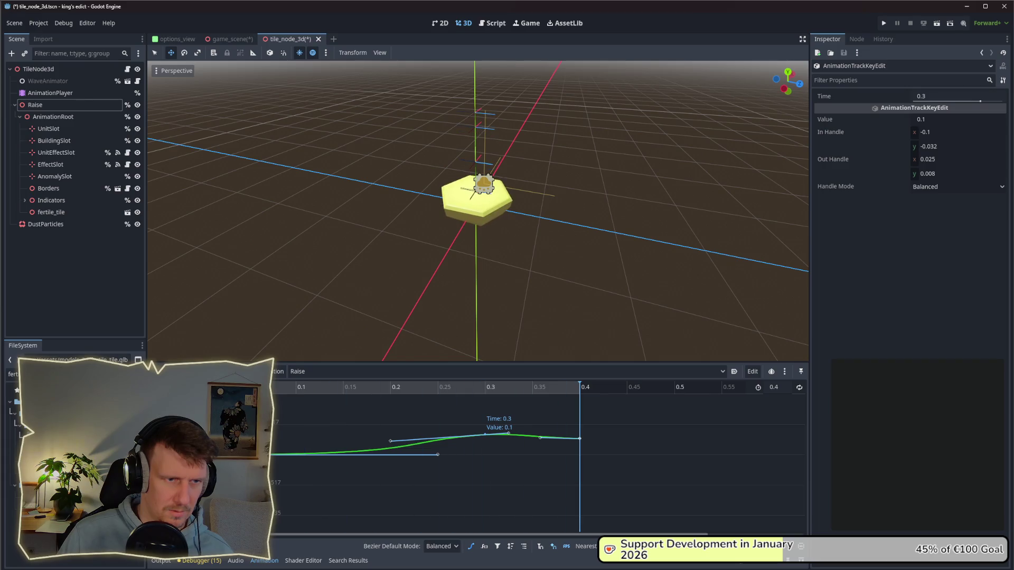
left_click_drag(580, 441, 674, 439)
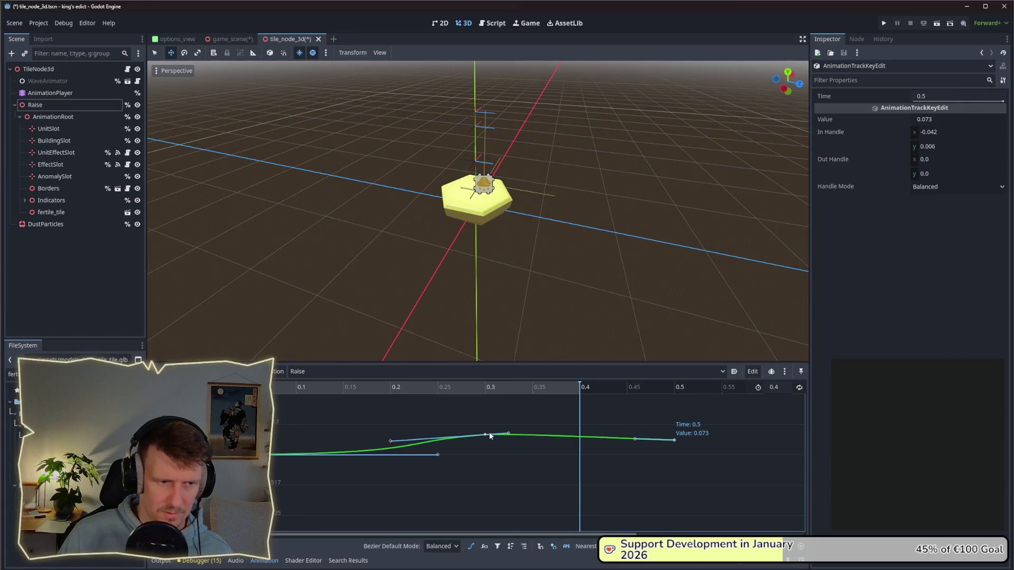
- Set the Raise animation length to 0.5 seconds and play it back
left_click(774, 387)
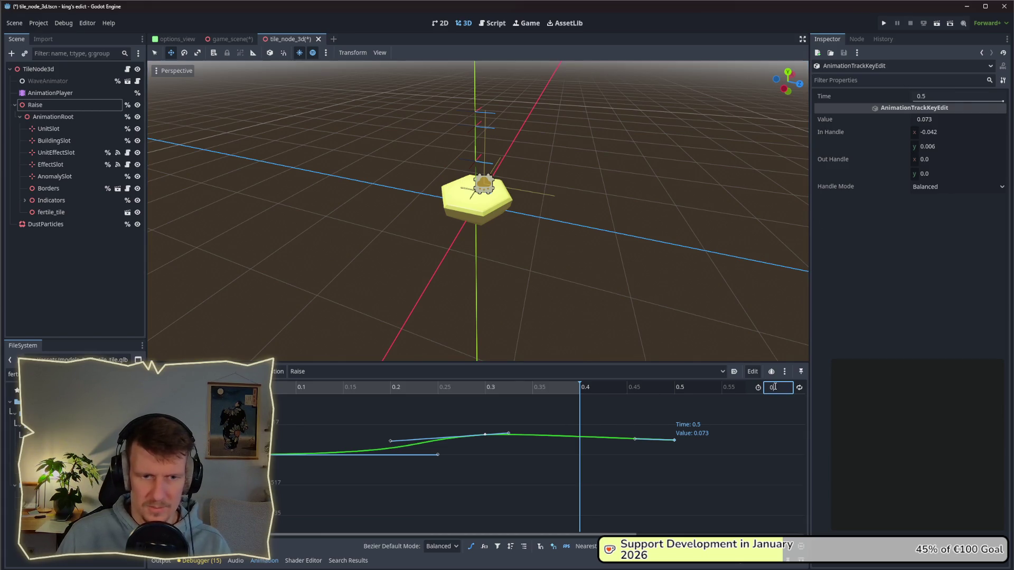
type(".5")
key("Return")
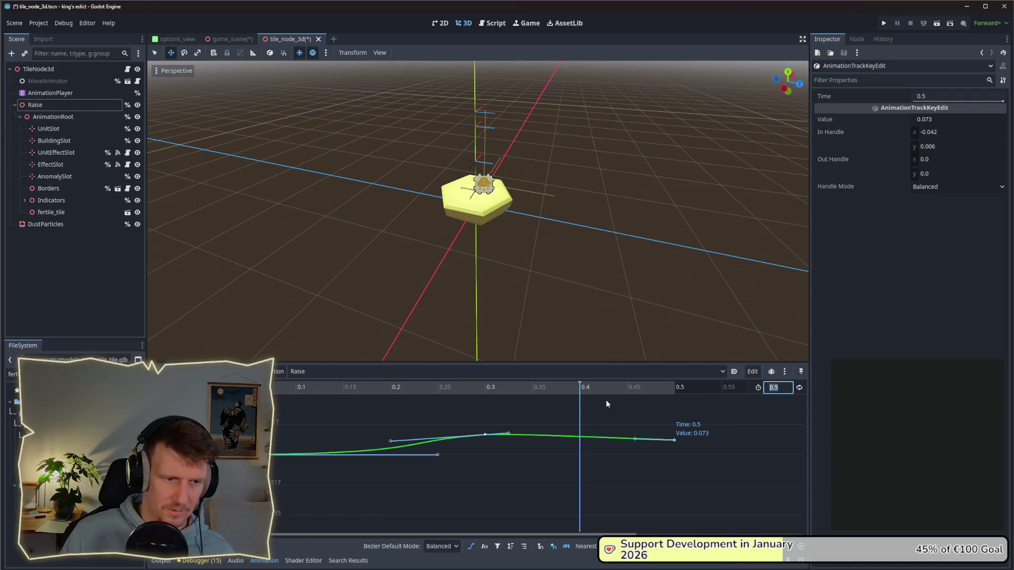
left_click(227, 371)
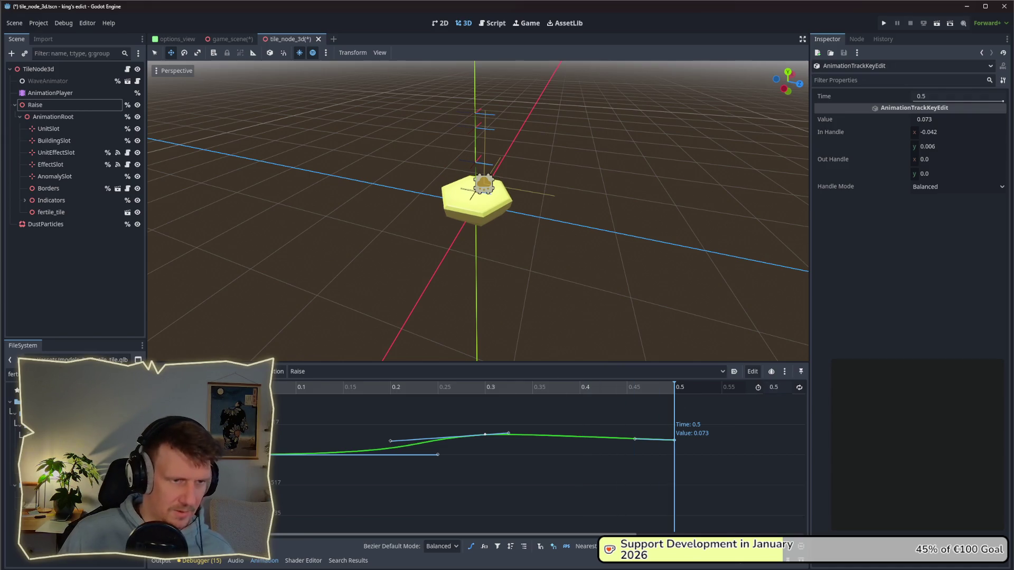
key("shift+d")
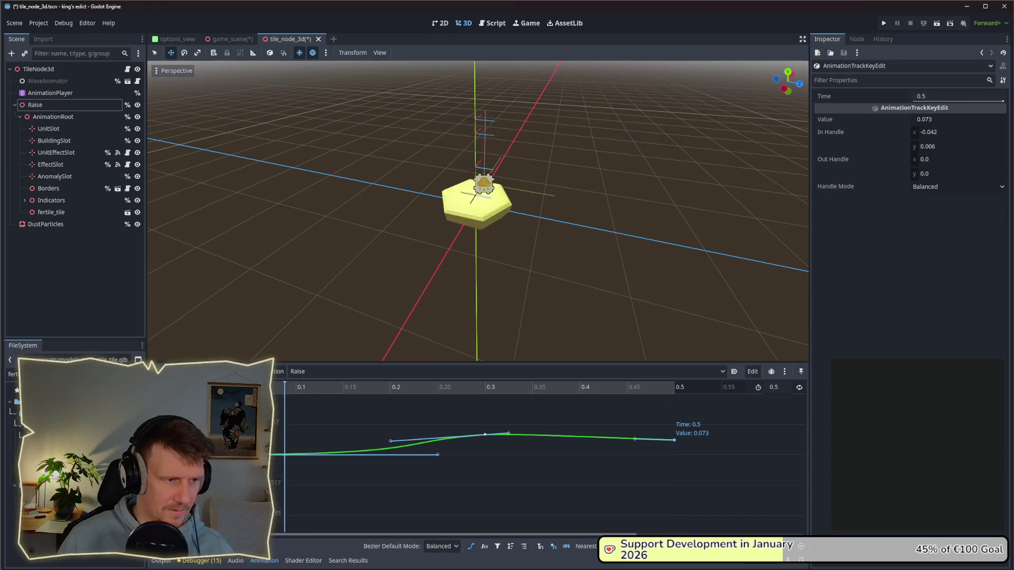
key("shift+d")
key("shift+d")
key("shift+d")
key("shift+d")
key("shift+d")
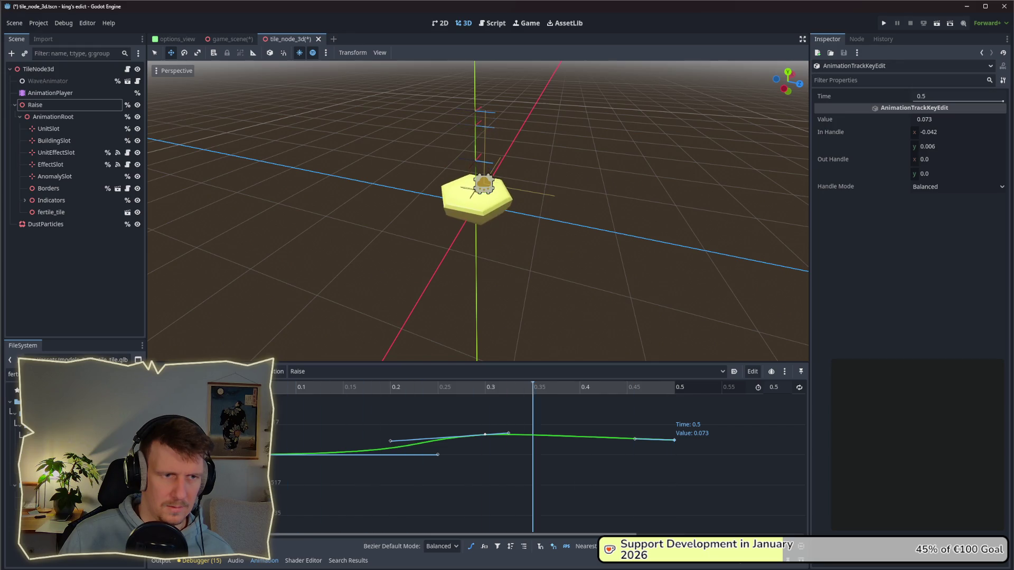
key("shift+d")
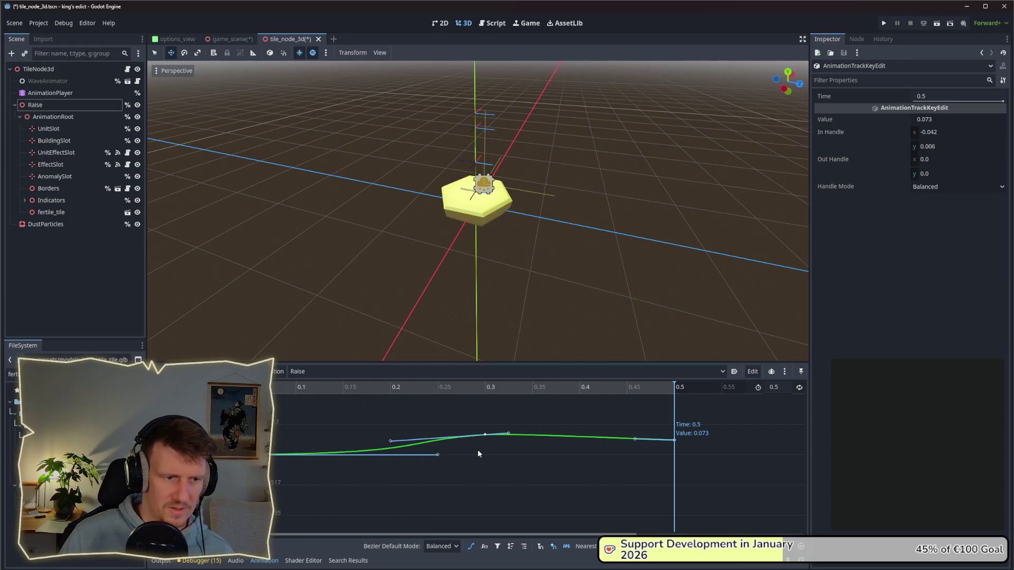
- Flatten the curve at the 0.3 s peak to 0.11, replay it, and save the scene
mouse_move(505, 435)
left_mouse_down()
mouse_move(537, 438)
mouse_move(486, 435)
left_mouse_up()
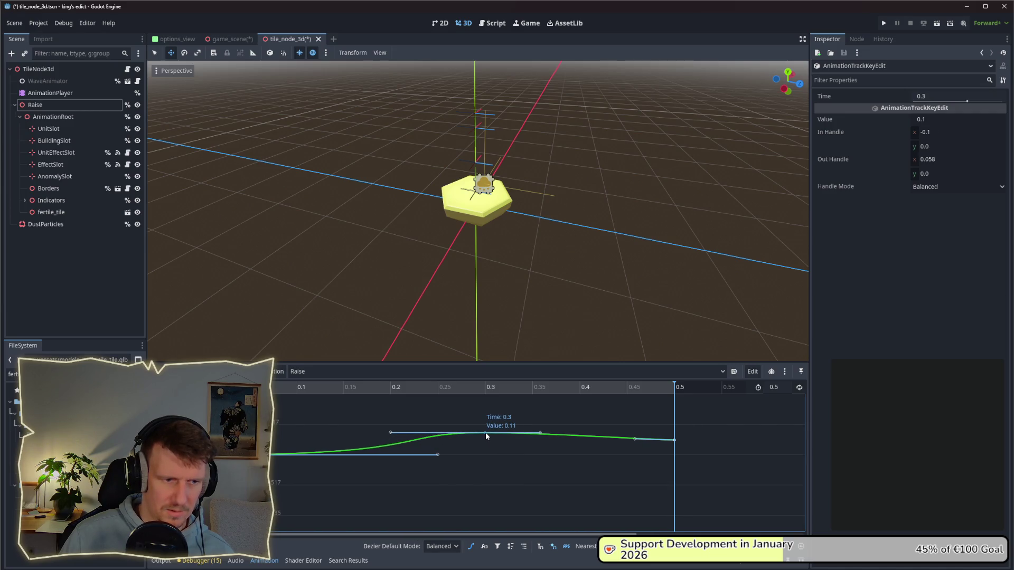
key("shift+d")
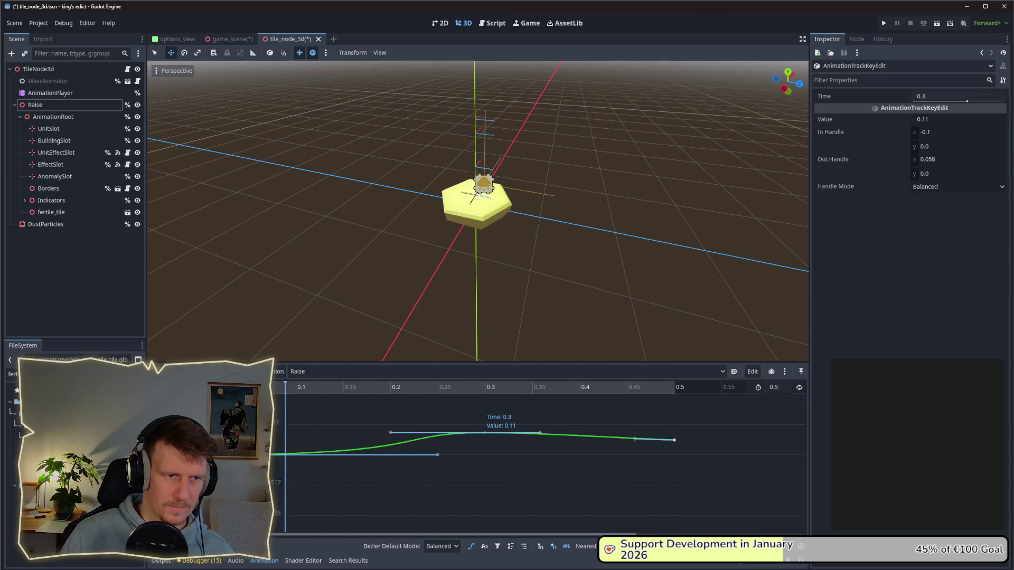
scroll(466, 281, "down", 5)
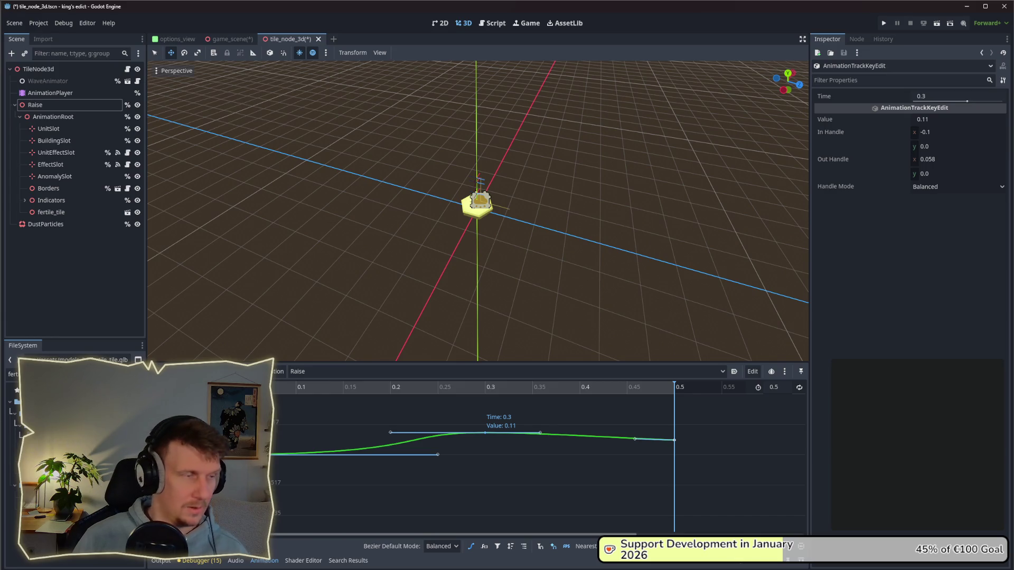
key("ctrl+s")
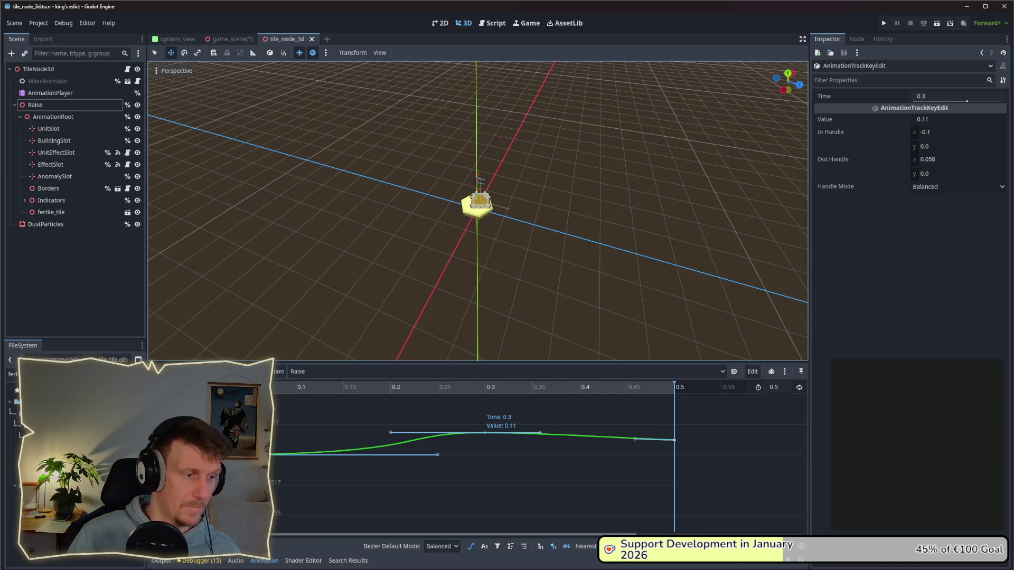
- Cancel the new-animation prompt and switch to the stream-sketches Excalidraw drawing
left_click(278, 371)
left_click(287, 401)
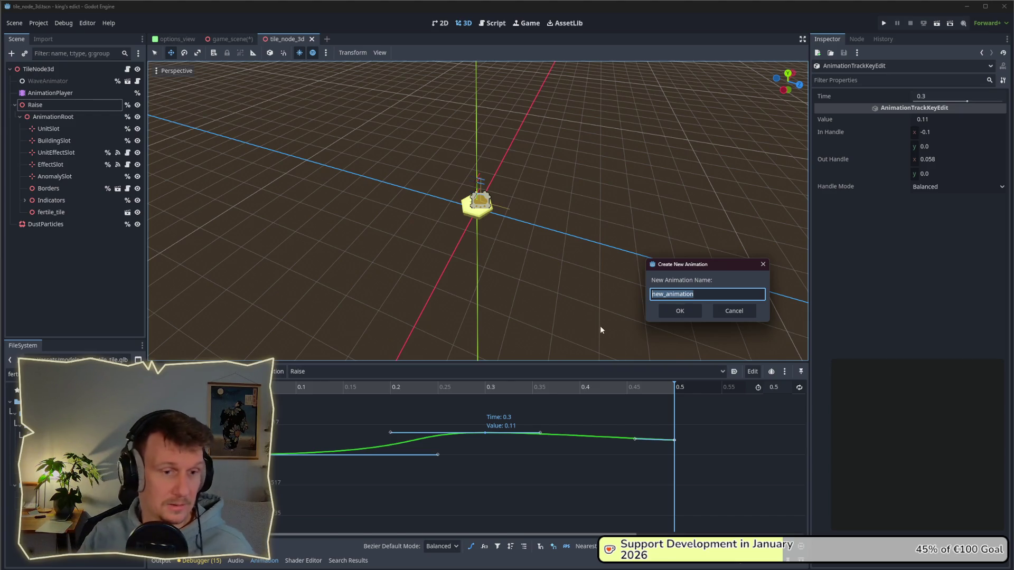
left_click(722, 312)
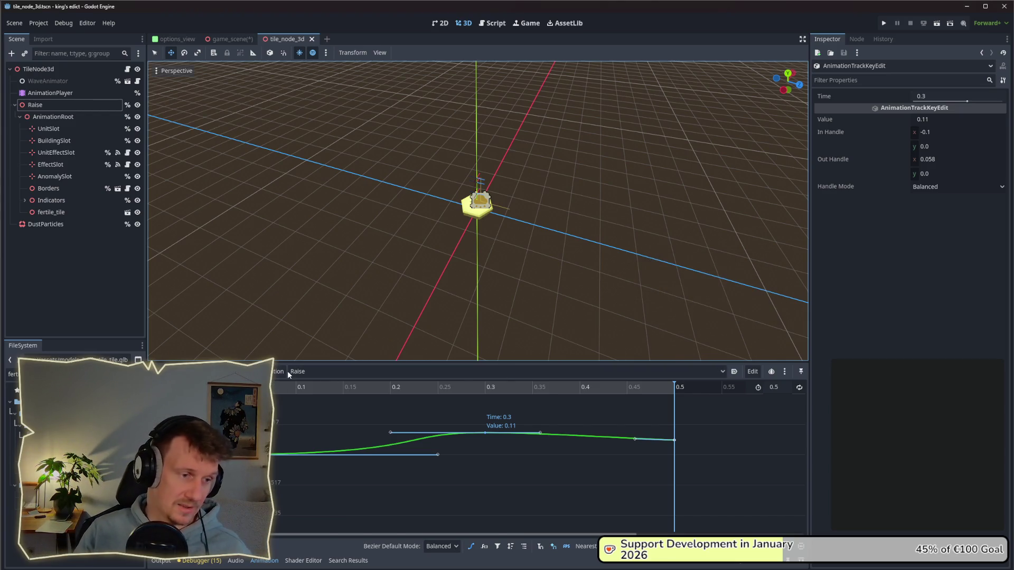
key("alt+Tab")
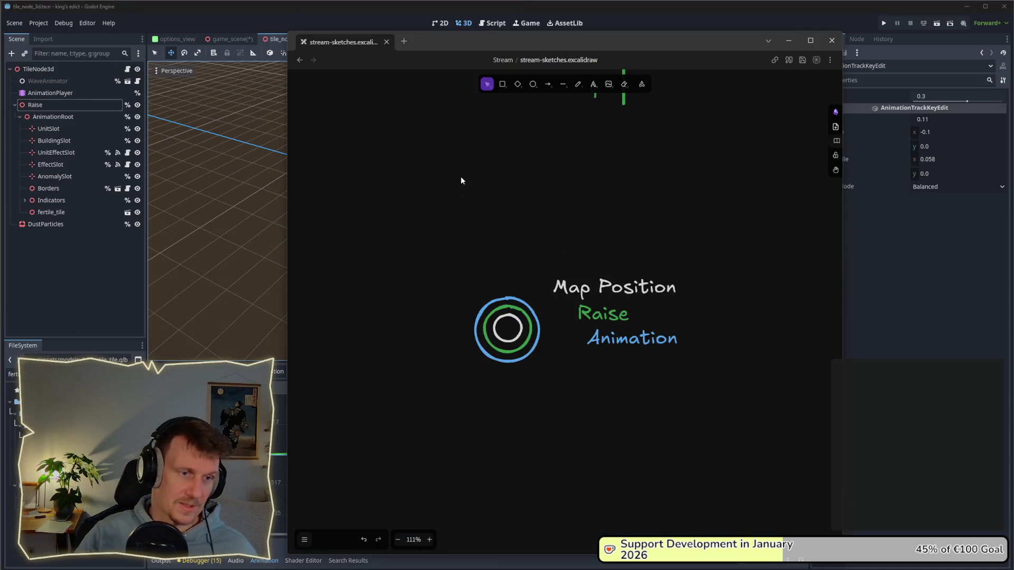
- Freehand-draw a green curve above the Map Position circles, then a blue curve continuing it
key("p")
mouse_move(373, 250)
left_mouse_down()
mouse_move(415, 241)
mouse_move(489, 186)
mouse_move(581, 189)
mouse_move(638, 211)
left_mouse_up()
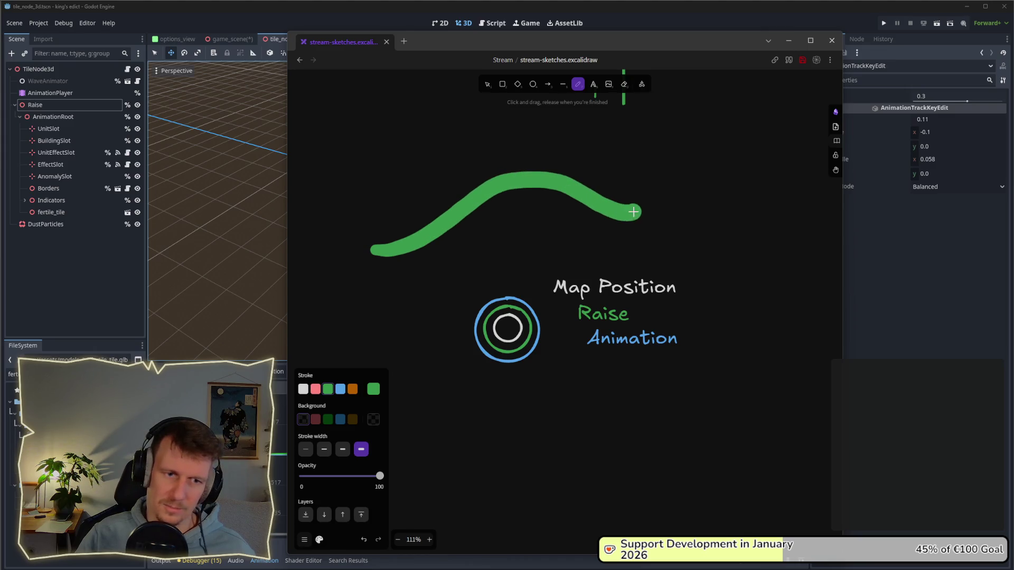
left_click(343, 389)
mouse_move(640, 211)
left_mouse_down()
mouse_move(702, 216)
mouse_move(792, 248)
left_mouse_up()
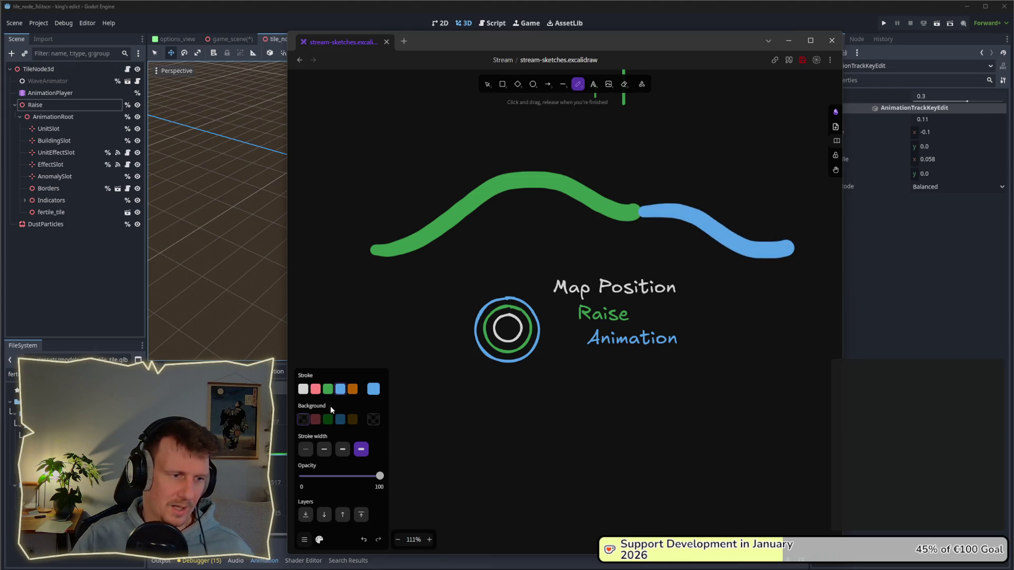
- Shift the blue curve left so it overlaps the green curve's lower right part
left_click(487, 84)
mouse_move(716, 233)
left_mouse_down()
mouse_move(533, 230)
mouse_move(618, 233)
mouse_move(584, 233)
mouse_move(609, 238)
left_mouse_up()
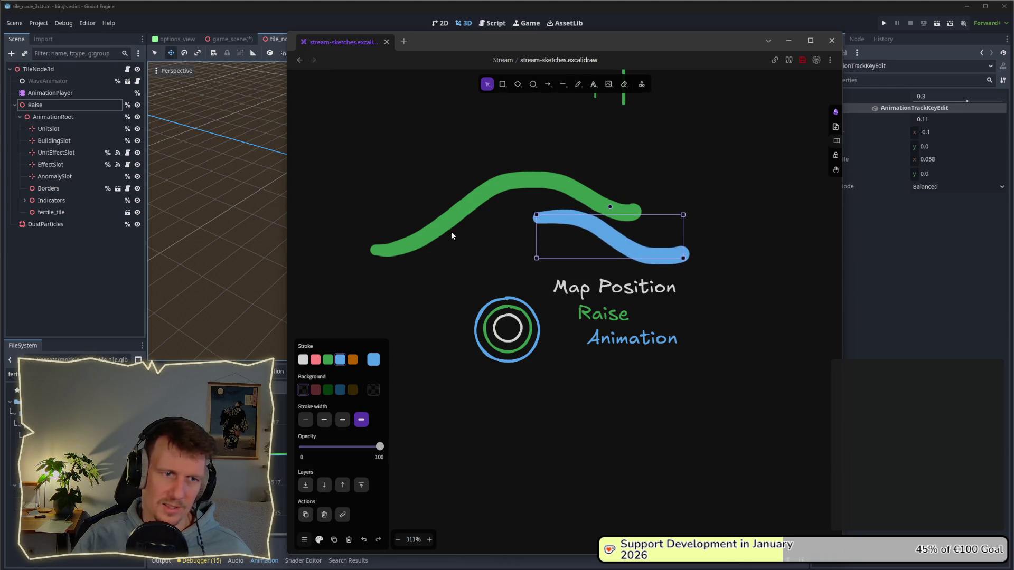
right_click(724, 200)
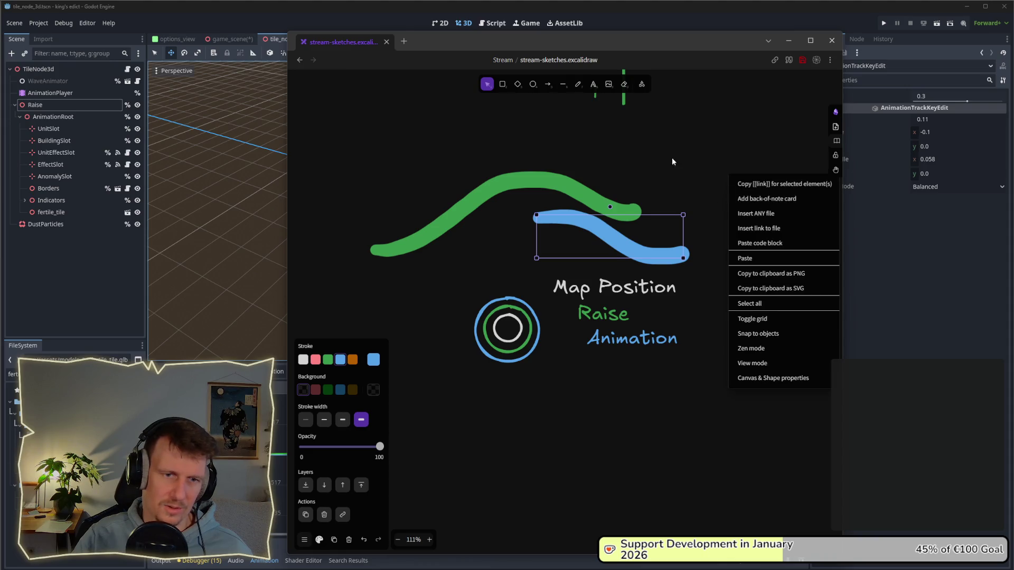
left_click(655, 169)
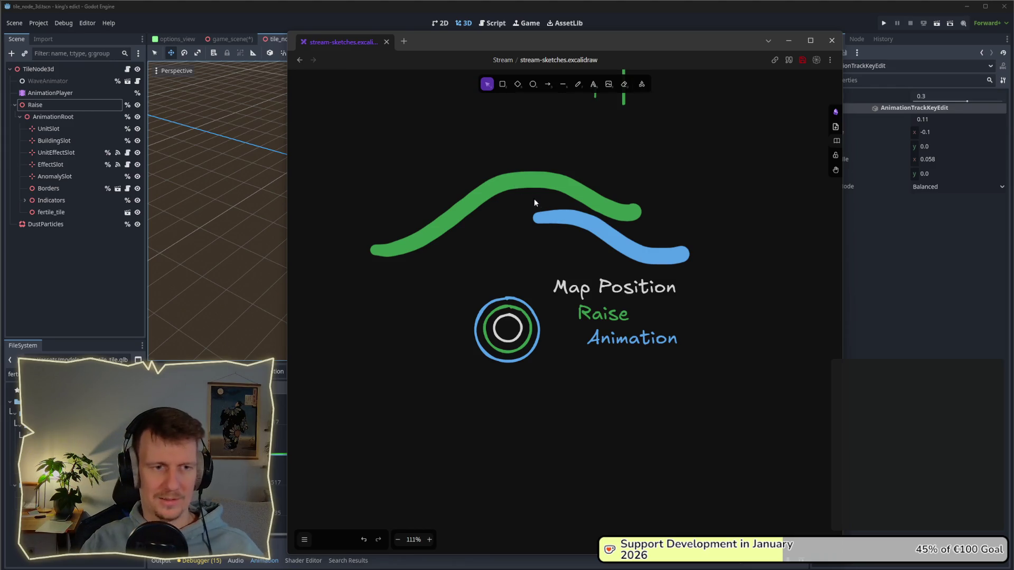
left_click(577, 216)
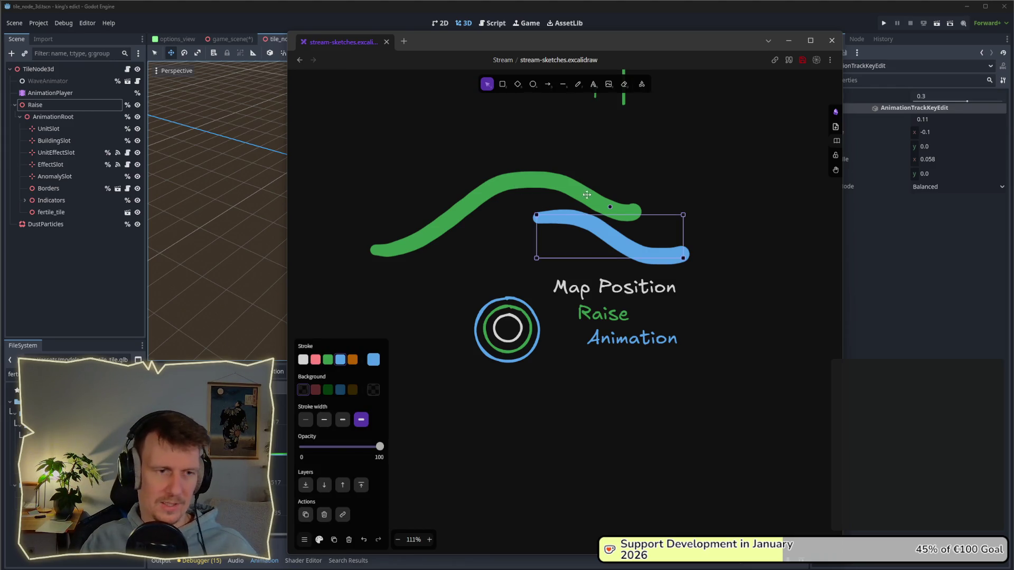
left_click_drag(581, 225, 506, 218)
key("Escape")
left_click(501, 205)
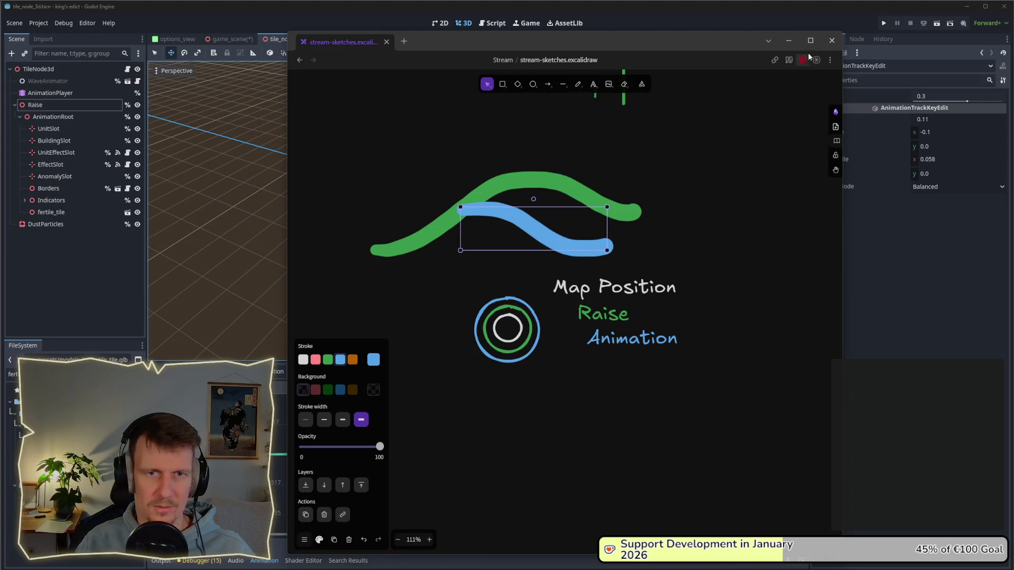
left_click(667, 210)
key("alt+Tab")
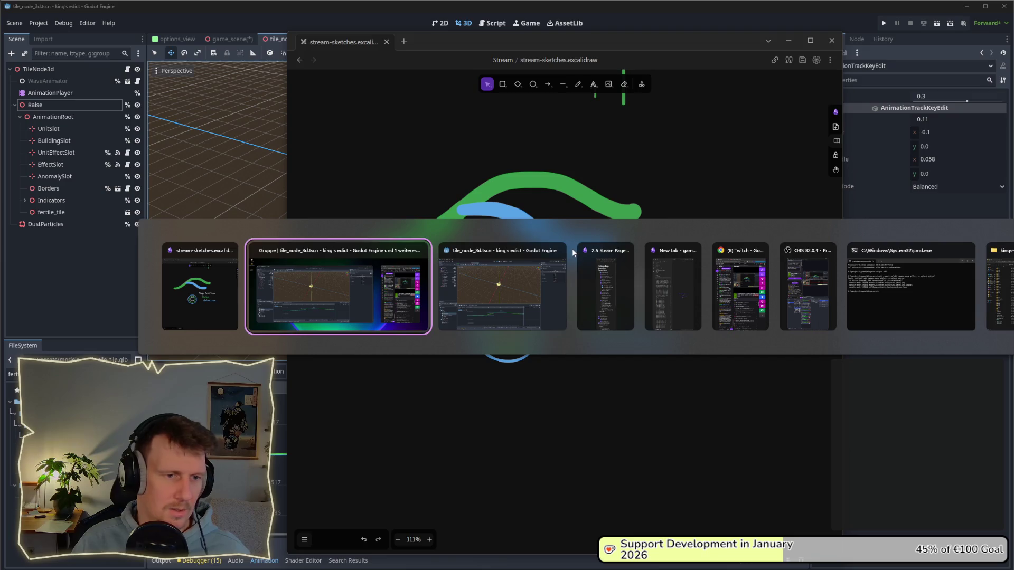
left_click(496, 259)
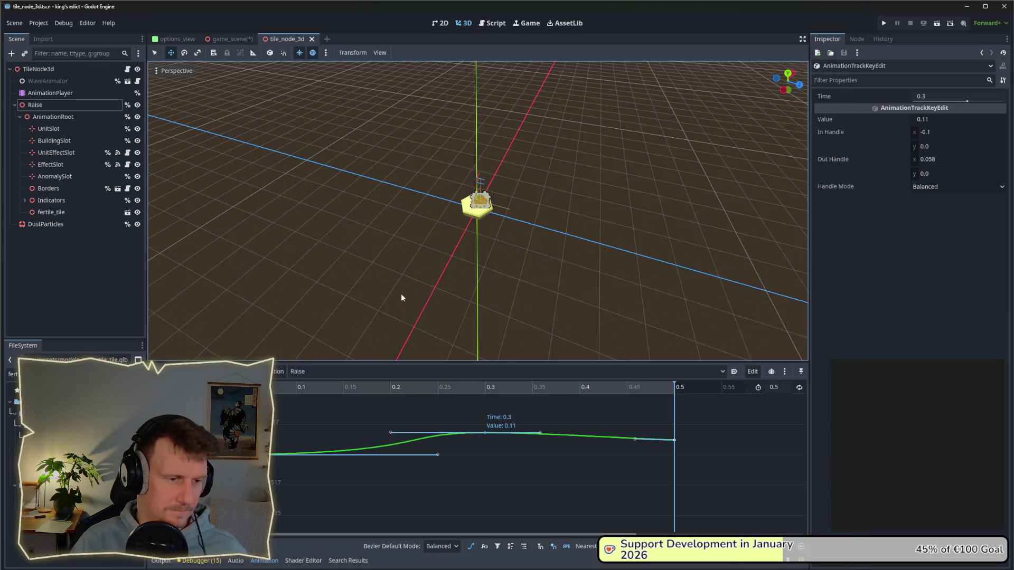
- Delete the Raise animation via Manage Animations, leaving RESET, drop, flip, squeeze and wiggle
left_click(278, 372)
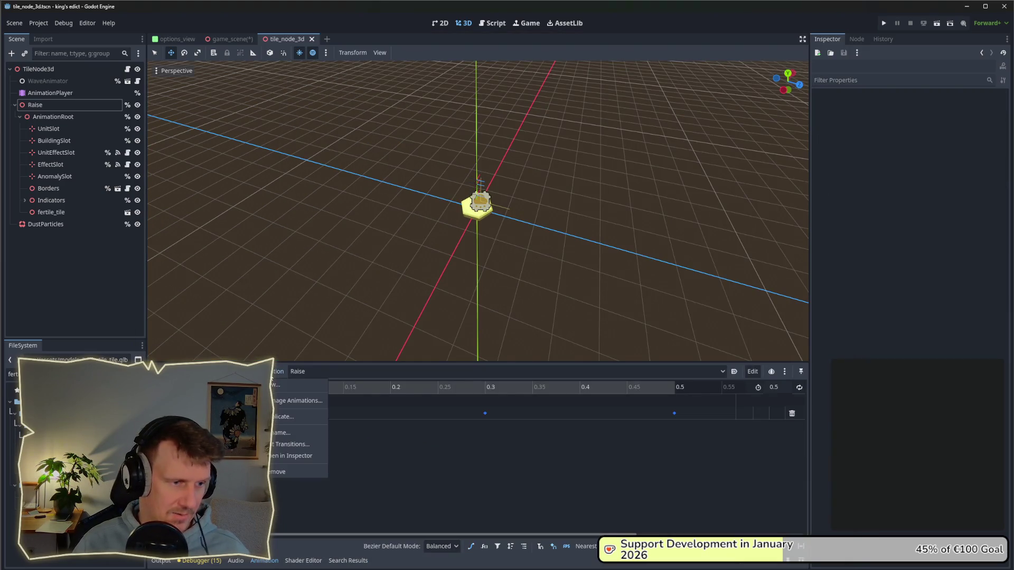
left_click(317, 401)
left_click(411, 206)
left_click(543, 210)
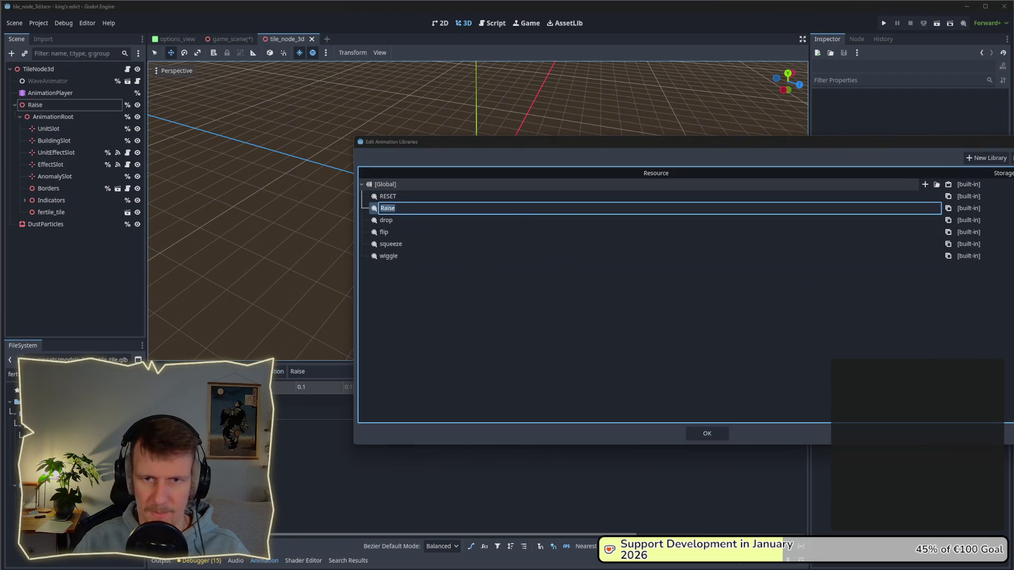
key("Return")
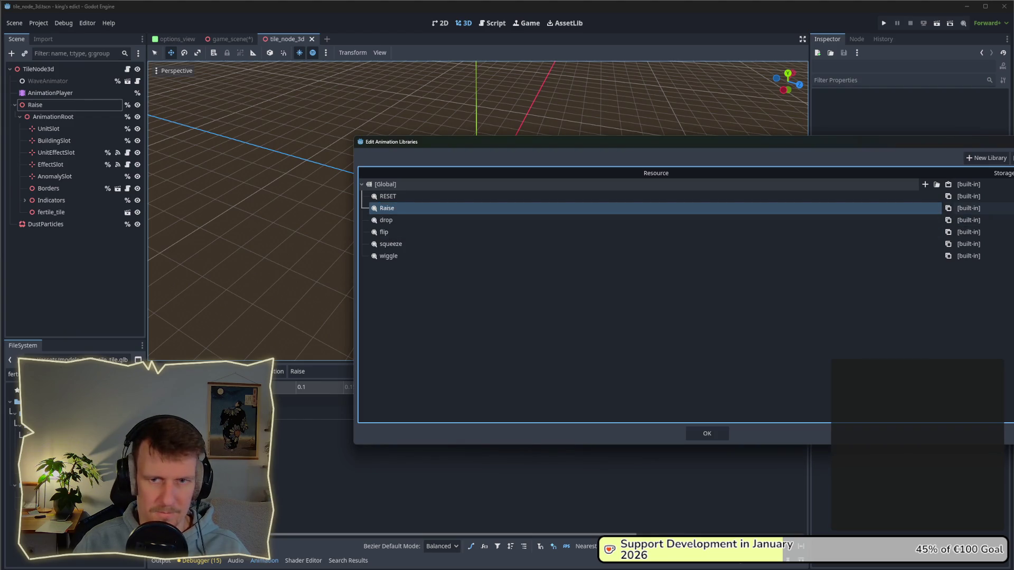
left_click(420, 211)
key("Return")
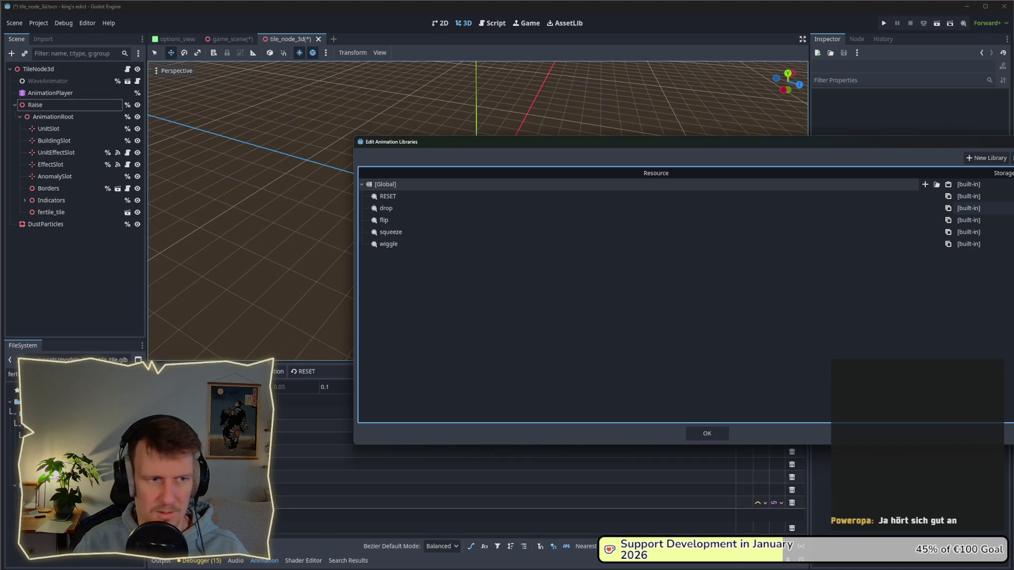
key("Escape")
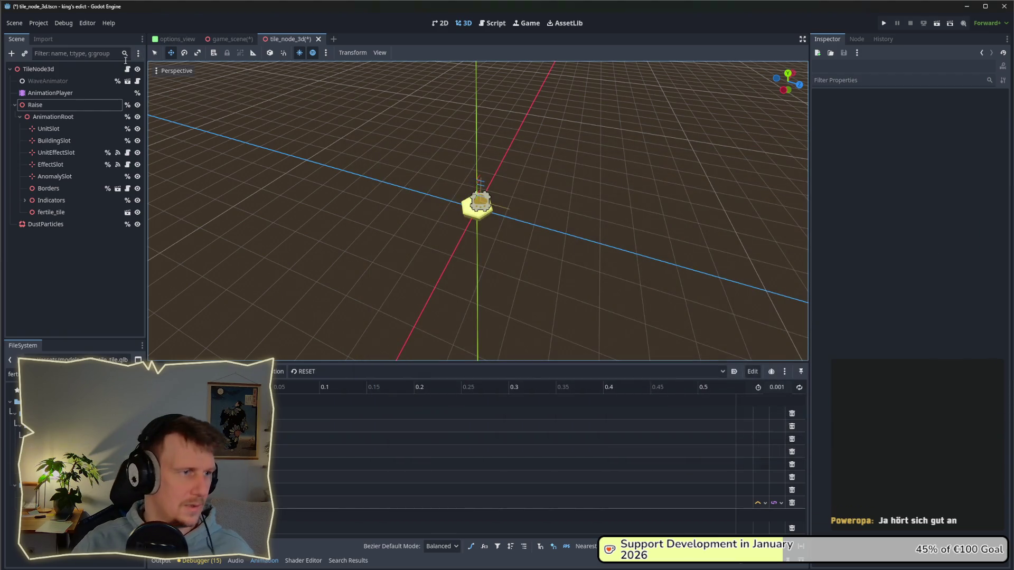
left_click(128, 69)
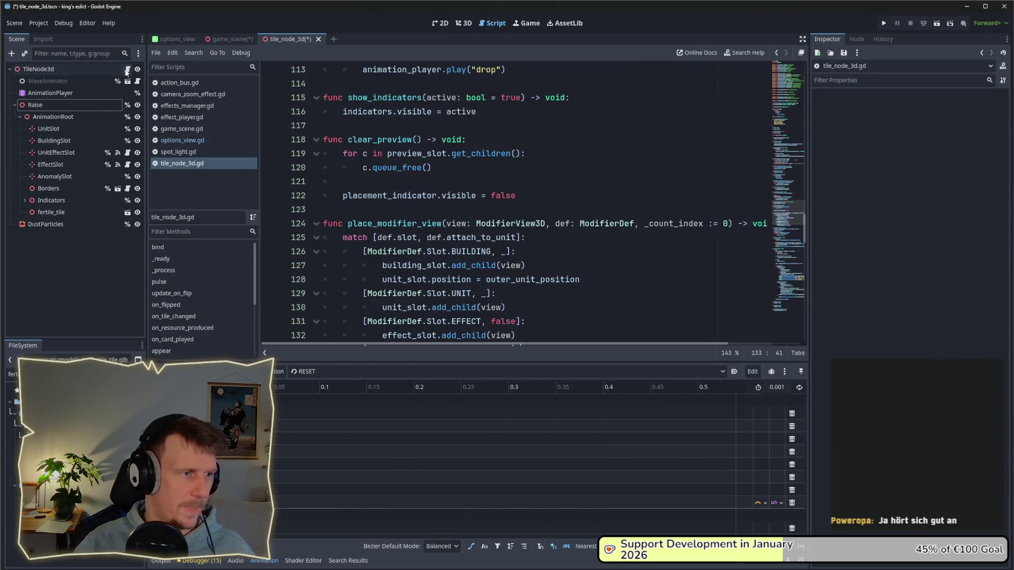
- Toggle unique-name access on the Raise node and then restore it
right_click(45, 109)
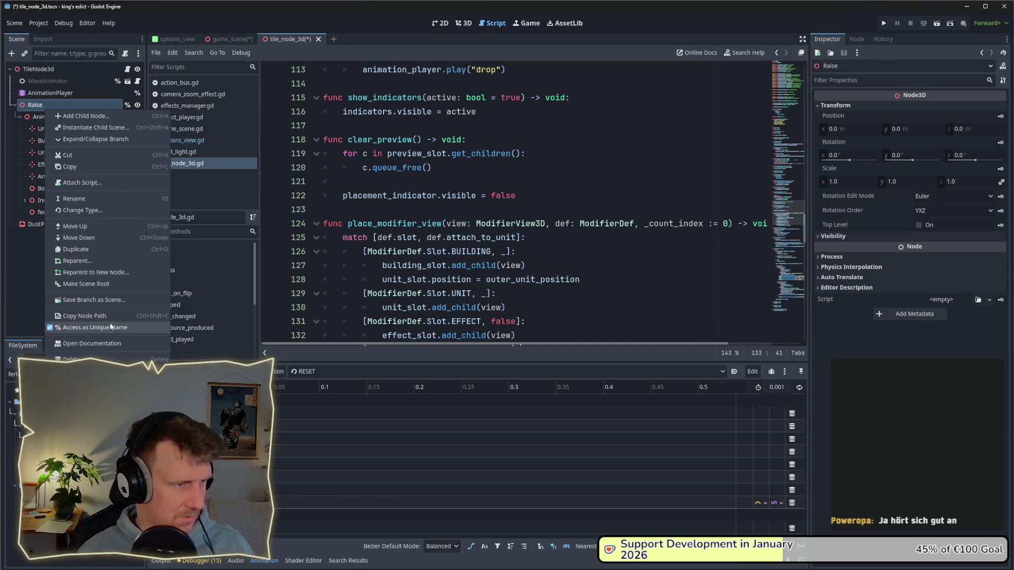
left_click(107, 314)
right_click(49, 106)
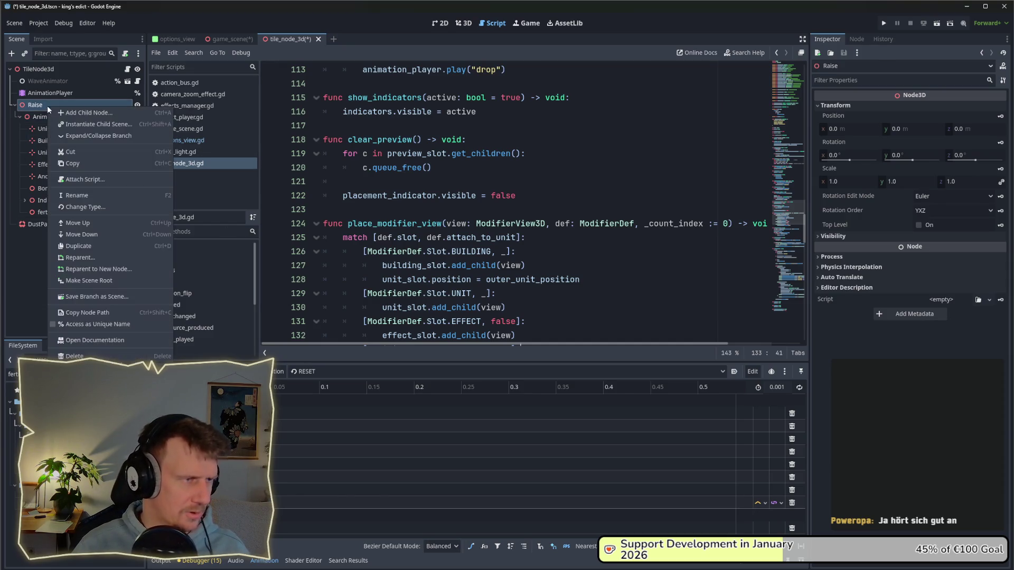
left_click(75, 324)
- Add a 'var raise_tween: Tween' declaration after line 60 and save the script
scroll(636, 181, "up", 3)
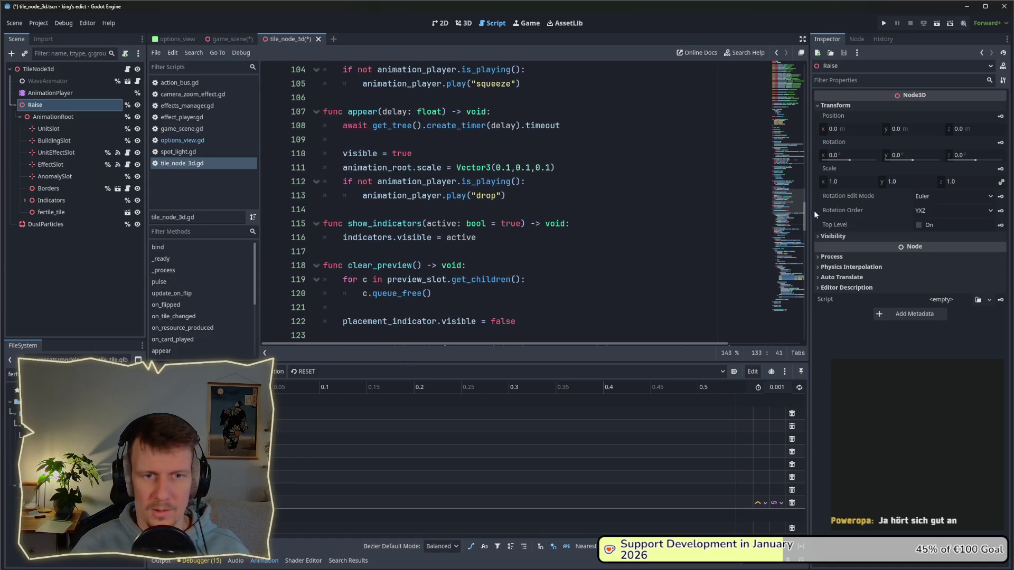
left_click_drag(803, 214, 800, 108)
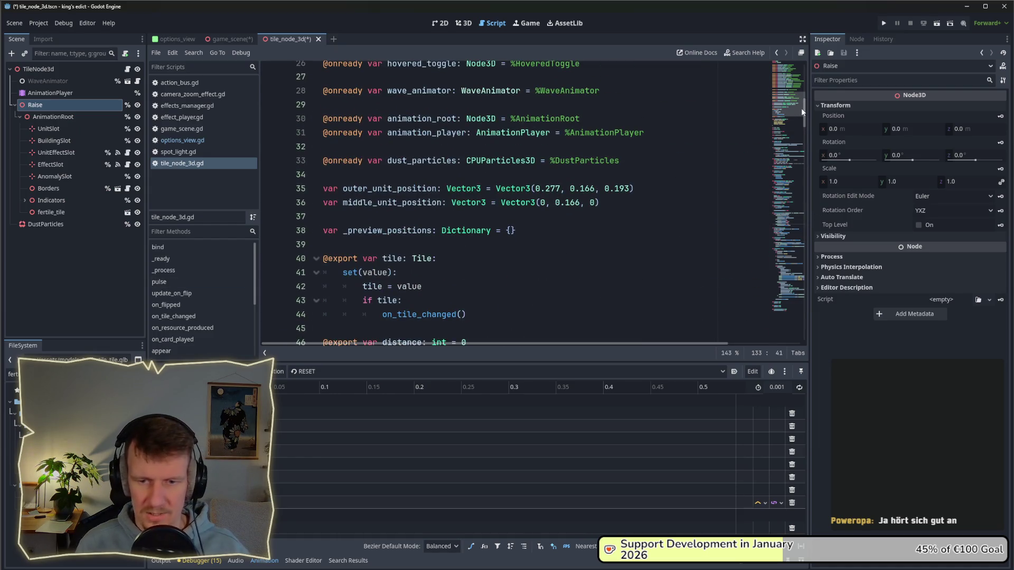
scroll(465, 182, "down", 6)
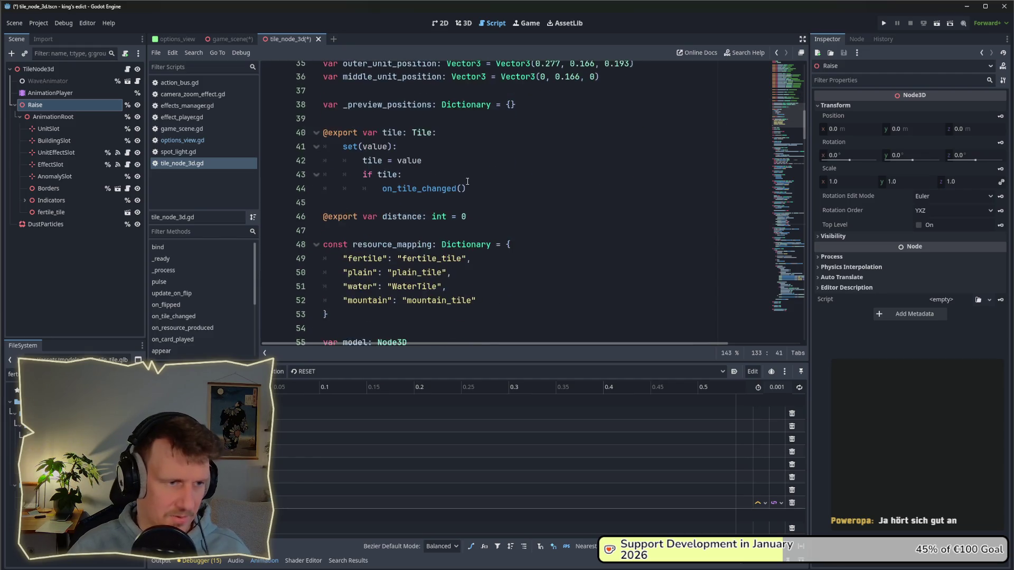
scroll(453, 219, "down", 1)
left_click(449, 241)
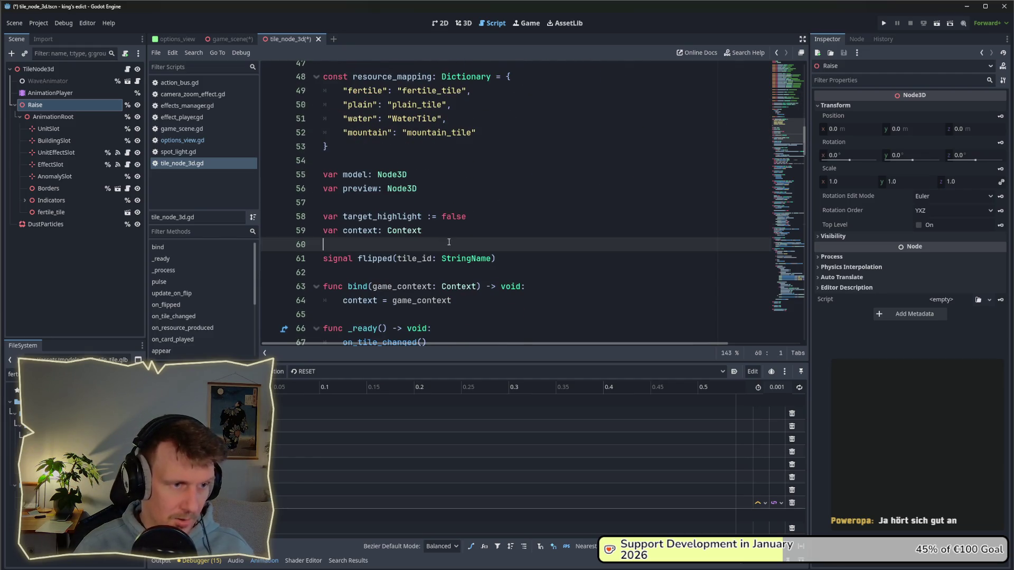
key("Return")
type("var t")
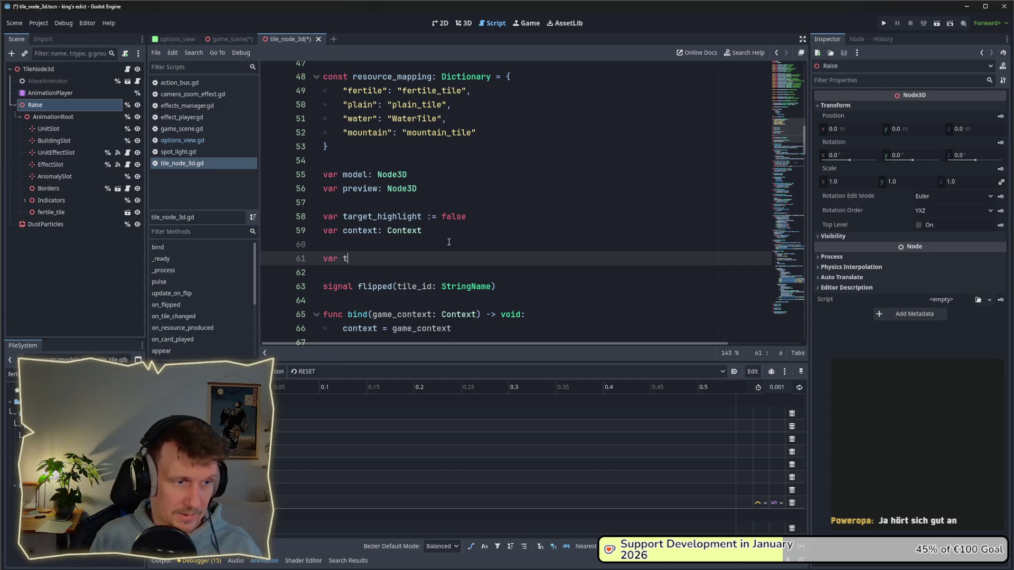
key("BackSpace")
type("raise_")
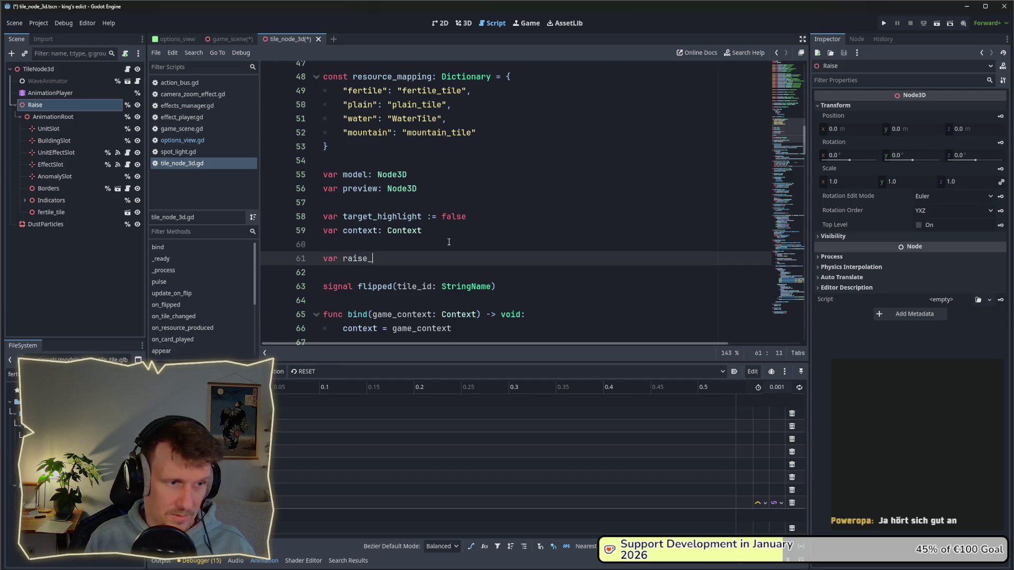
type("tween: Tween")
key("ctrl+s")
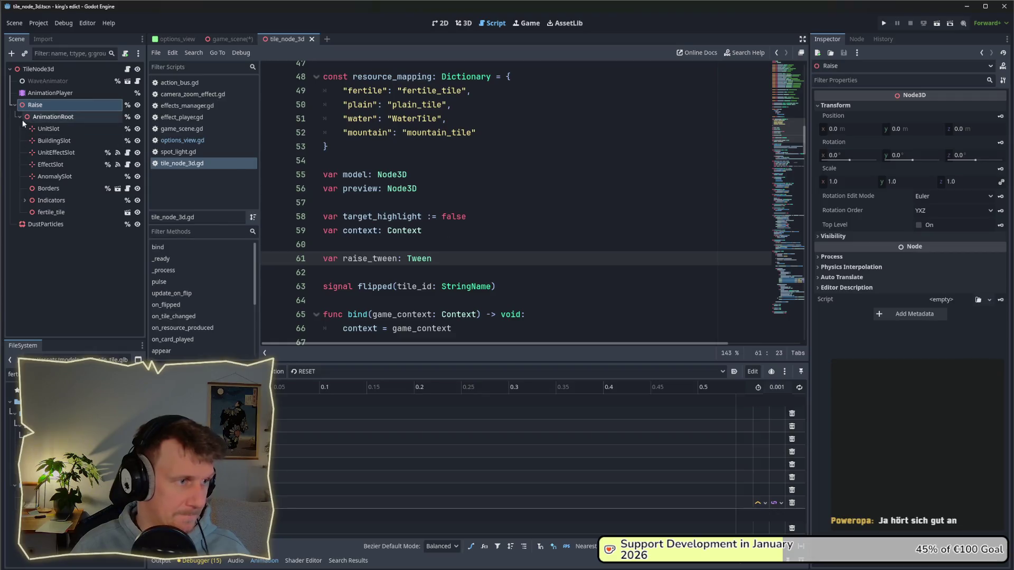
scroll(409, 195, "up", 7)
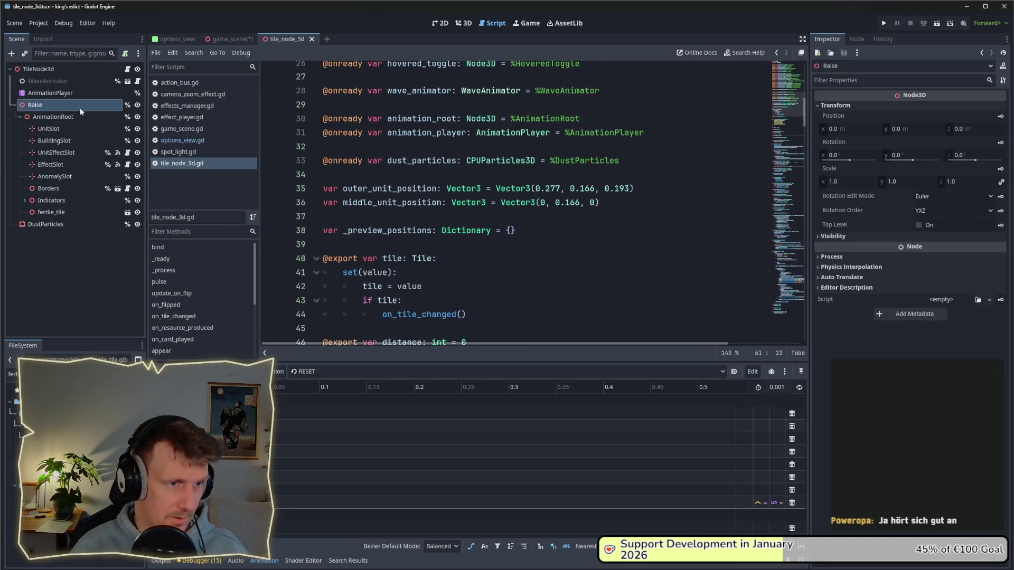
mouse_move(41, 109)
left_mouse_down()
mouse_move(301, 196)
mouse_move(332, 195)
mouse_move(331, 178)
left_mouse_up()
key("ctrl+s")
scroll(396, 196, "down", 9)
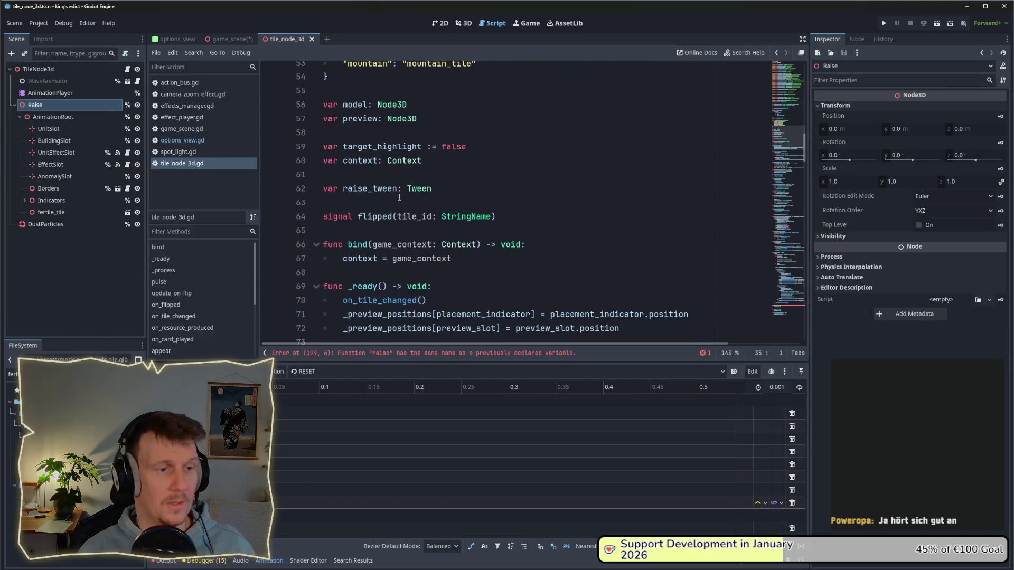
left_click(792, 303)
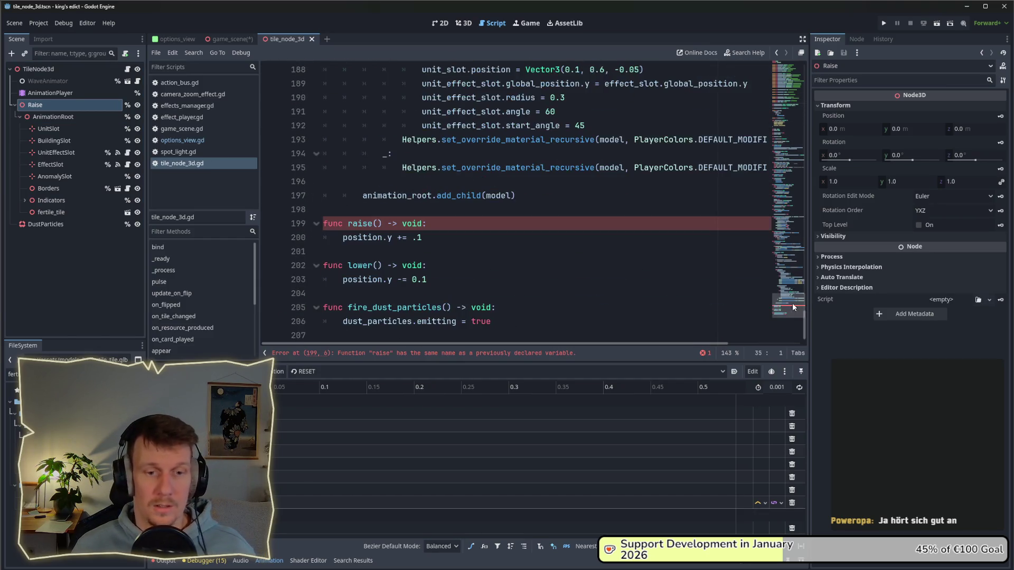
mouse_move(394, 237)
left_click(426, 237)
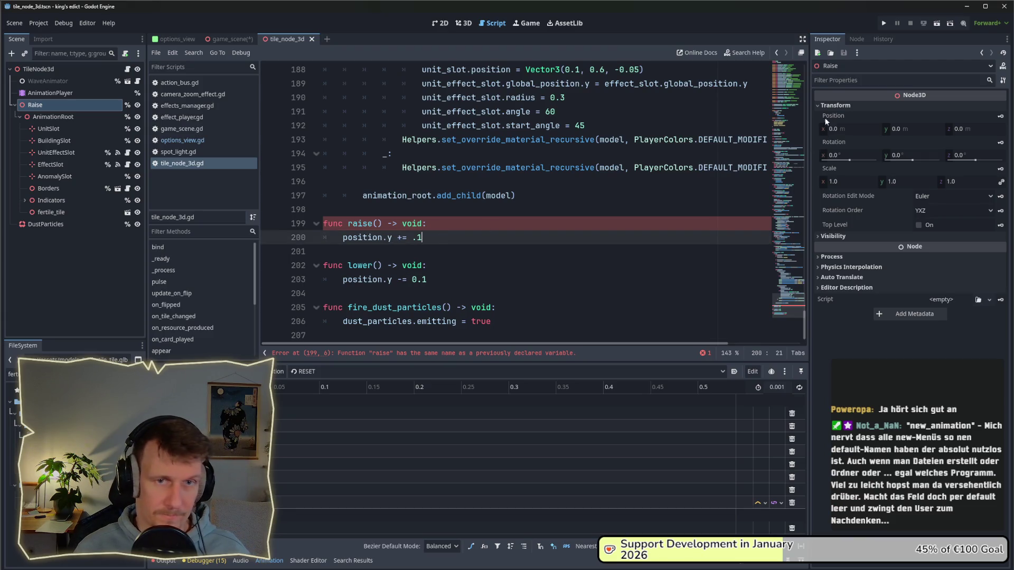
right_click(69, 106)
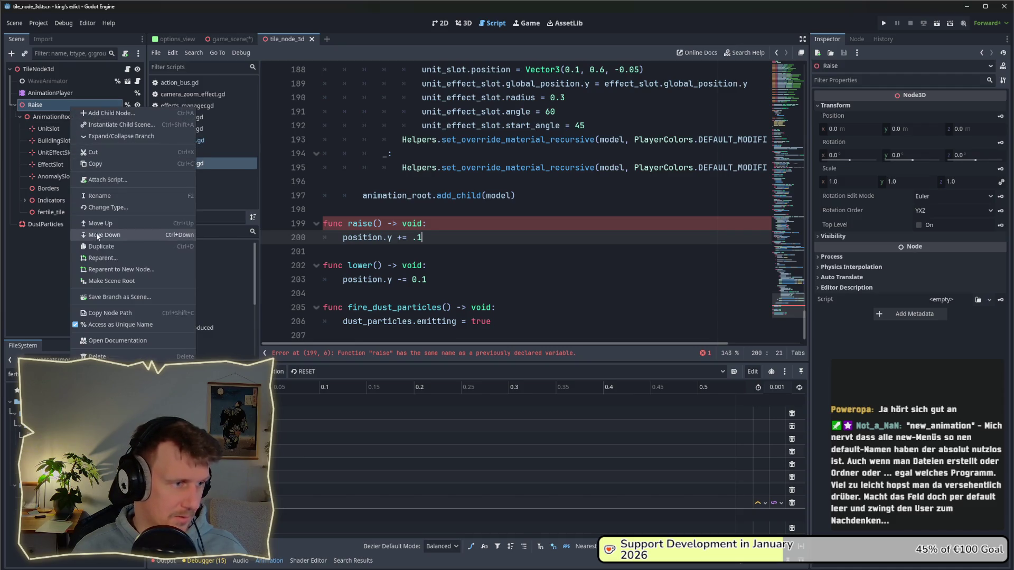
- Rename the Raise node in the Scene dock to RaiseRoot
left_click(102, 198)
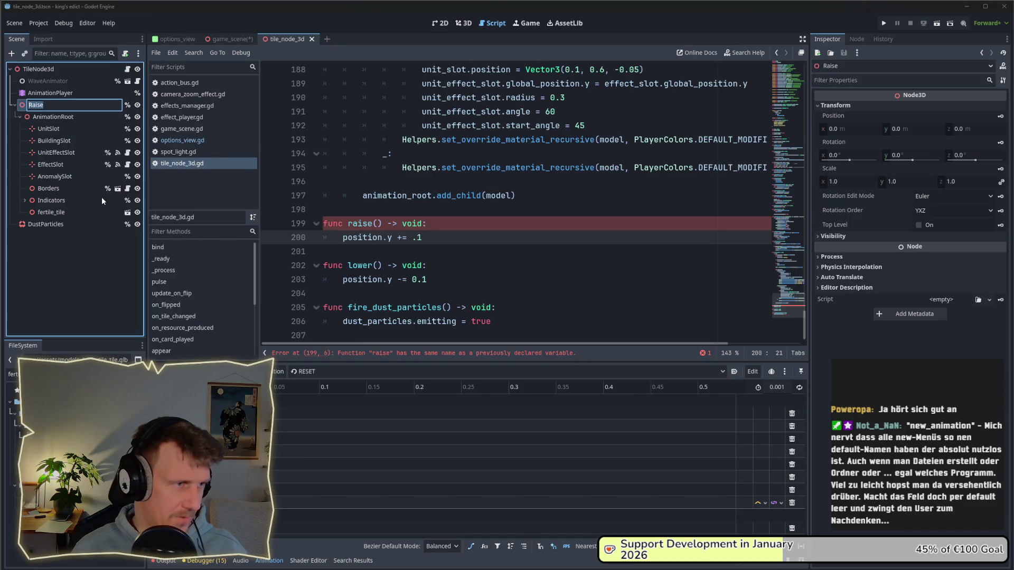
key("End")
type("Root")
key("Return")
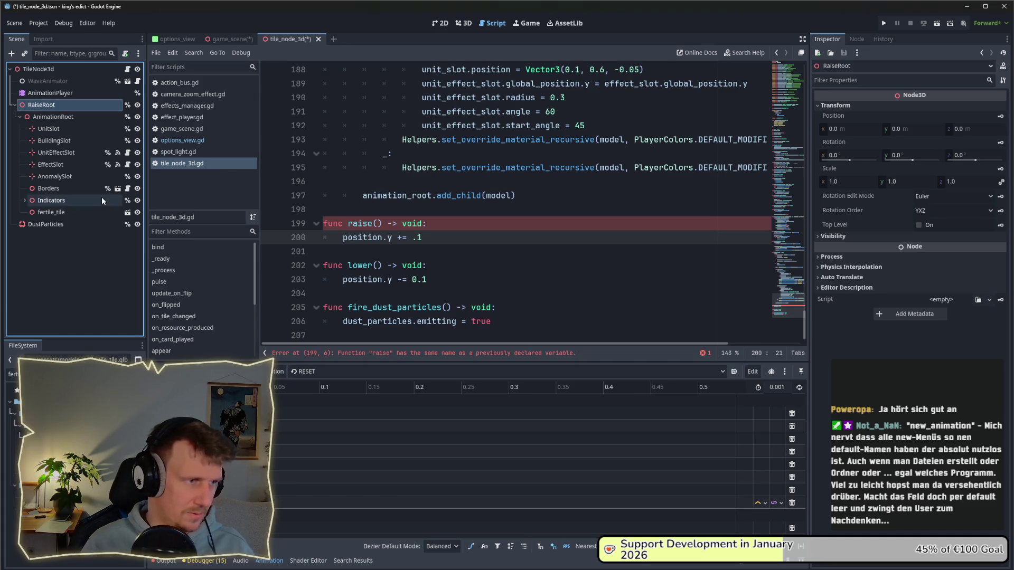
- Change line 34 to 'raise_root: Node3D = %RaiseRoot', save, and select raise()'s position.y line
left_click(783, 110)
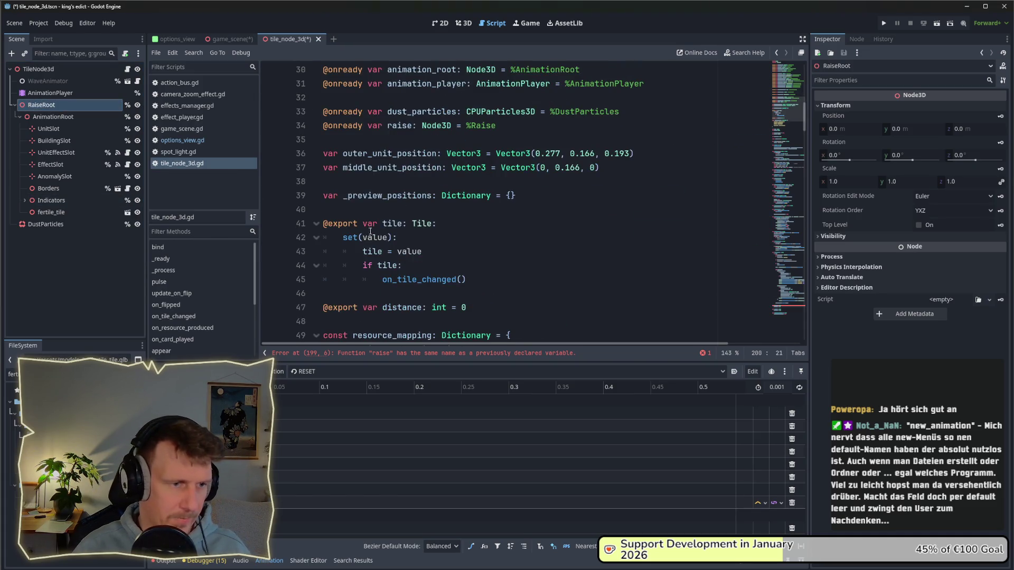
left_click(415, 126)
type("_root")
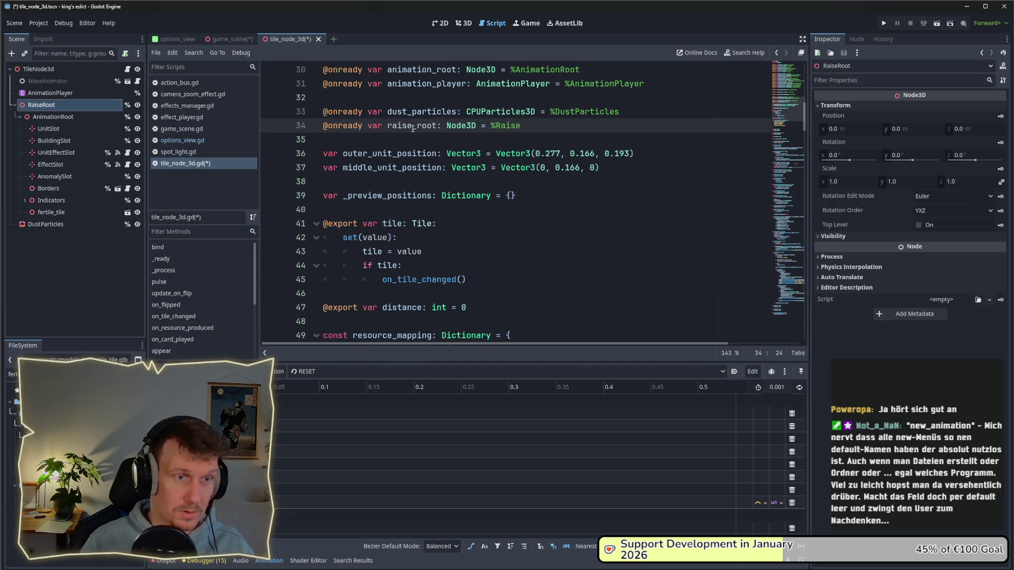
key("ctrl+s")
left_click(530, 125)
type("Roott")
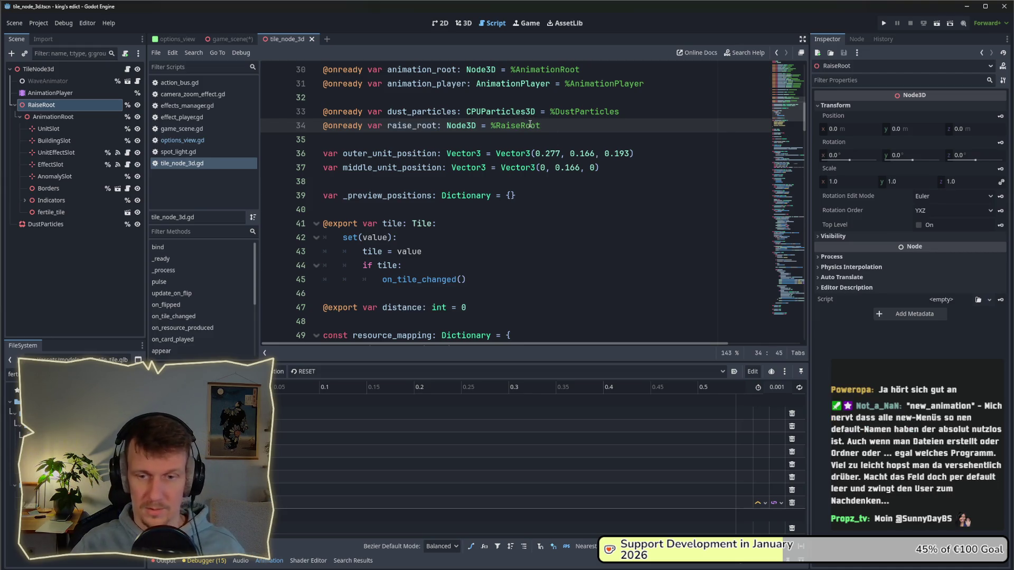
left_click(529, 136)
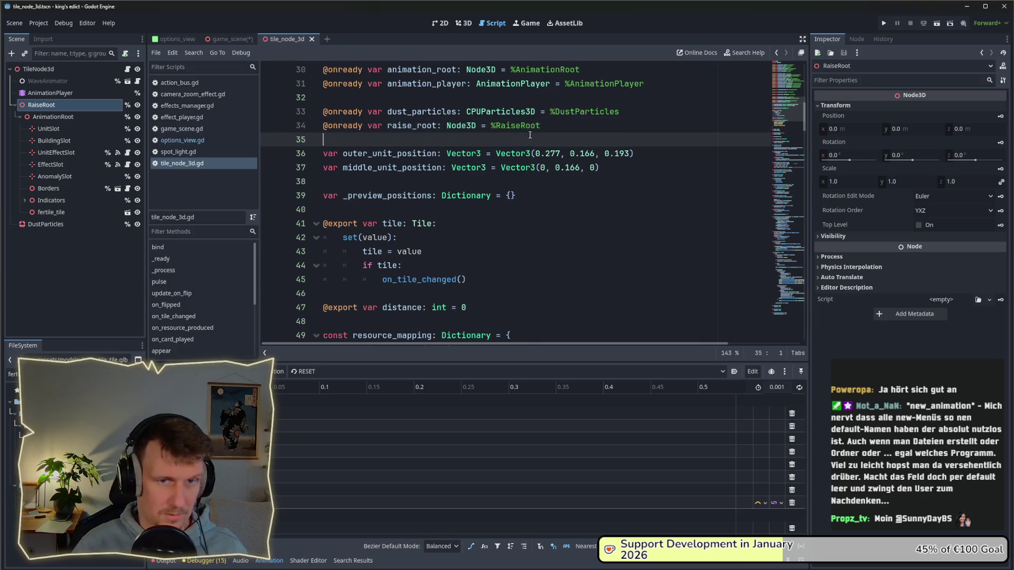
left_click(787, 306)
left_click_drag(429, 251, 340, 255)
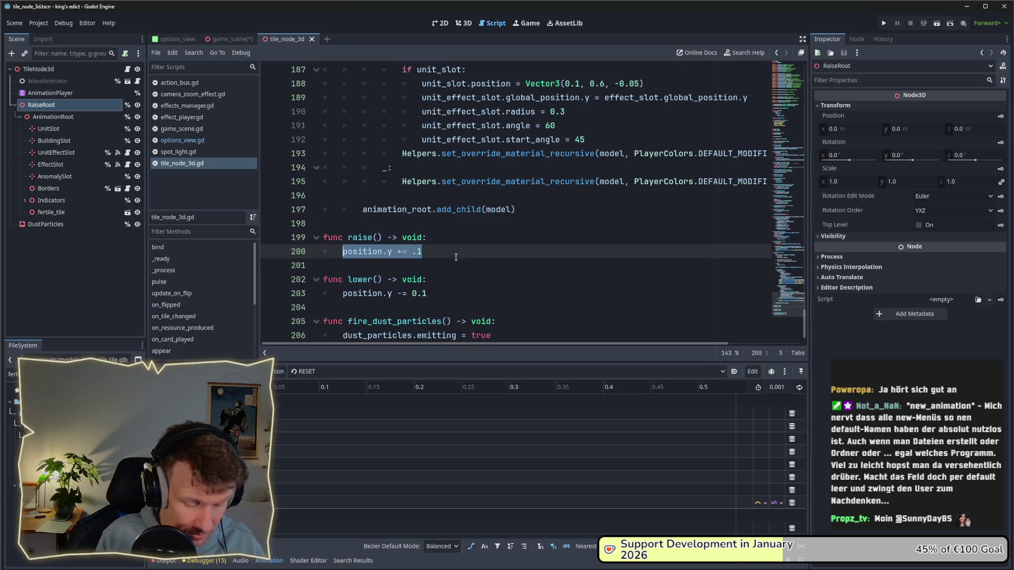
- Start raise()'s body with the condition 'if raise_tween:'
type("if t")
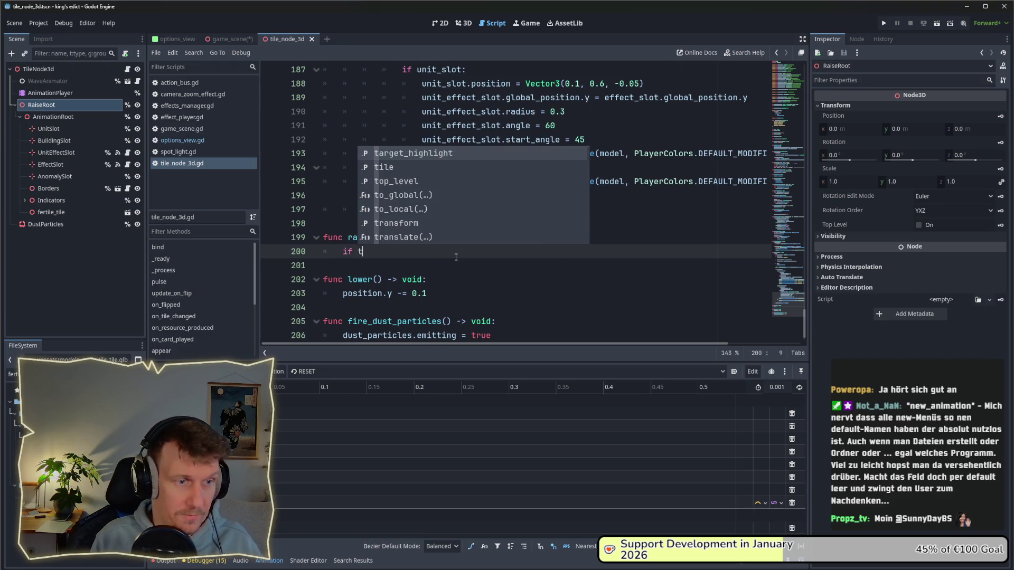
key("BackSpace")
type("raise_tween:")
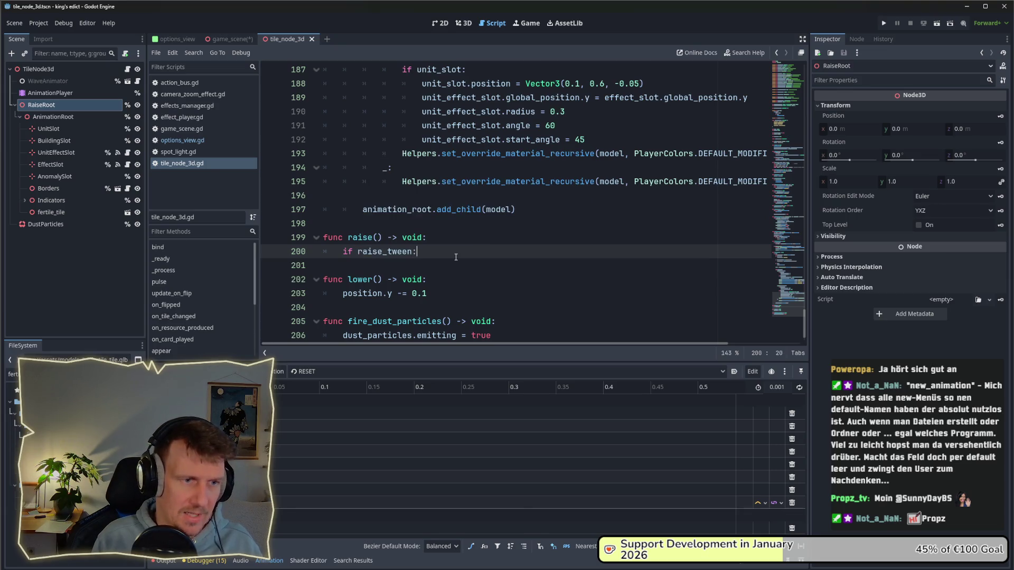
key("Return")
- Add 'raise_tween.kill()' under the if to stop any running tween
type("r")
key("BackSpace")
type("rai")
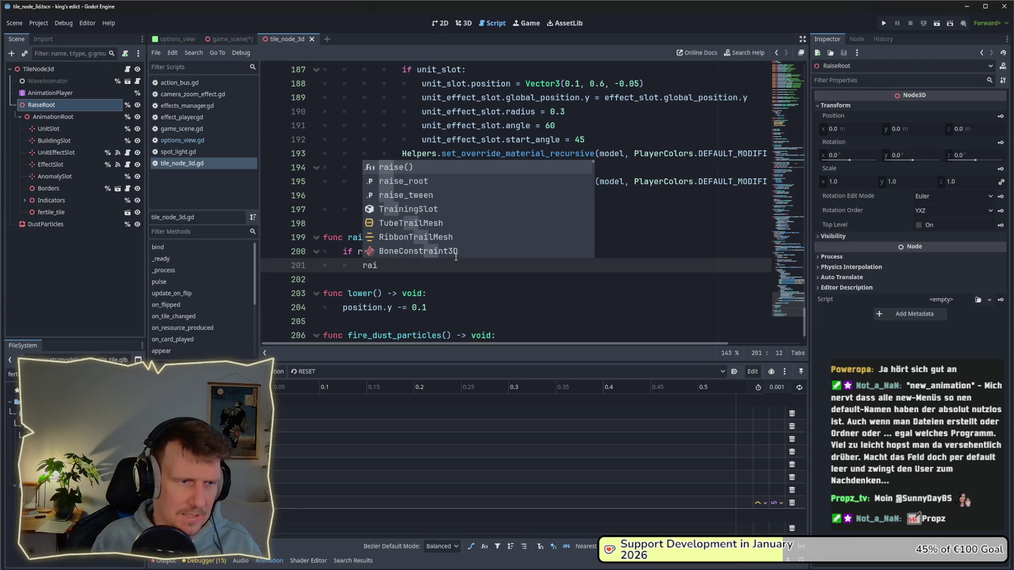
key("Down")
key("Return")
key("ctrl+BackSpace")
type("rai")
key("Down")
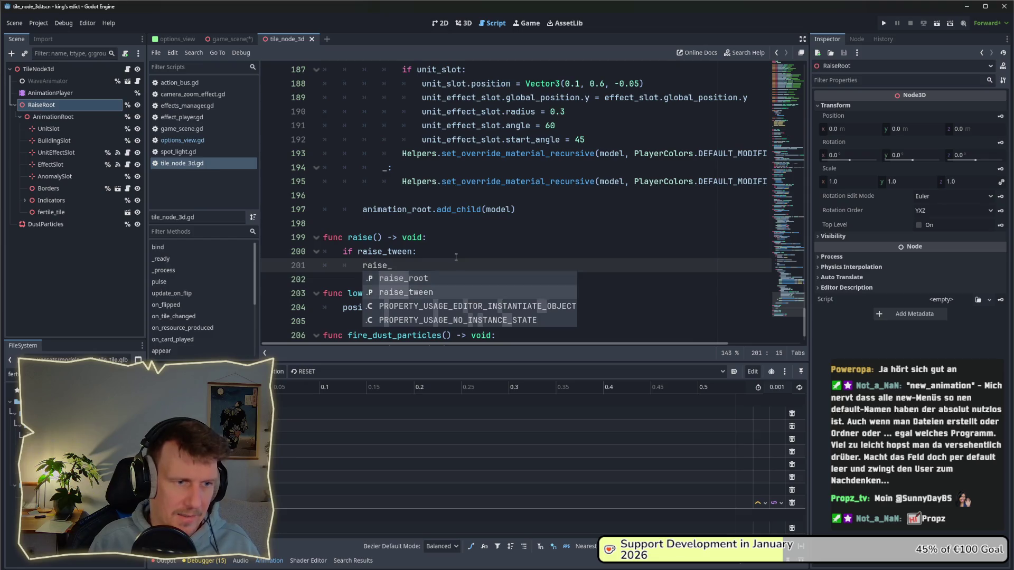
key("Return")
key("BackSpace")
key("BackSpace")
type("kil")
key("Return")
key("Left")
key("Left")
key("BackSpace")
- Add 'raise_tween = create_tween()' on line 203 and save
key("End")
key("Return")
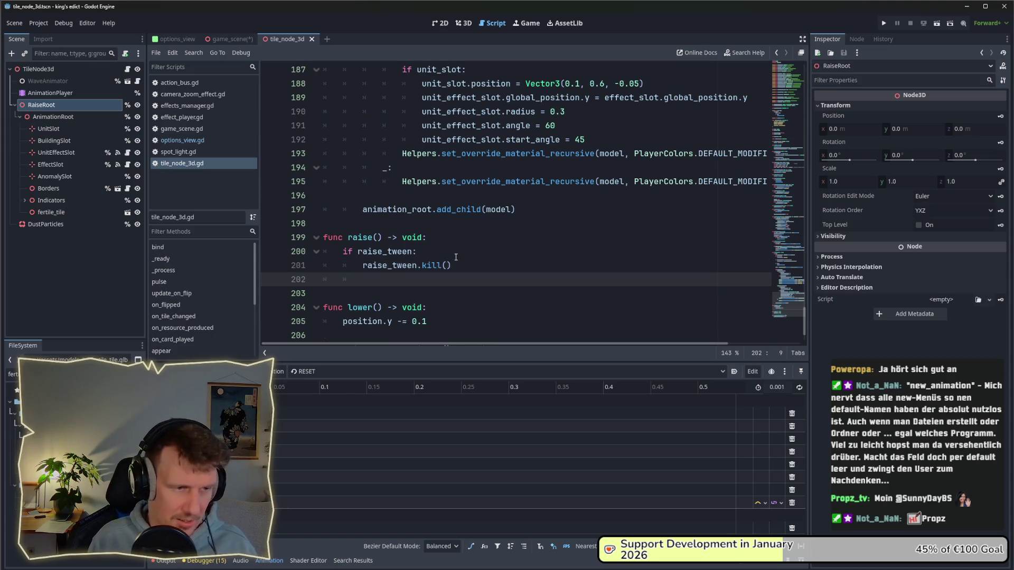
key("BackSpace")
key("Return")
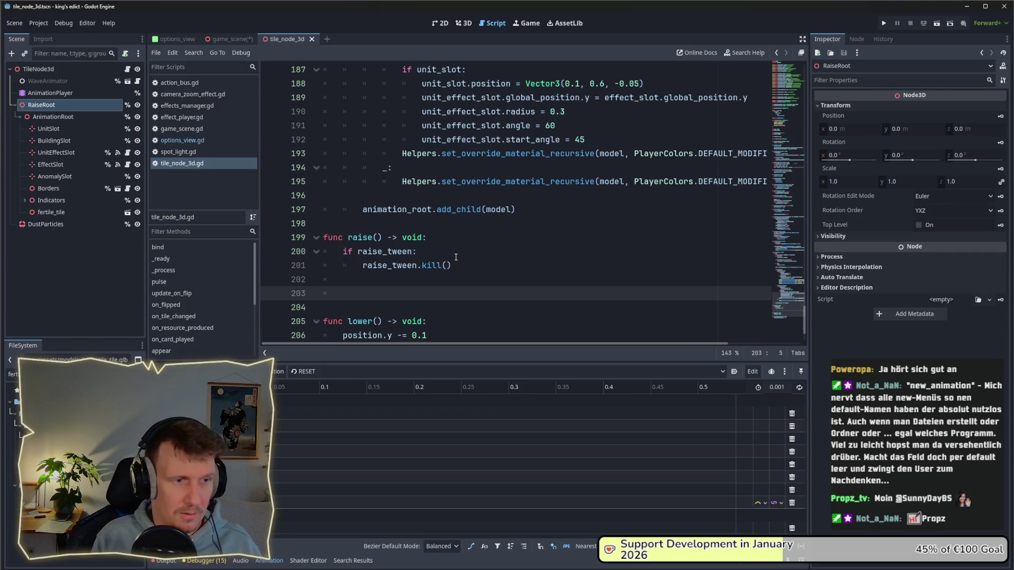
type("rais")
key("Down")
key("Down")
key("Return")
type("= create_tween(")
key("Return")
key("ctrl+s")
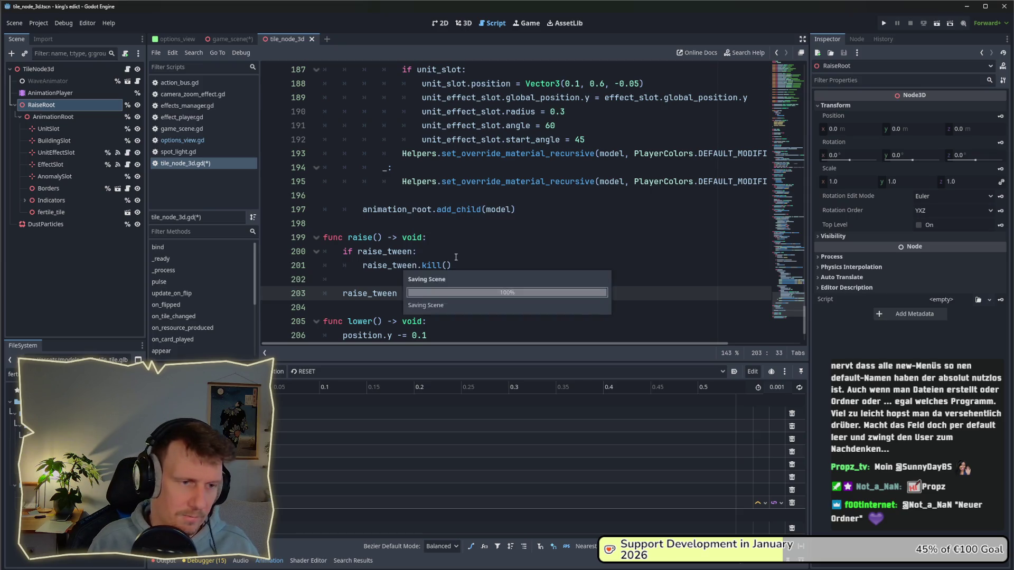
- Begin a 'raise_tween.tween_property' call on line 204 using autocomplete
key("Return")
type("rai")
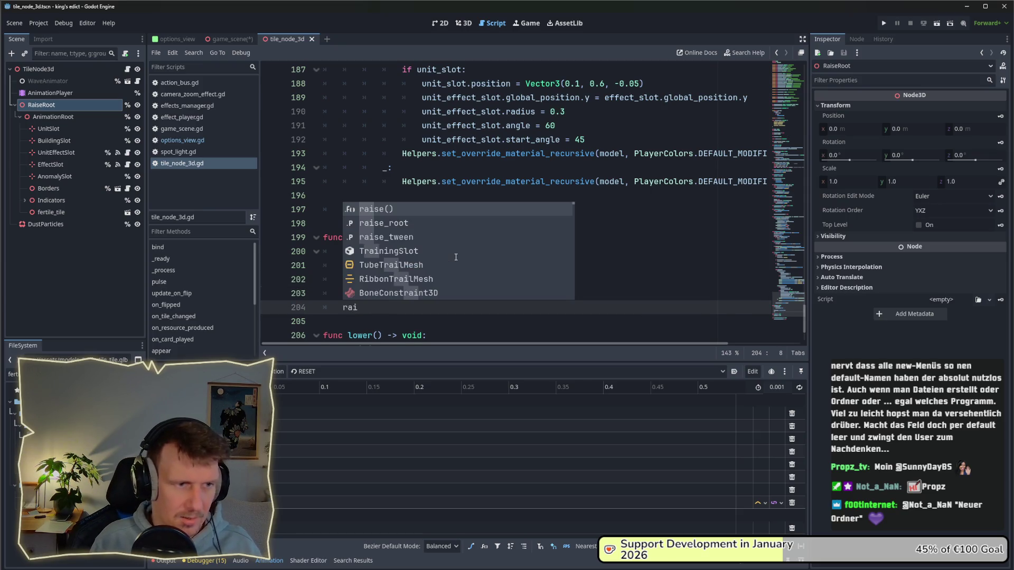
key("Down")
key("Down")
key("Return")
type(".tween")
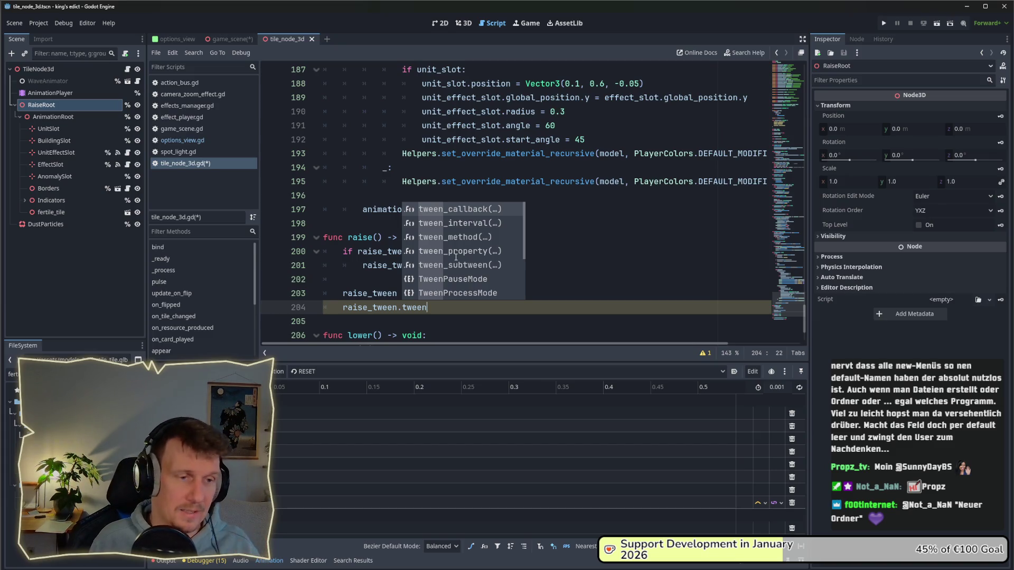
key("Down")
key("Down")
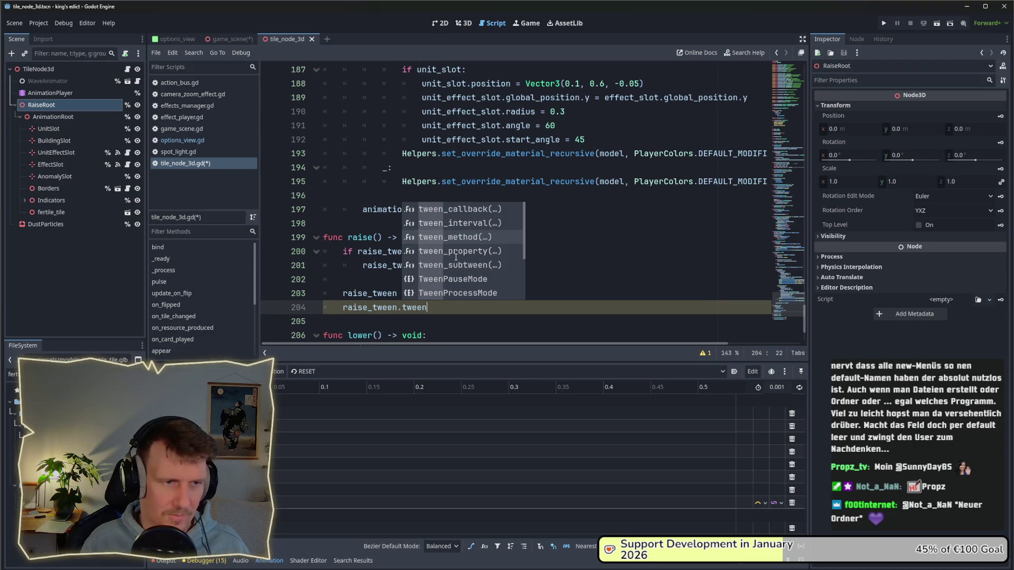
left_click(455, 257)
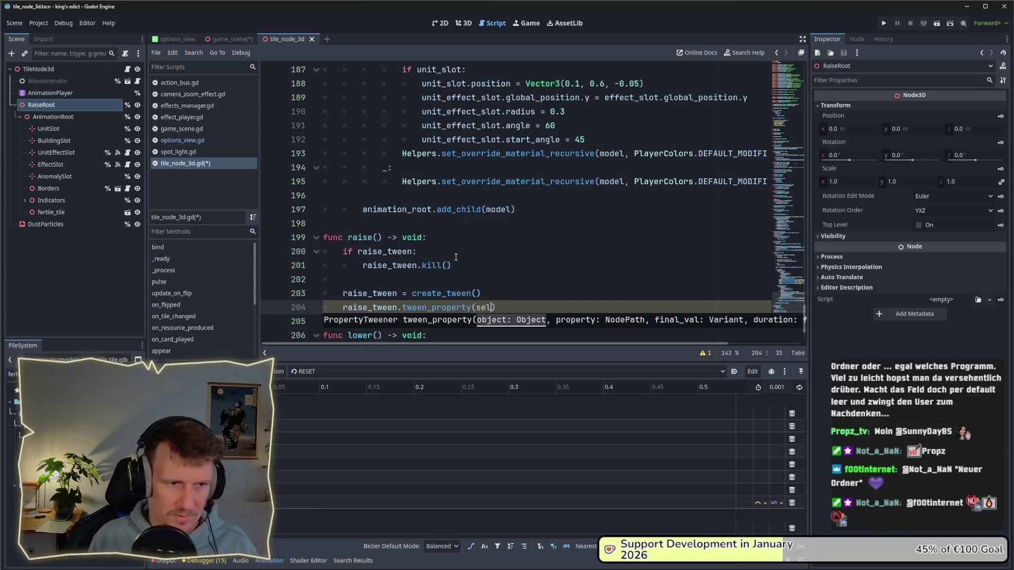
key("BackSpace")
key("Escape")
type("Rais")
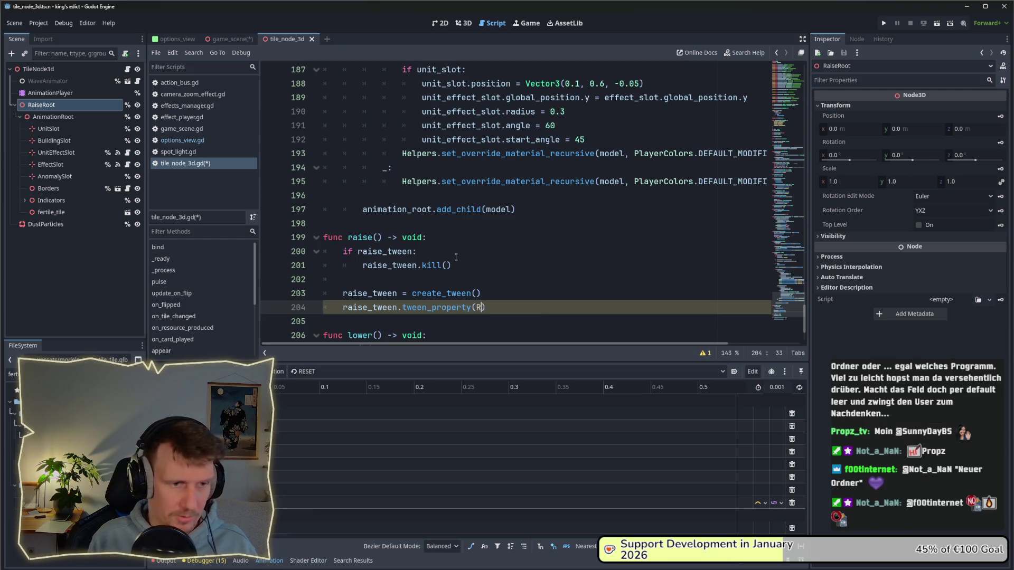
key("Return")
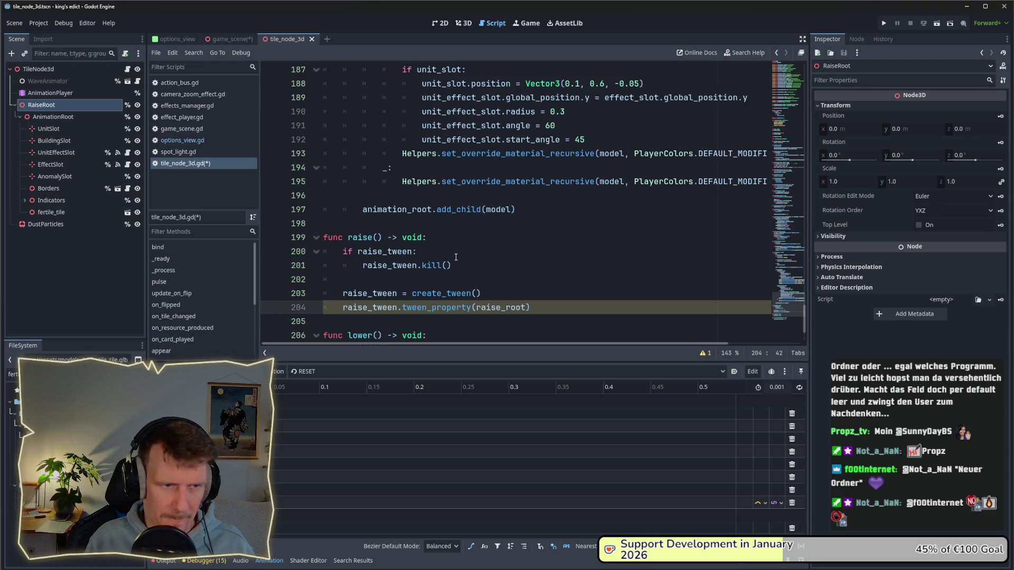
type(", \"")
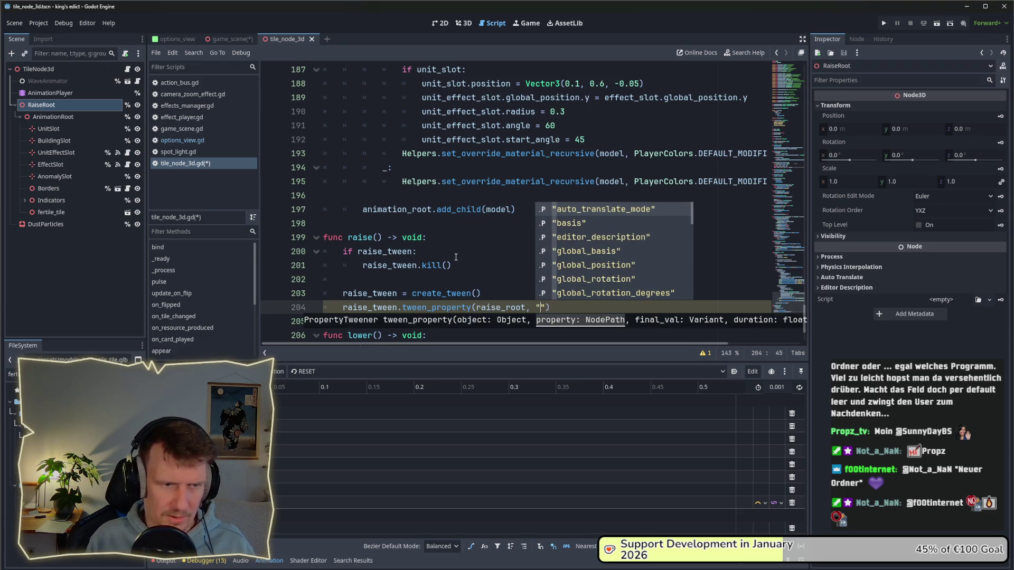
type("pos")
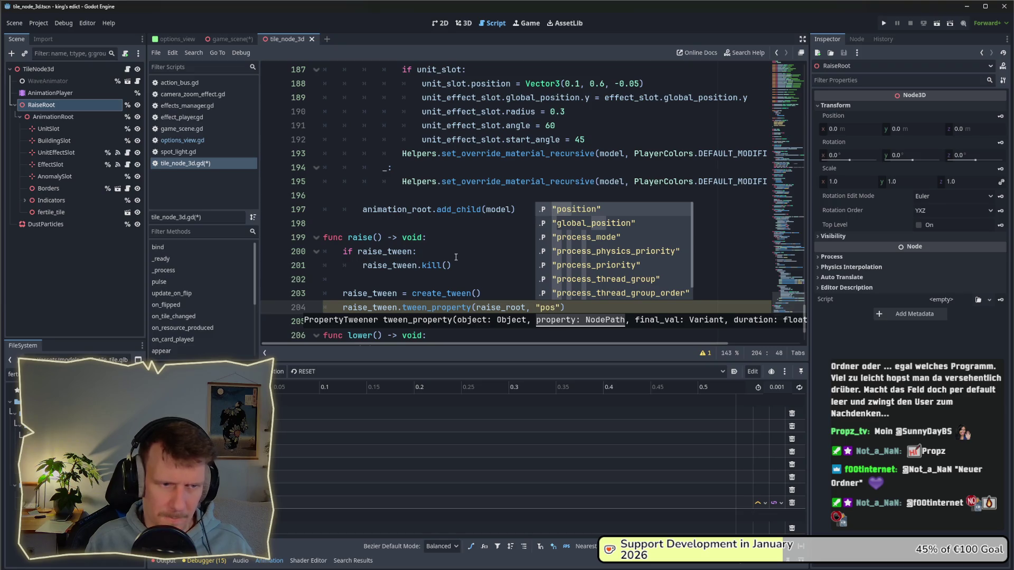
key("Return")
key("Escape")
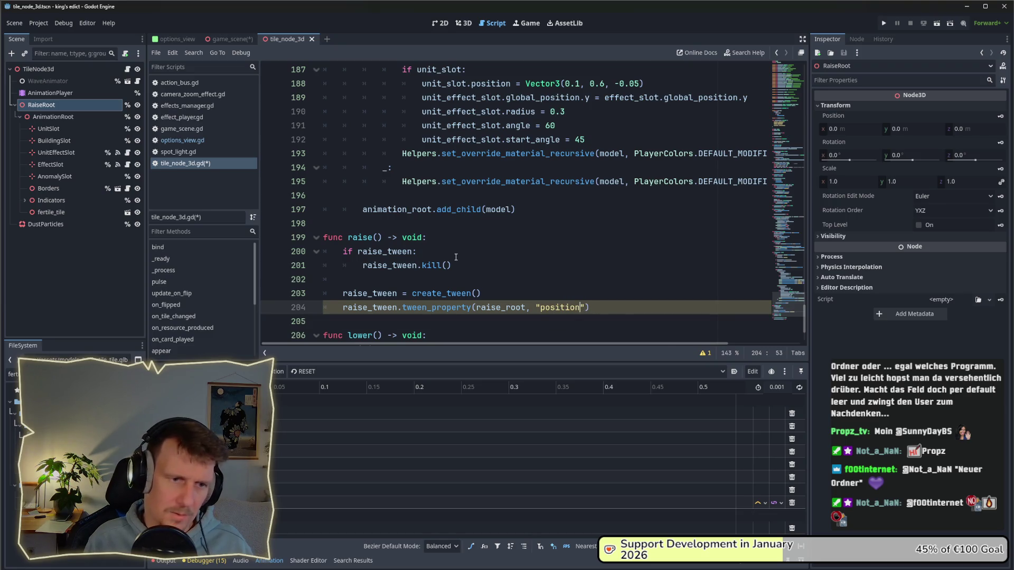
type(".y\",")
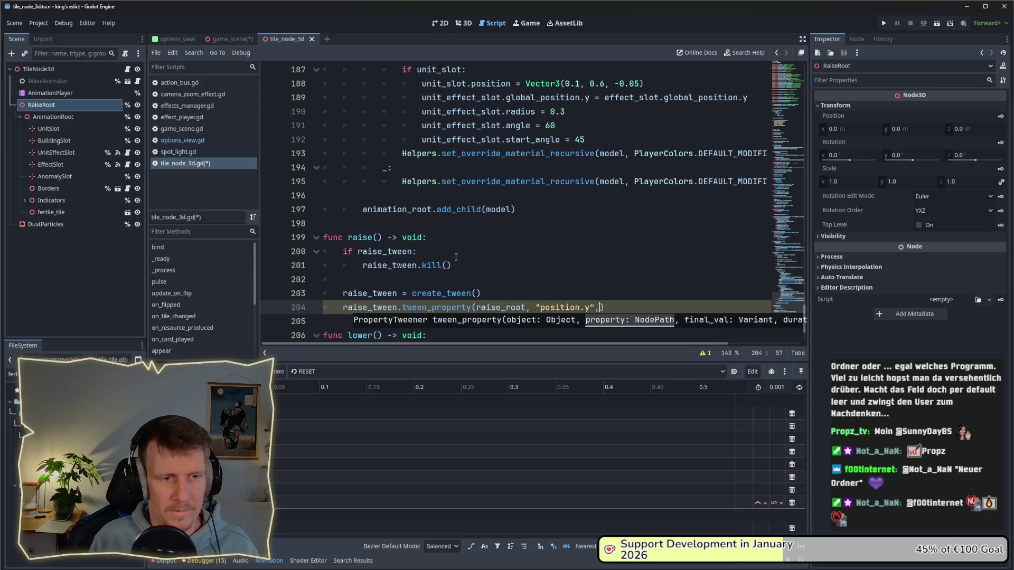
type("0.1, ")
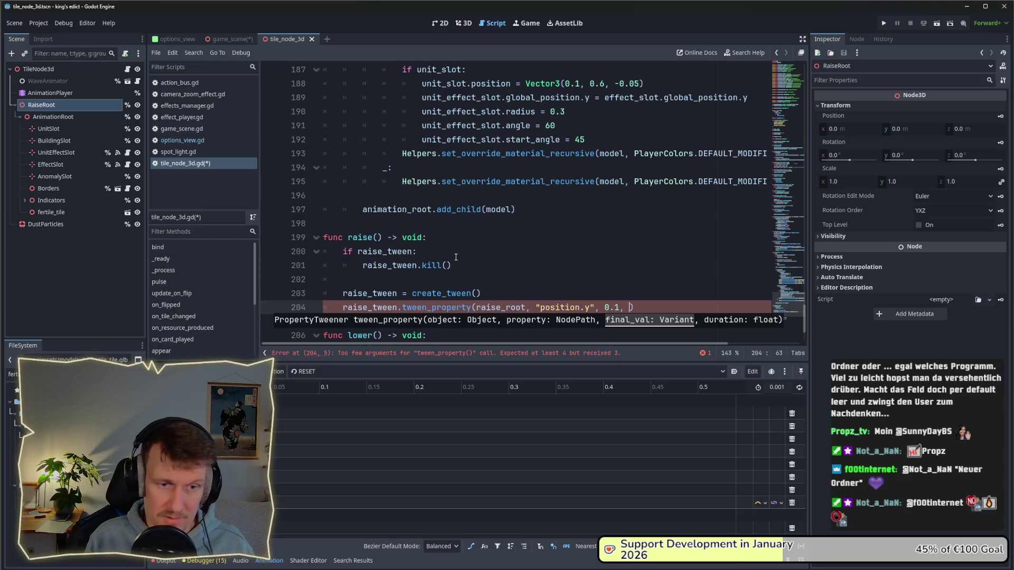
type("0.")
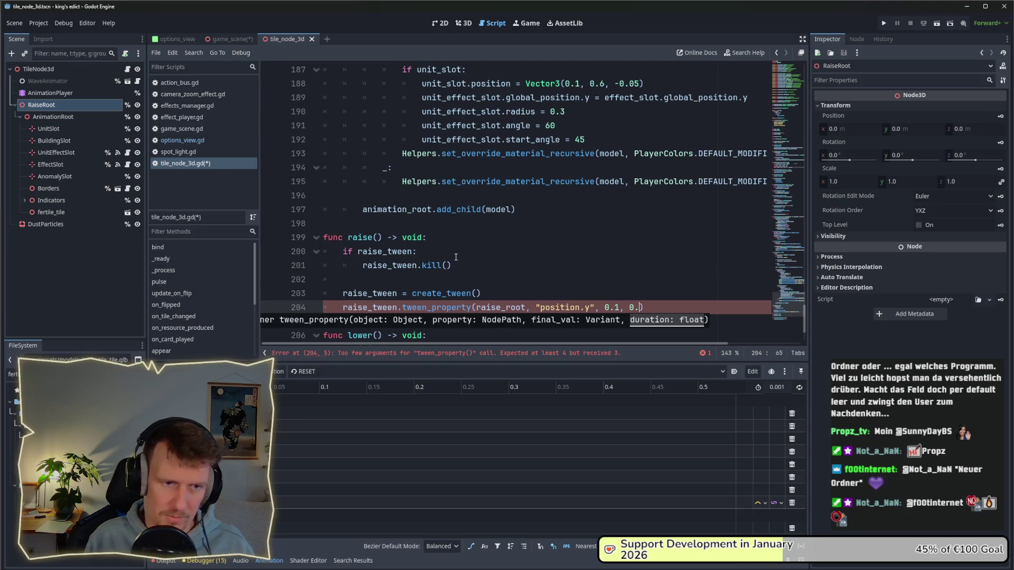
type("3")
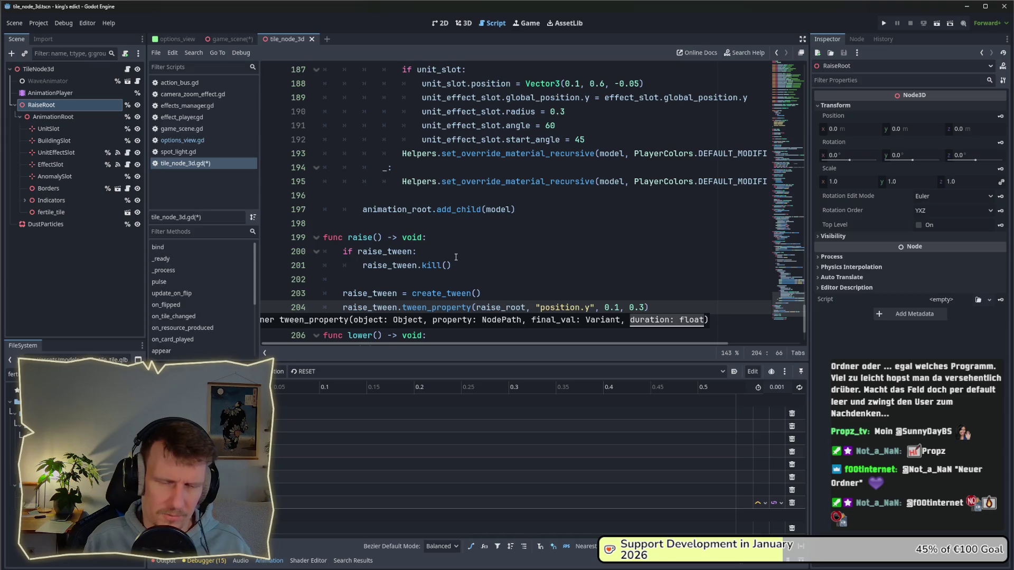
key("BackSpace")
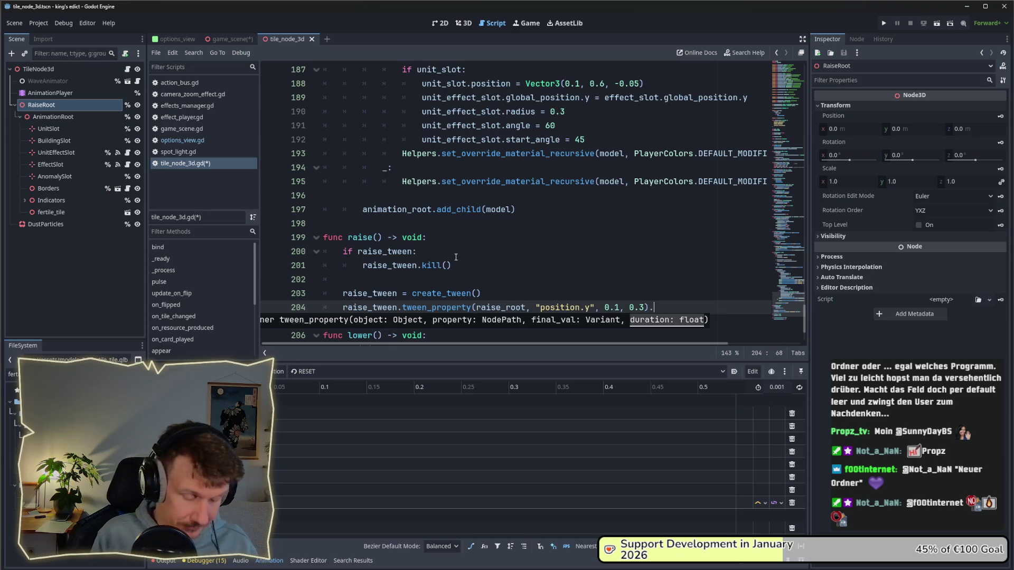
type("set")
key("Down")
key("Down")
key("Down")
key("Return")
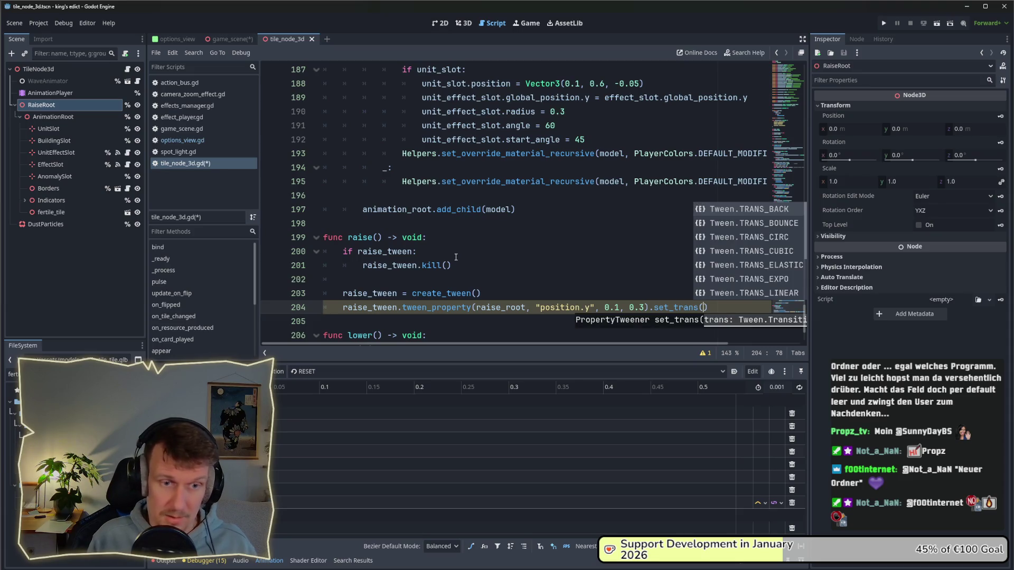
key("Down")
key("Down")
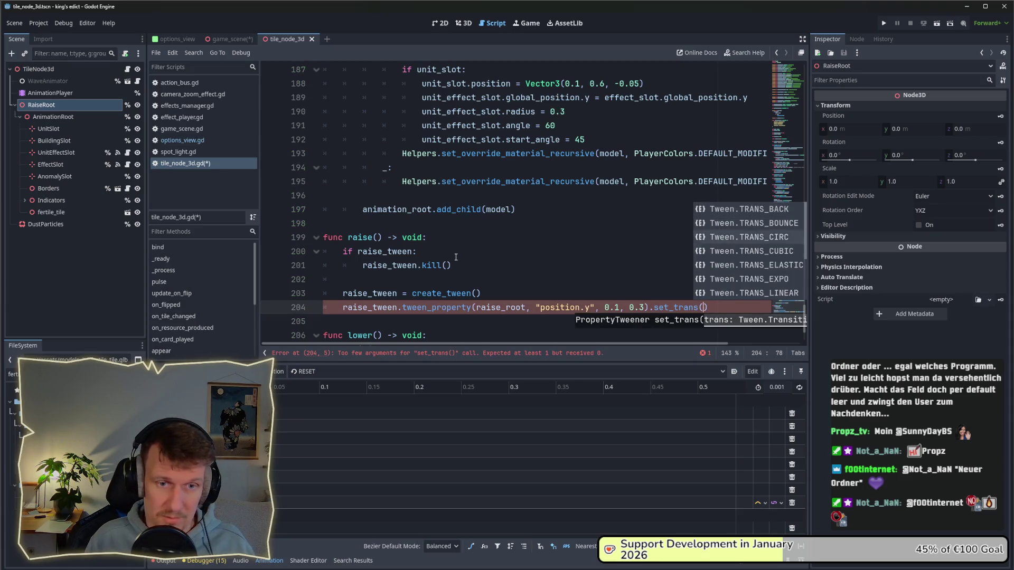
key("Down")
key("Return")
type(").set")
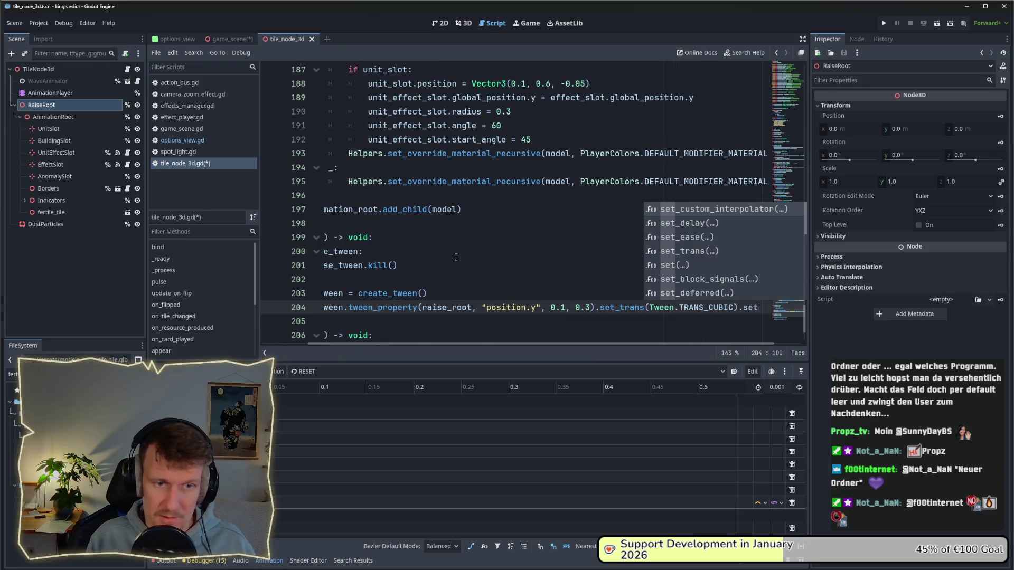
key("Down")
key("Down")
key("Return")
type("S")
key("Down")
key("BackSpace")
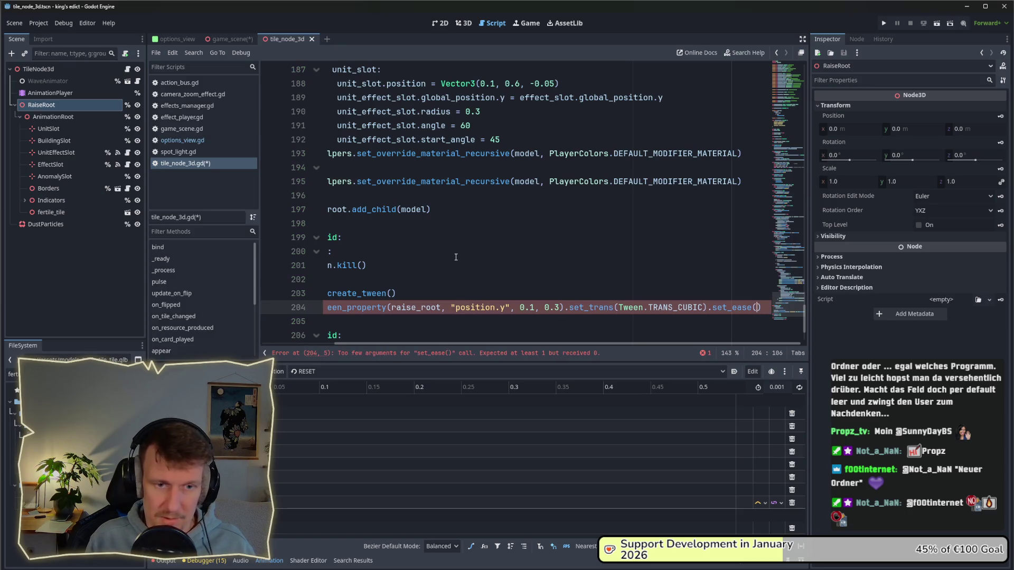
type("Tw")
key("Down")
key("Down")
key("Return")
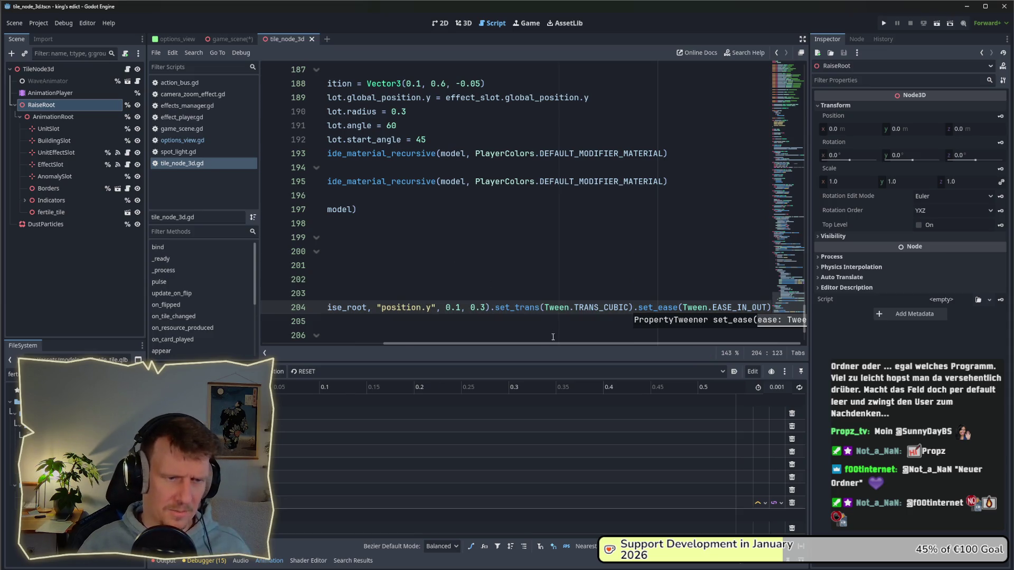
scroll(439, 304, "left", 5)
scroll(444, 302, "down", 2)
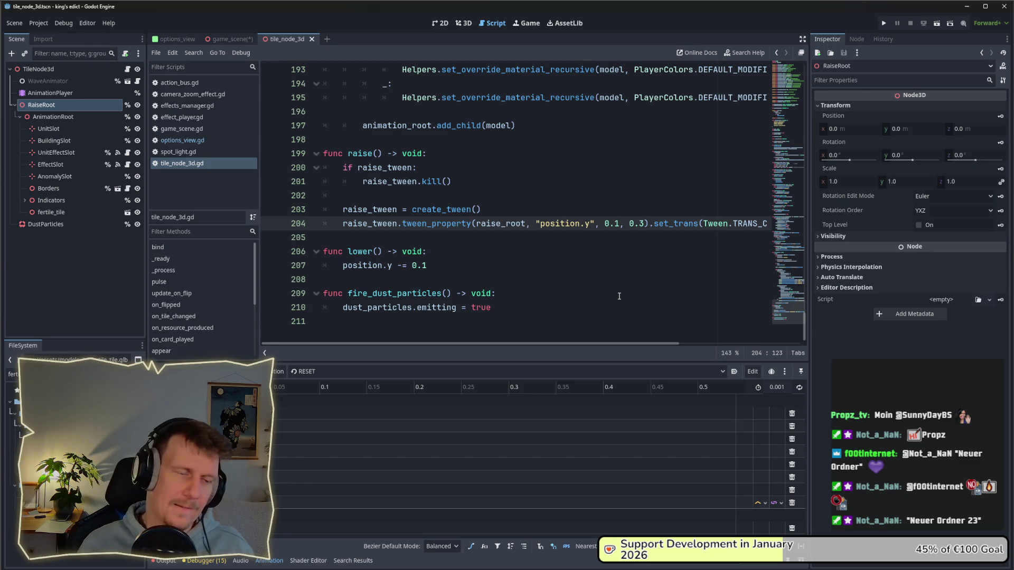
mouse_move(576, 342)
left_mouse_down()
mouse_move(665, 342)
mouse_move(559, 342)
left_mouse_up()
left_click(369, 236)
mouse_move(483, 210)
left_mouse_down()
mouse_move(369, 210)
mouse_move(305, 166)
left_mouse_up()
key("ctrl+c")
triple_click(457, 265)
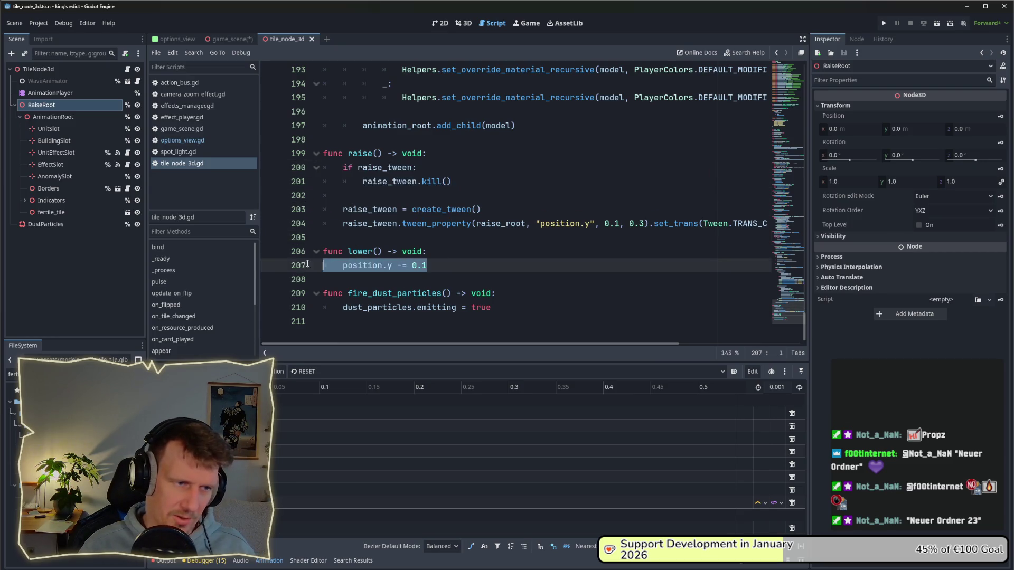
- Paste raise()'s tween lines into lower() and add the copied tween_property call below them
key("ctrl+v")
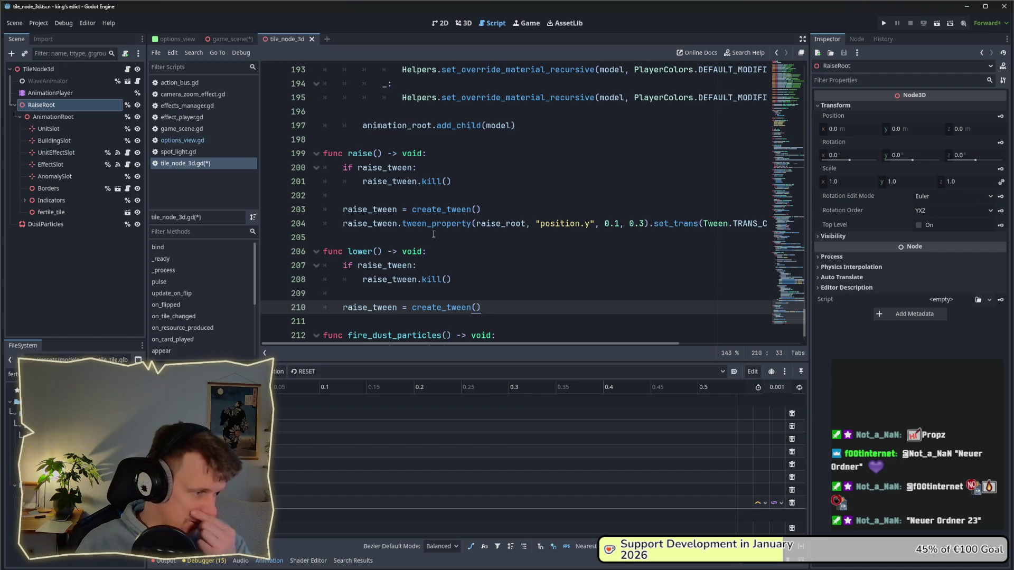
left_click(433, 234)
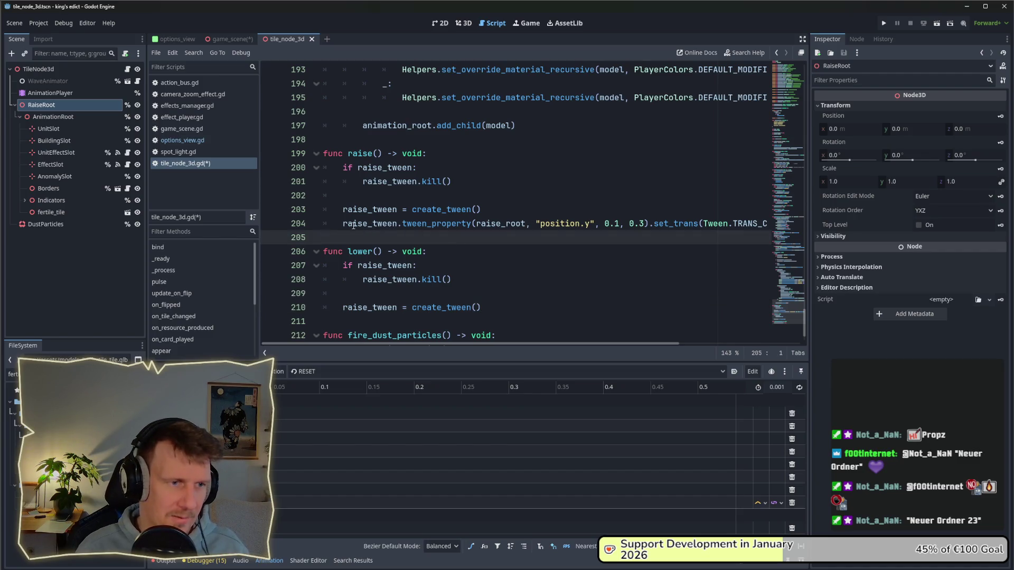
left_click_drag(343, 223, 502, 223)
key("shift+End")
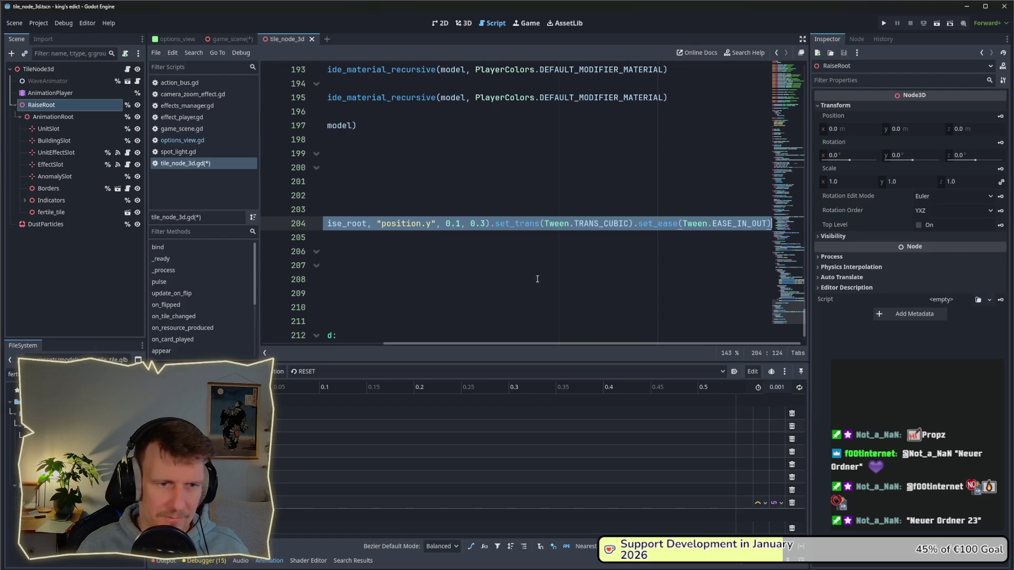
left_click_drag(477, 344, 325, 343)
left_click(496, 309)
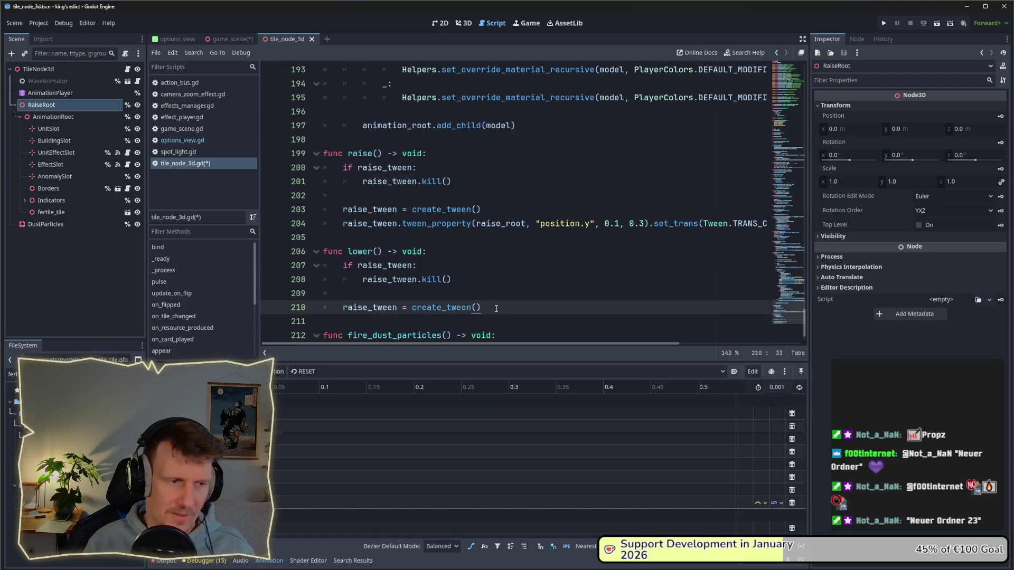
key("Return")
key("ctrl+v")
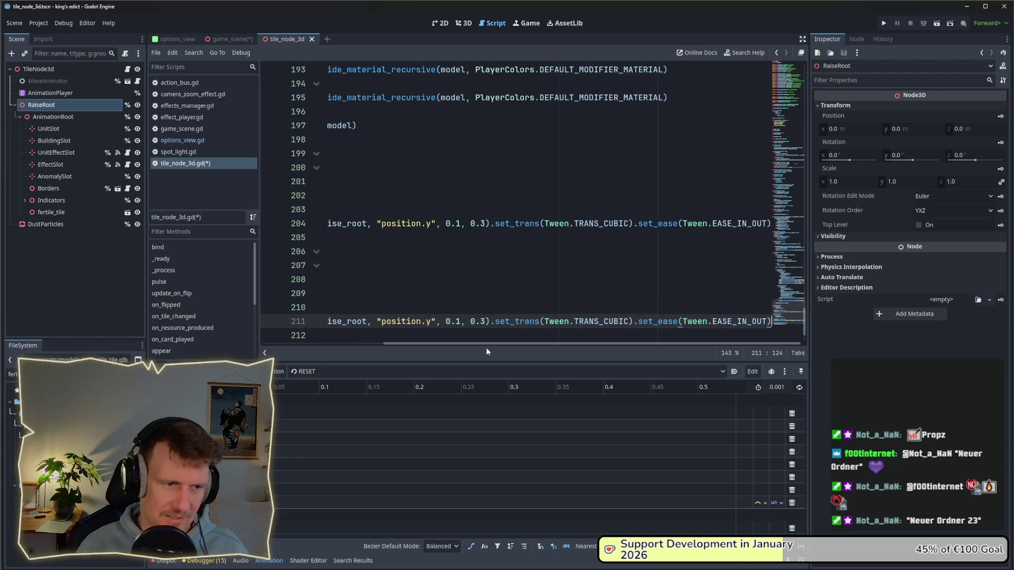
- Change lower()'s target value from 0.1 to 0.0 and save tile_node_3d.gd
left_click_drag(486, 344, 365, 344)
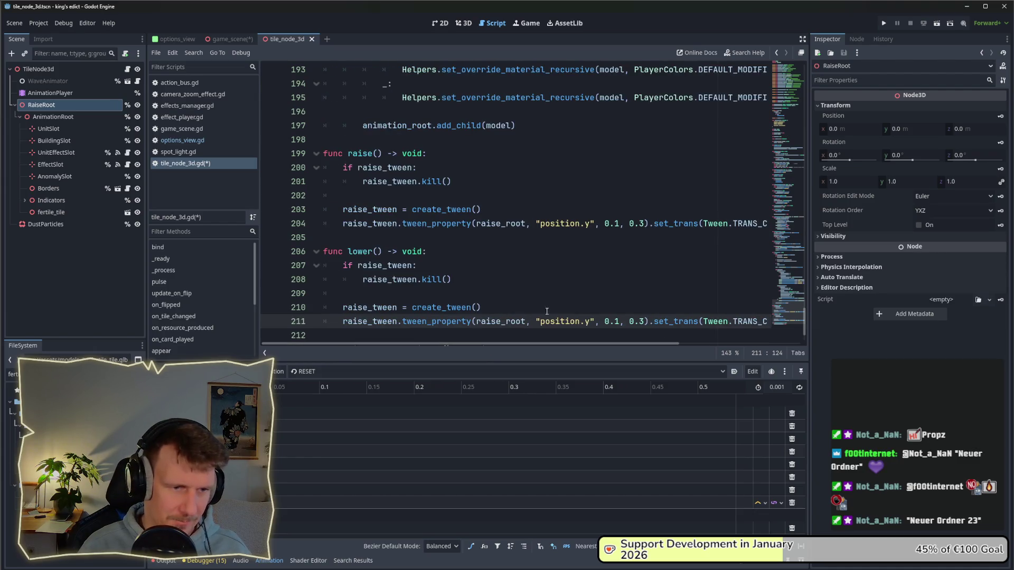
left_click(615, 321)
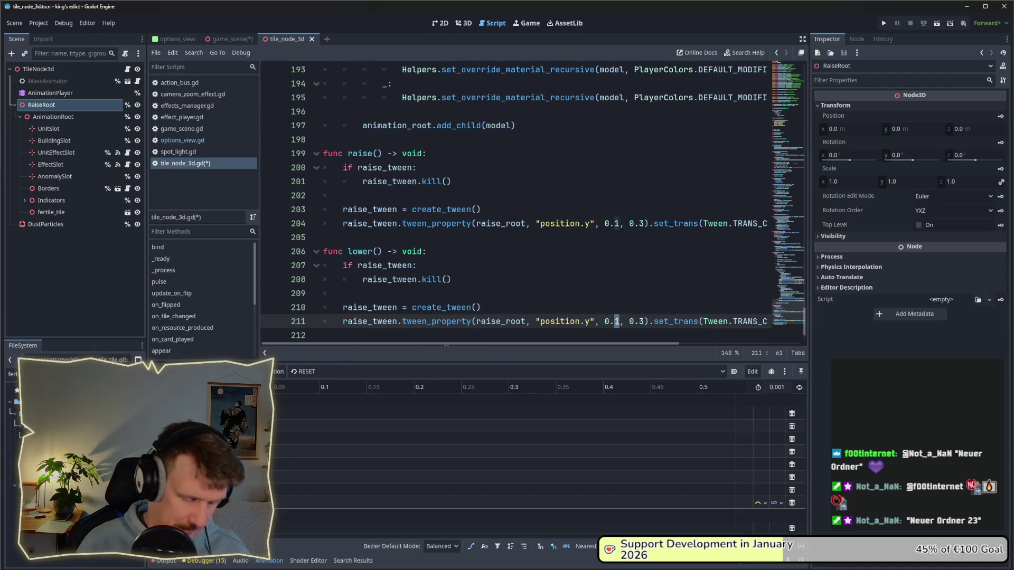
key("Delete")
type("0")
left_click(624, 308)
key("ctrl+s")
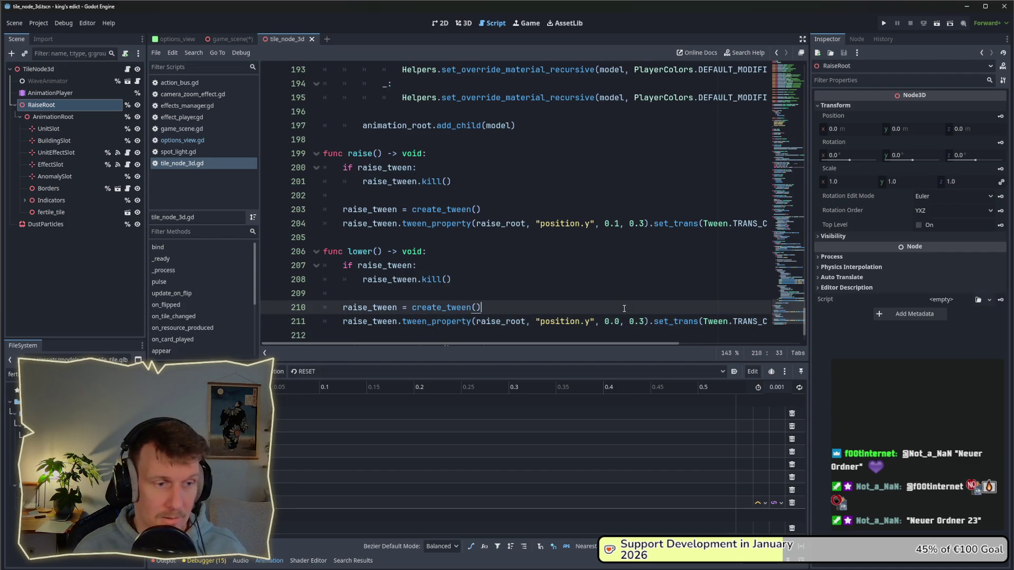
scroll(543, 296, "down", 1)
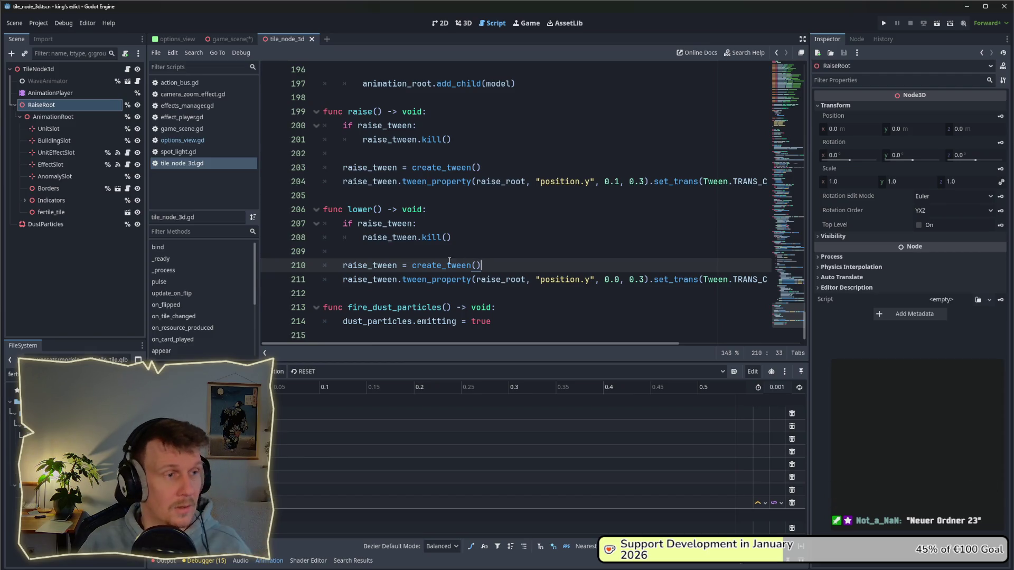
- Open action_bus.gd and run a project-wide search for play_effect
left_click(194, 85)
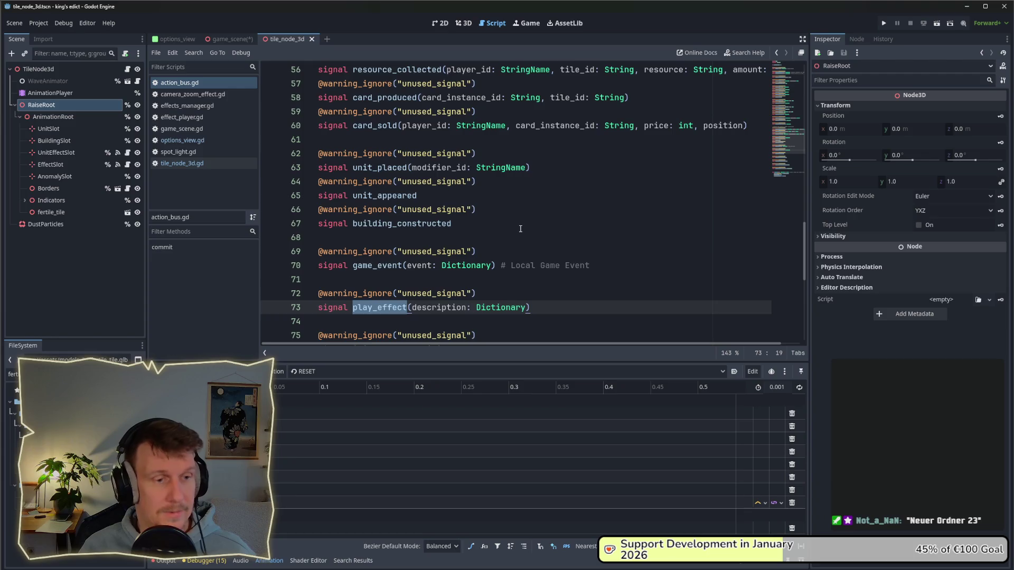
left_click_drag(551, 266, 327, 265)
left_click(409, 274)
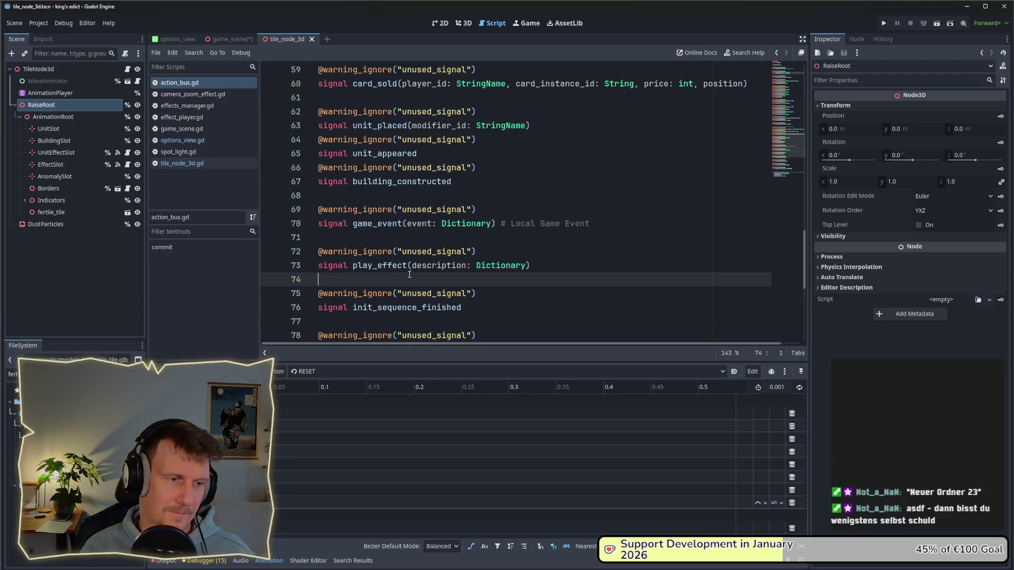
mouse_move(534, 274)
left_mouse_down()
mouse_move(352, 265)
mouse_move(381, 274)
left_mouse_up()
double_click(379, 266)
key("ctrl+shift+f")
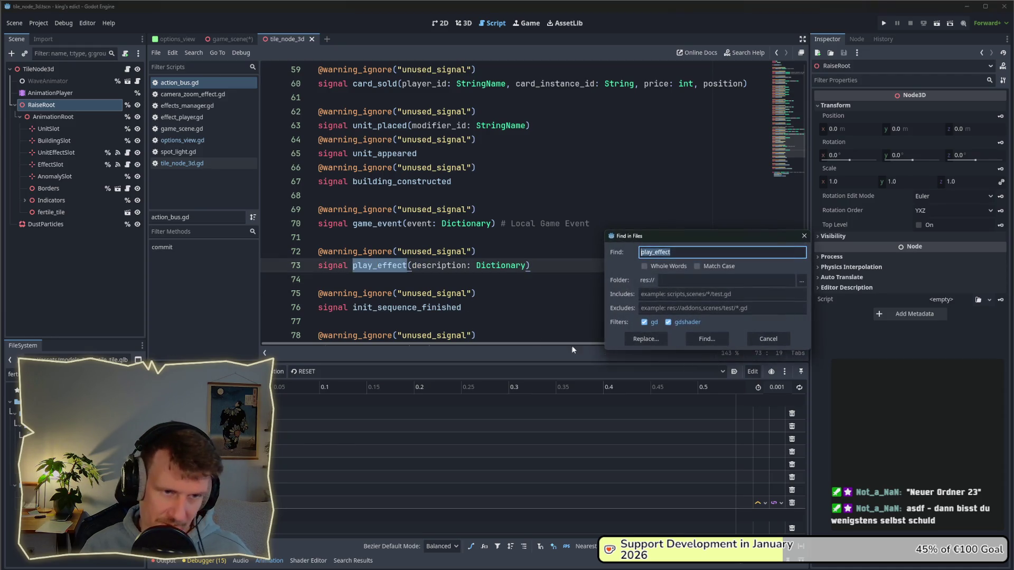
left_click(698, 340)
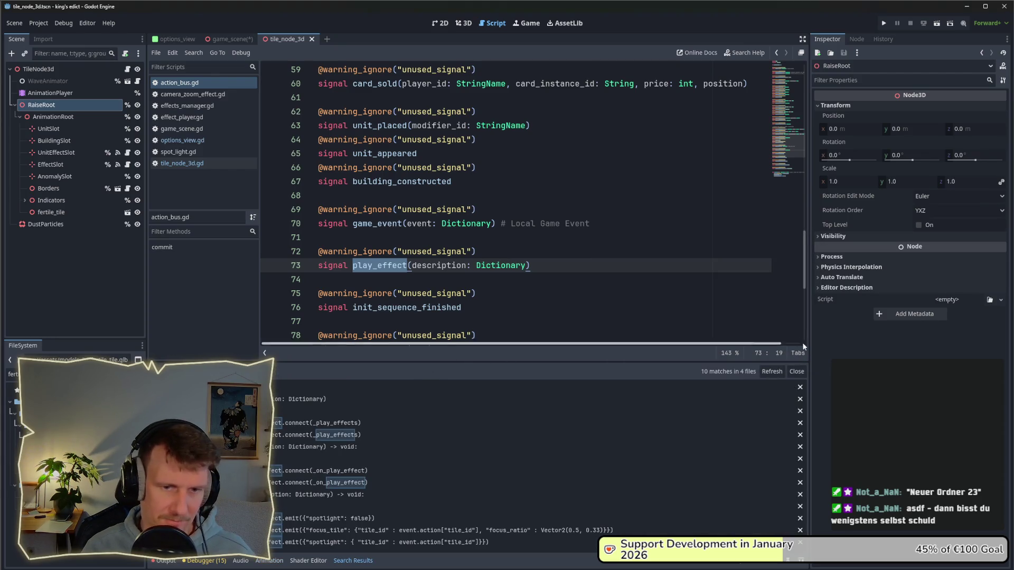
left_click(796, 372)
left_click(463, 276)
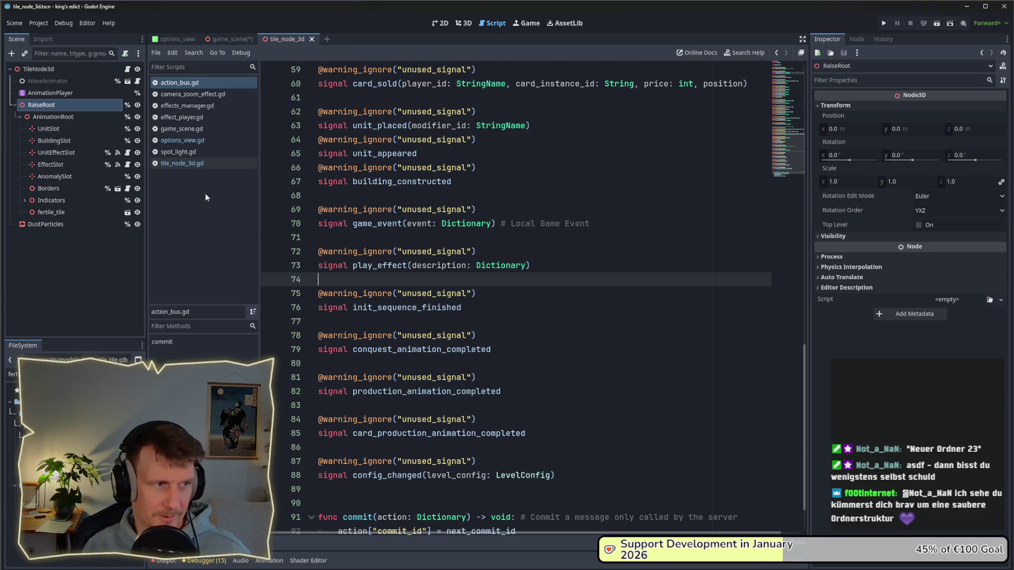
- Filter the script list and FileSystem for 'boa', then clear both filters
left_click(199, 73)
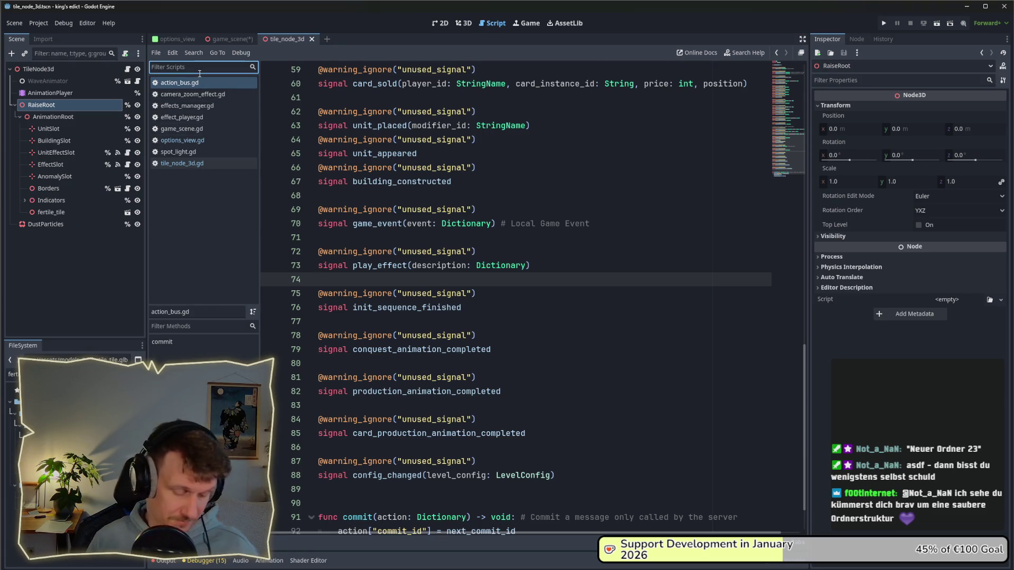
type("boar")
key("BackSpace")
key("BackSpace")
key("BackSpace")
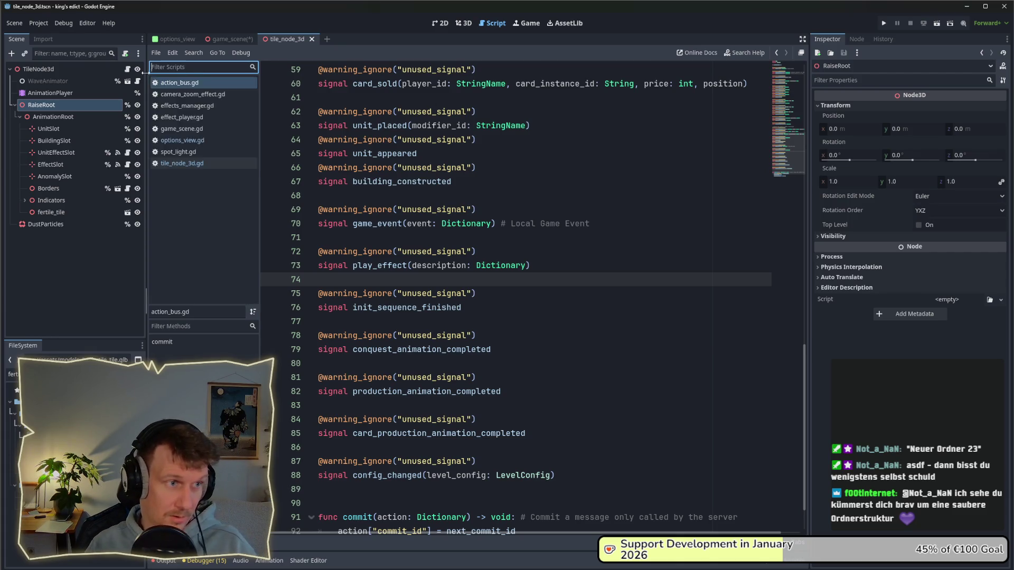
left_click(3, 372)
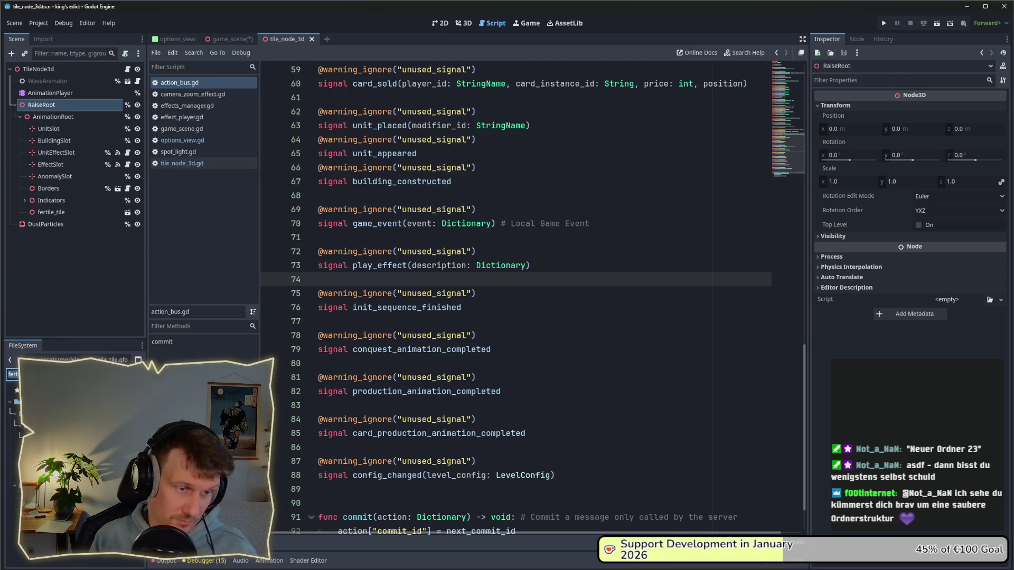
type("boa")
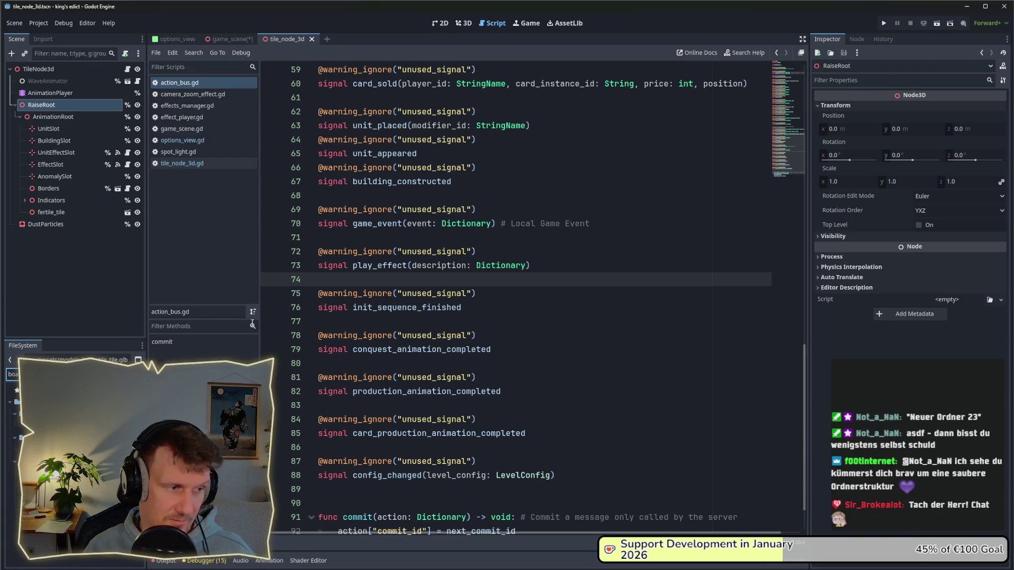
key("BackSpace")
key("BackSpace")
key("BackSpace")
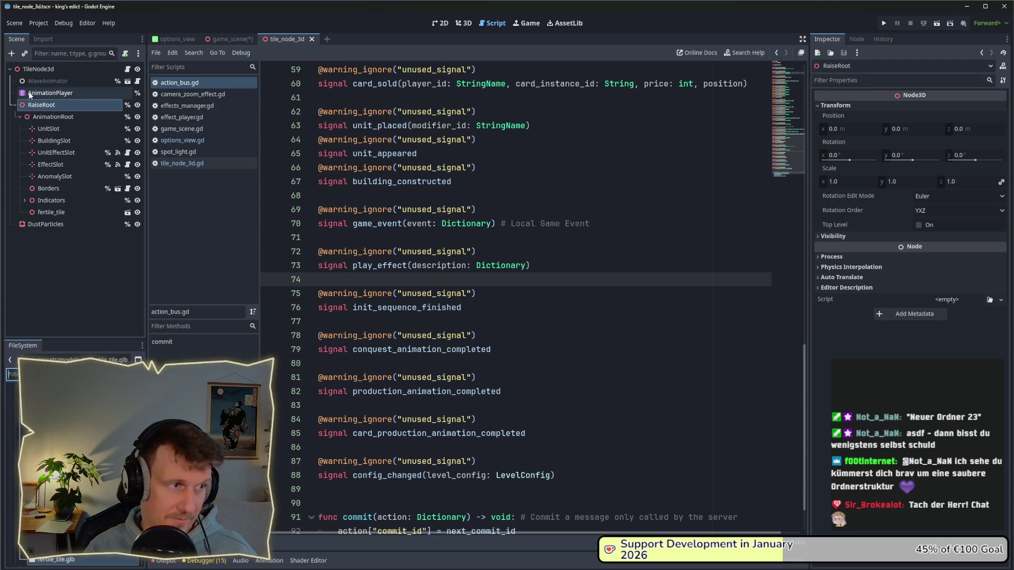
left_click(562, 251)
- Search all files for 'spot and jump to options_view.gd's spotlight-false emit
key("ctrl+shift+f")
type("spri")
key("BackSpace")
key("BackSpace")
key("BackSpace")
type("'spot")
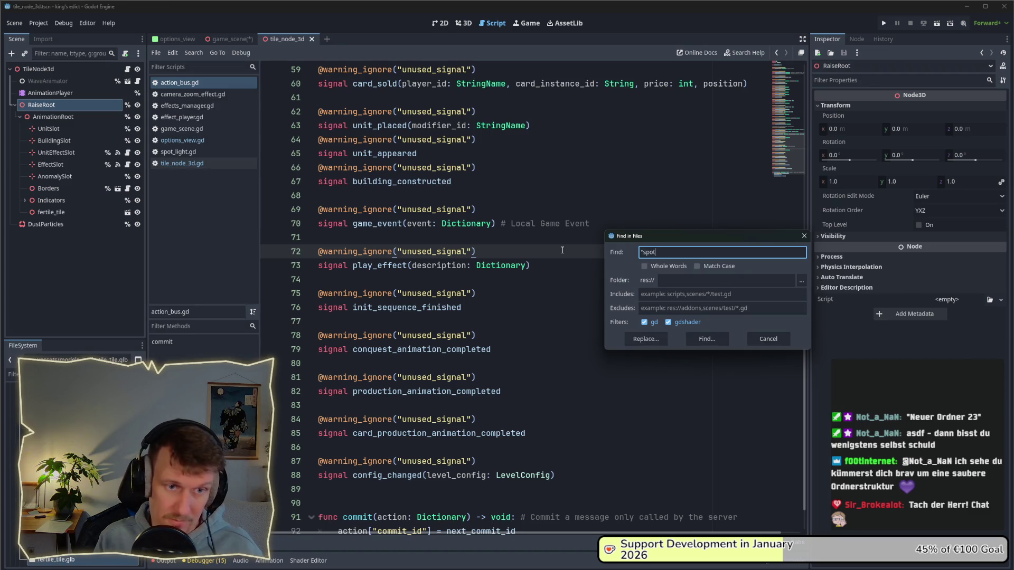
key("Return")
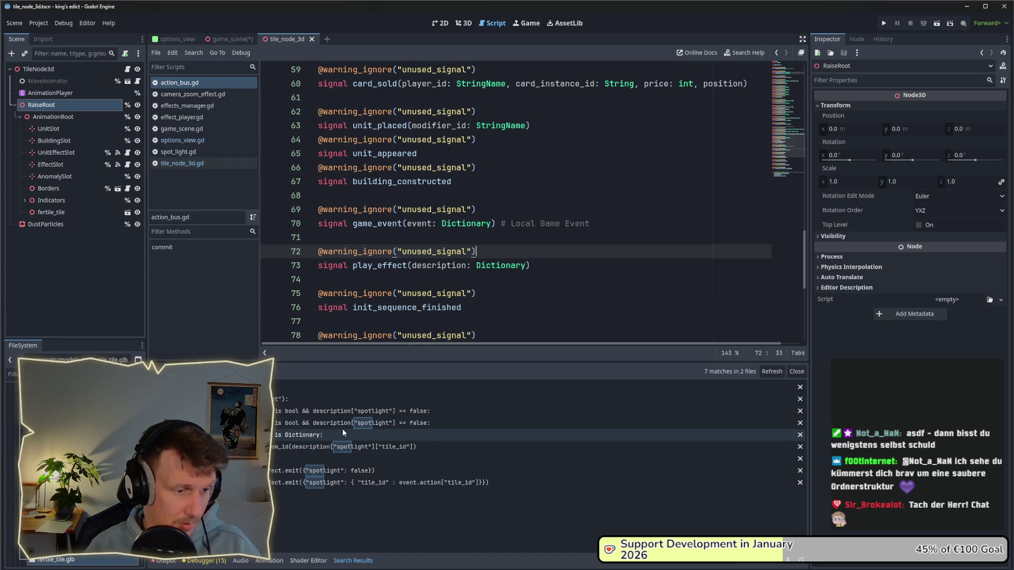
left_click(353, 472)
scroll(571, 248, "down", 2)
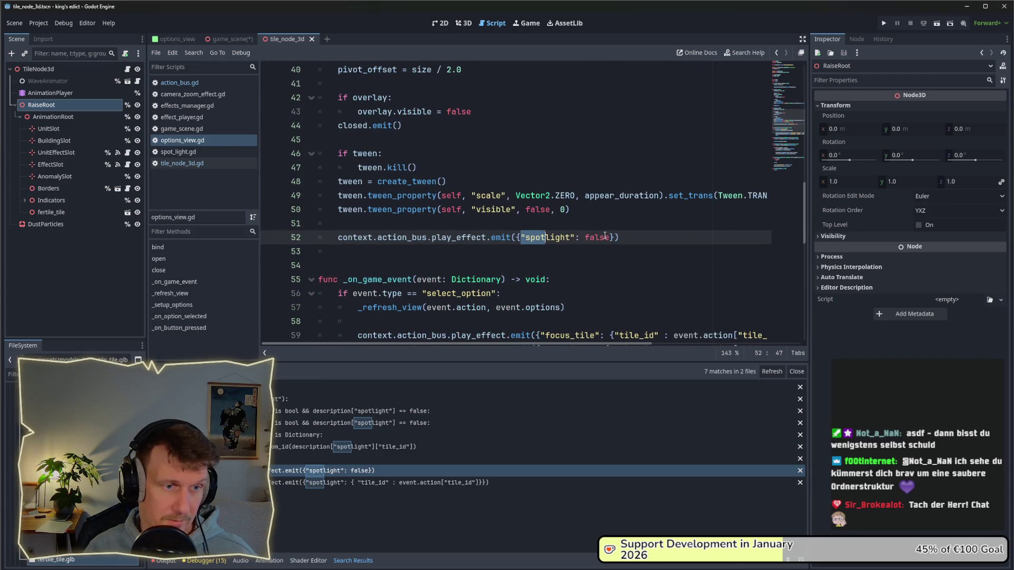
- Duplicate and then remove the spotlight-off emit line, saving options_view.gd
left_click(632, 237)
key("ctrl+shift+d")
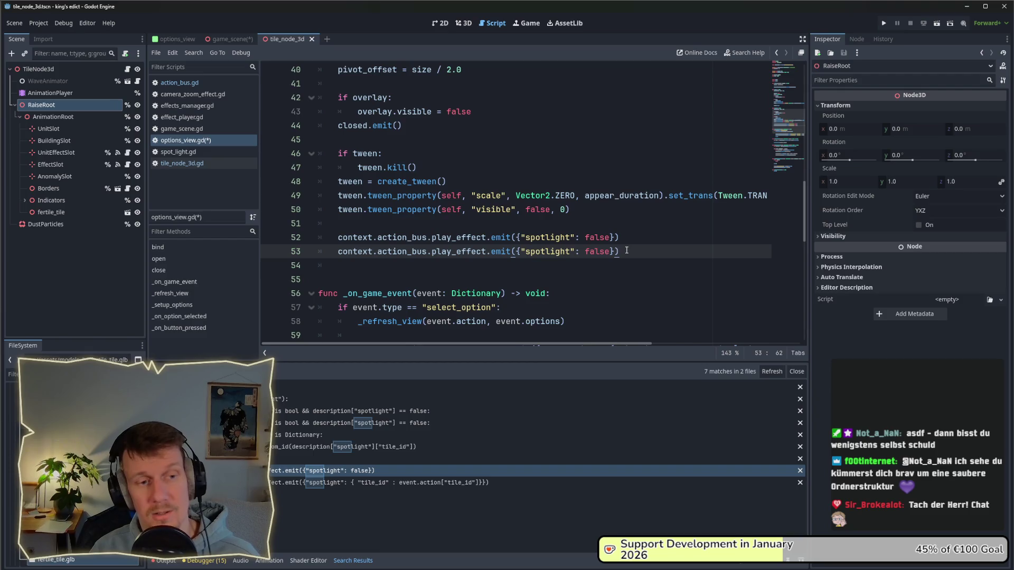
left_click_drag(621, 252, 339, 252)
key("BackSpace")
key("BackSpace")
key("BackSpace")
key("ctrl+s")
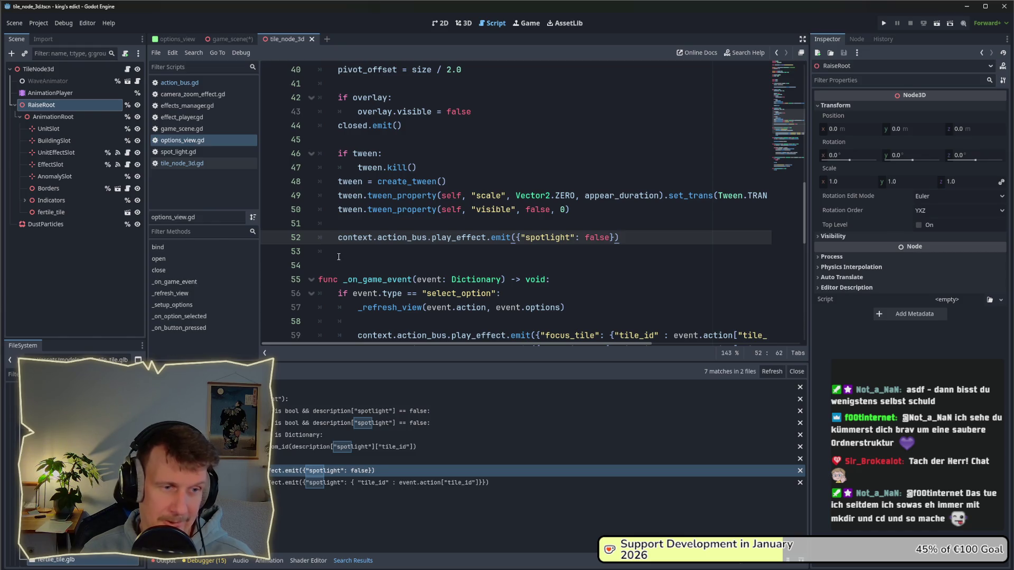
- Browse options_view.gd and go to line 60's spotlight tile_id emit in _on_game_event
scroll(338, 256, "down", 2)
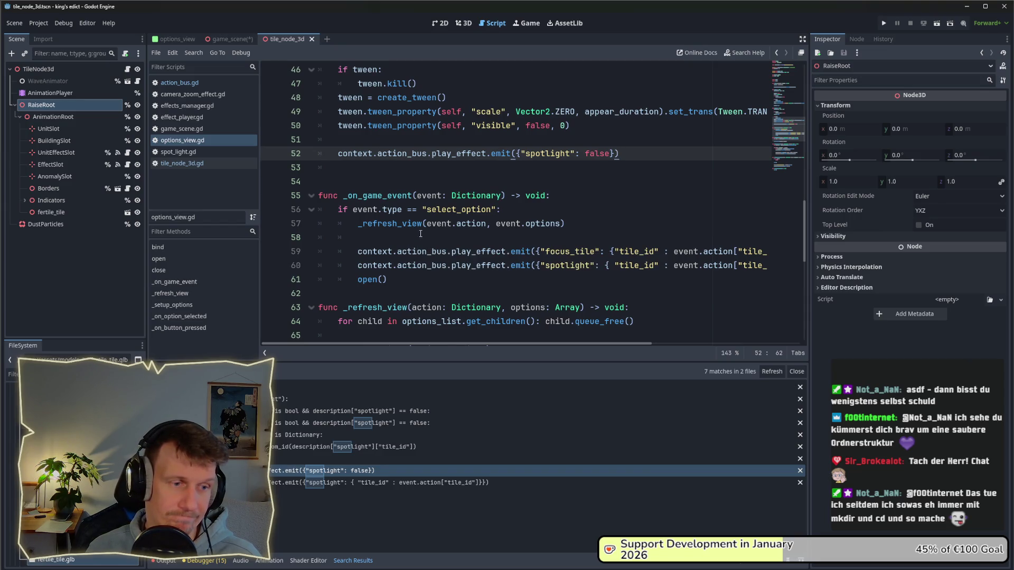
scroll(420, 233, "down", 4)
scroll(420, 233, "down", 5)
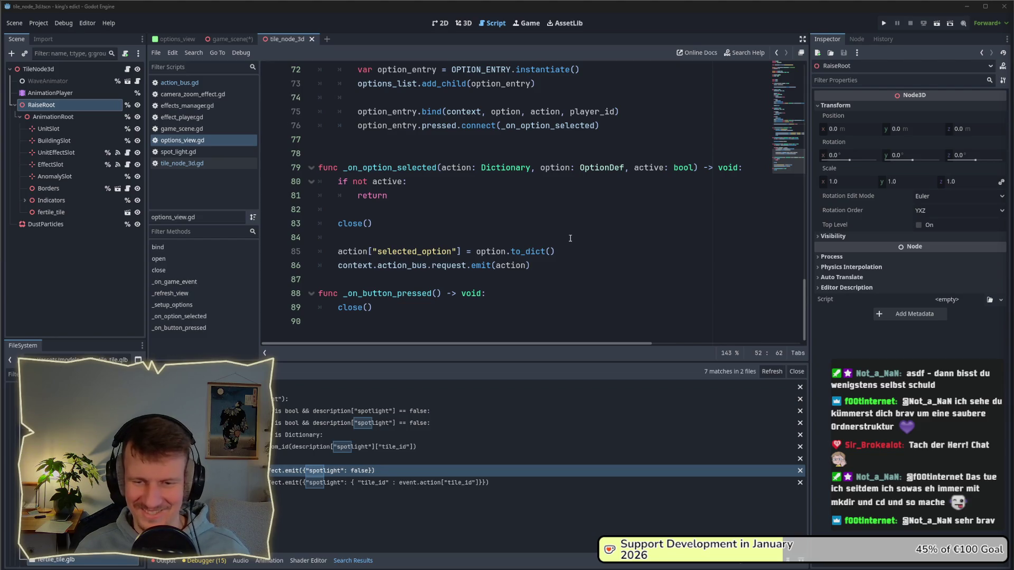
left_click(436, 221)
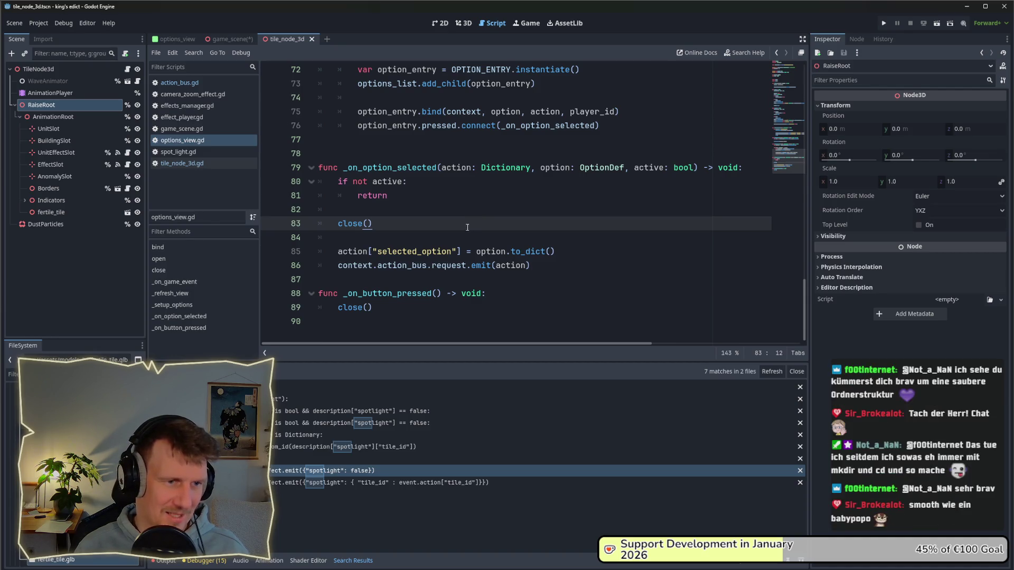
scroll(467, 227, "up", 8)
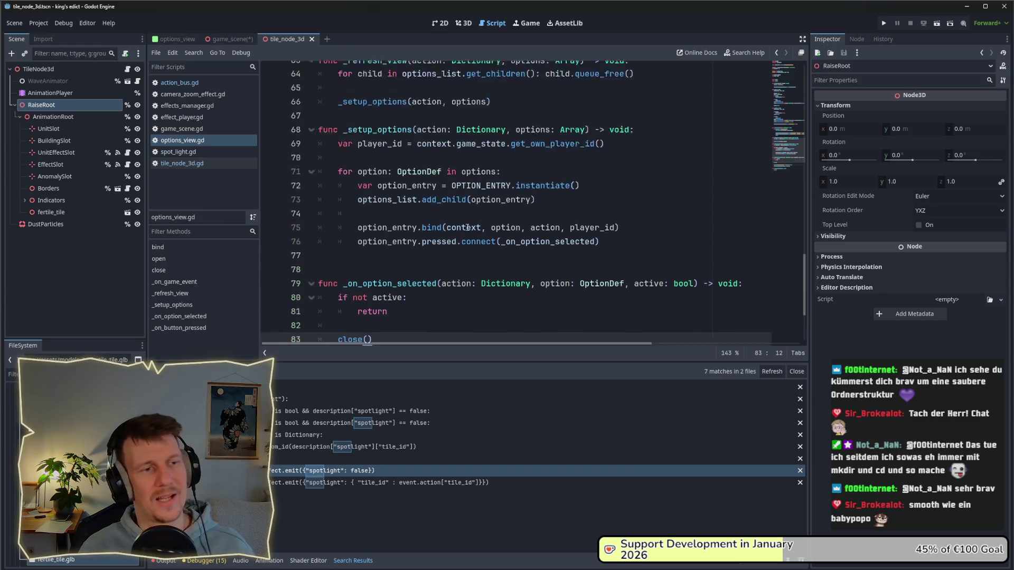
left_click(568, 207)
scroll(568, 207, "up", 3)
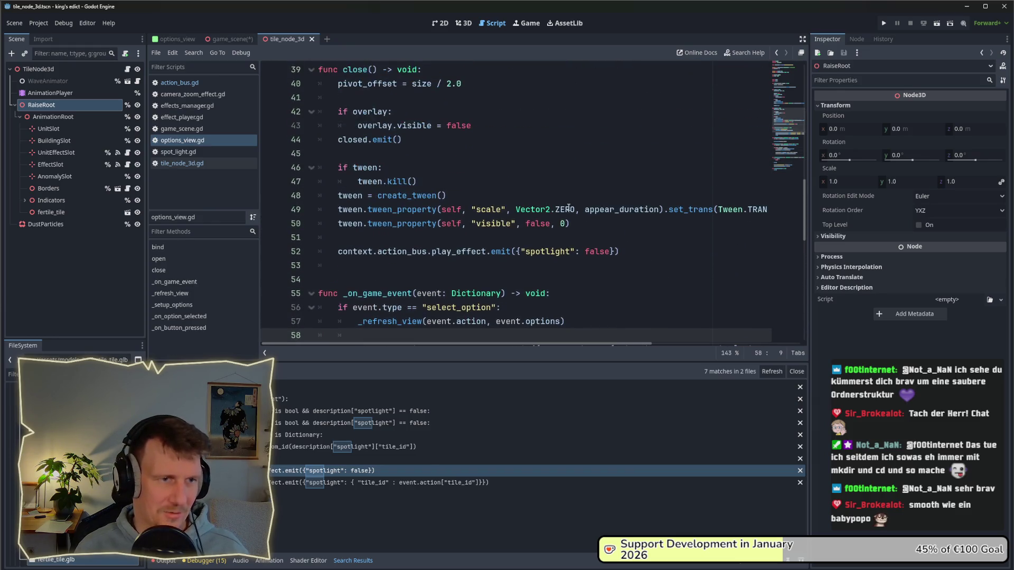
left_click(316, 482)
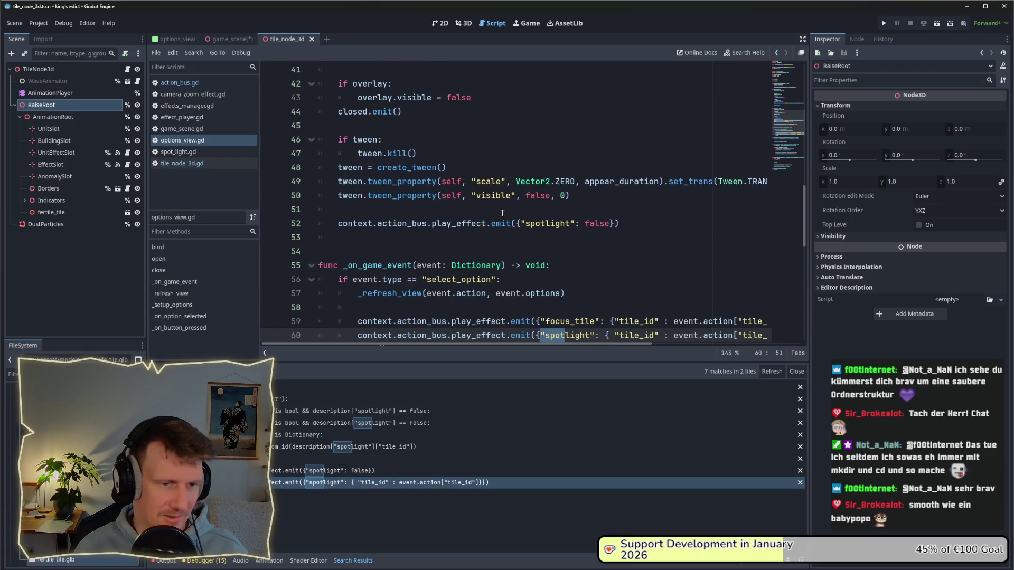
left_click(551, 211)
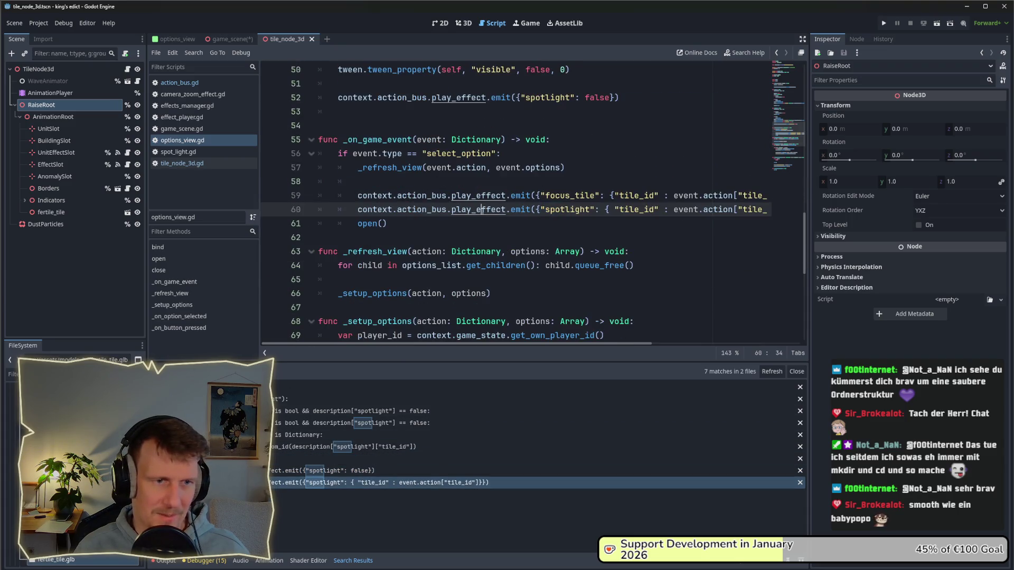
- Duplicate line 60 as a raise_tile play_effect emit for the event's tile_id
key("ctrl+shift+d")
left_click(576, 224)
double_click(575, 223)
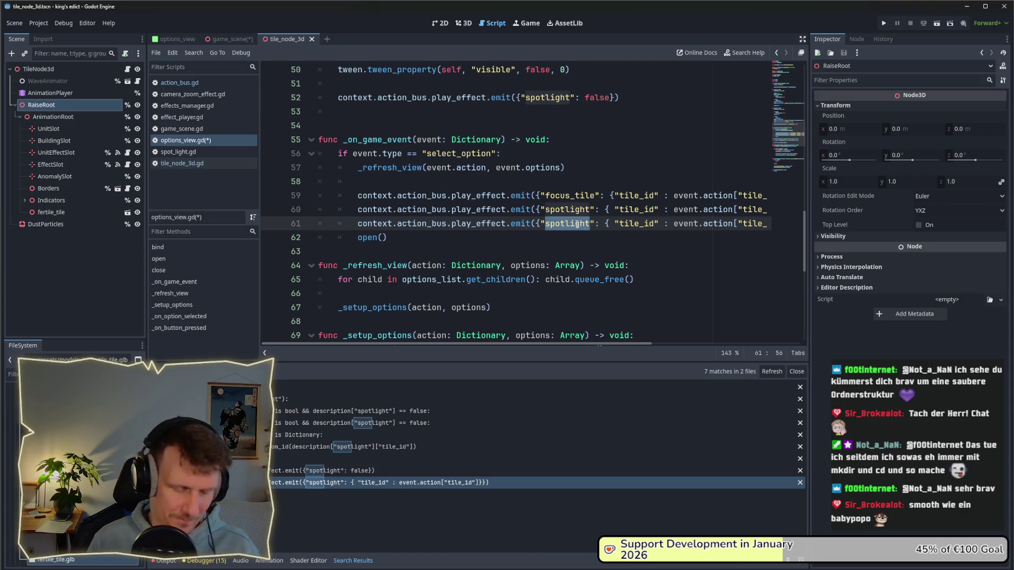
type("raise_tile")
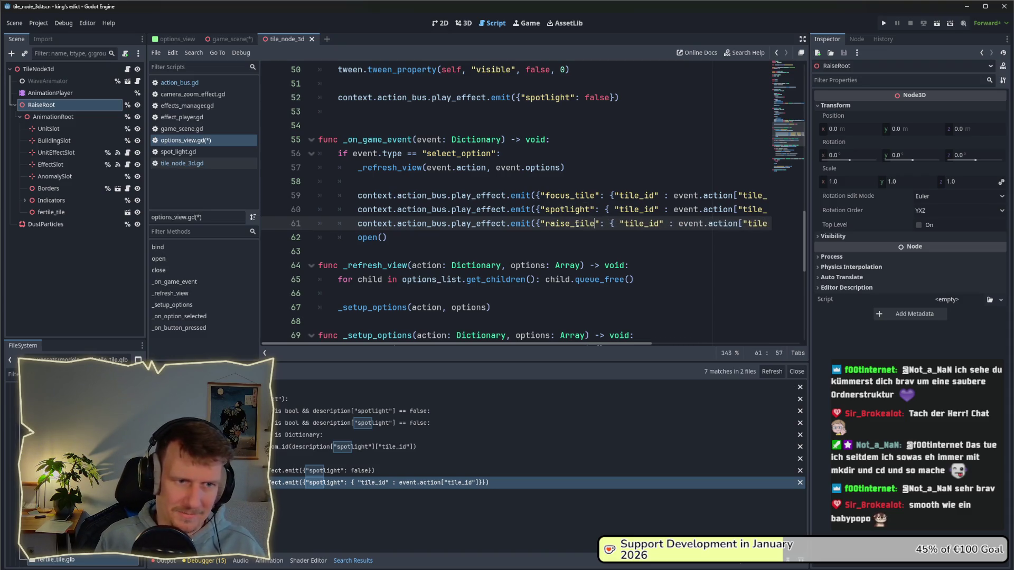
double_click(633, 223)
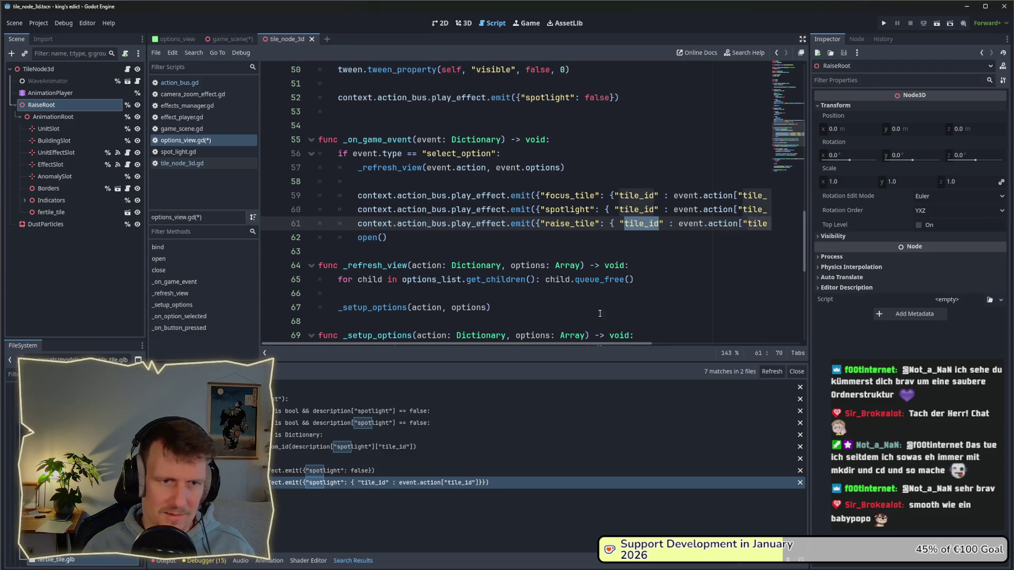
left_click_drag(593, 342, 692, 342)
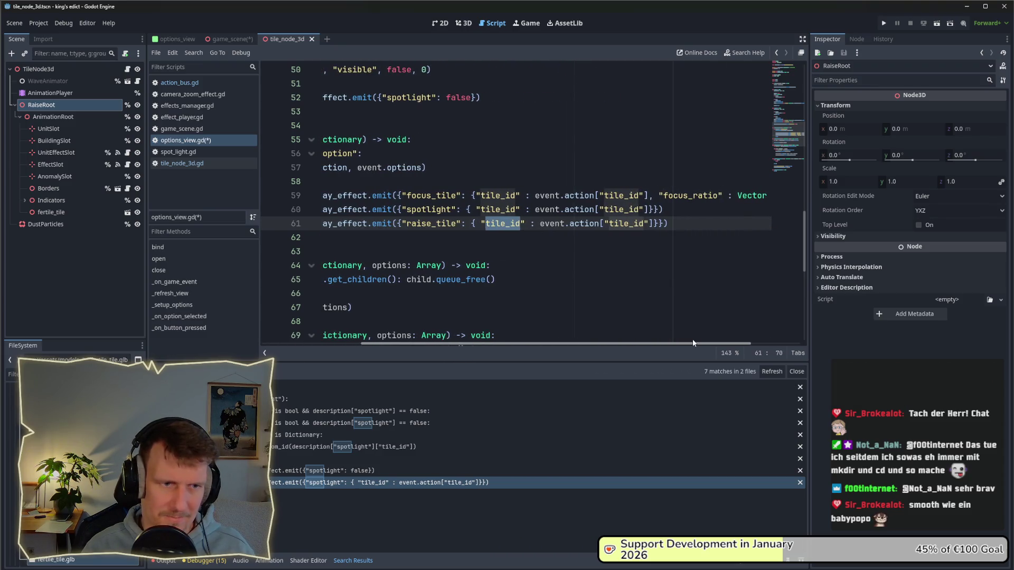
left_click(588, 234)
type("open()")
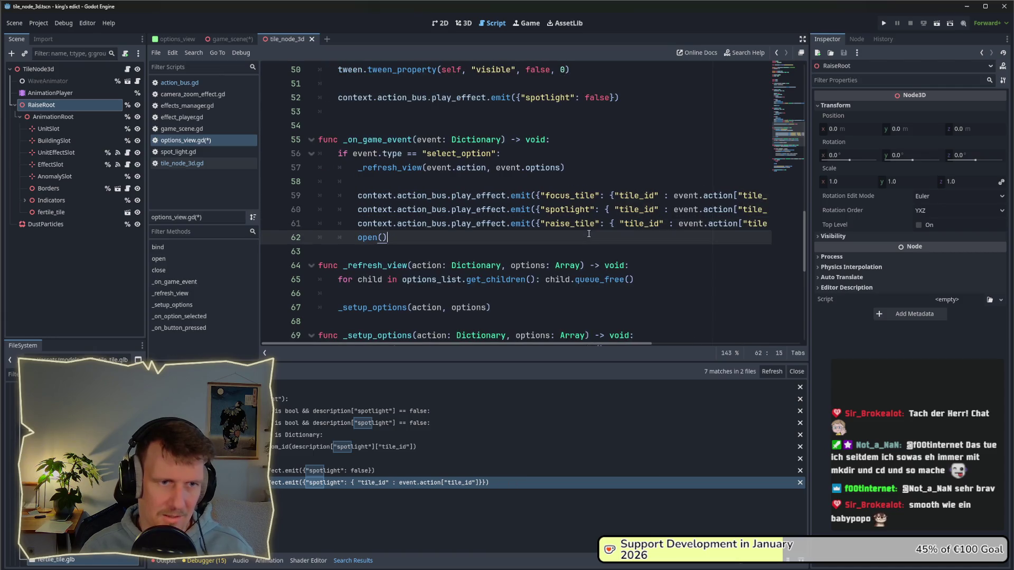
left_click(575, 223)
scroll(499, 223, "up", 2)
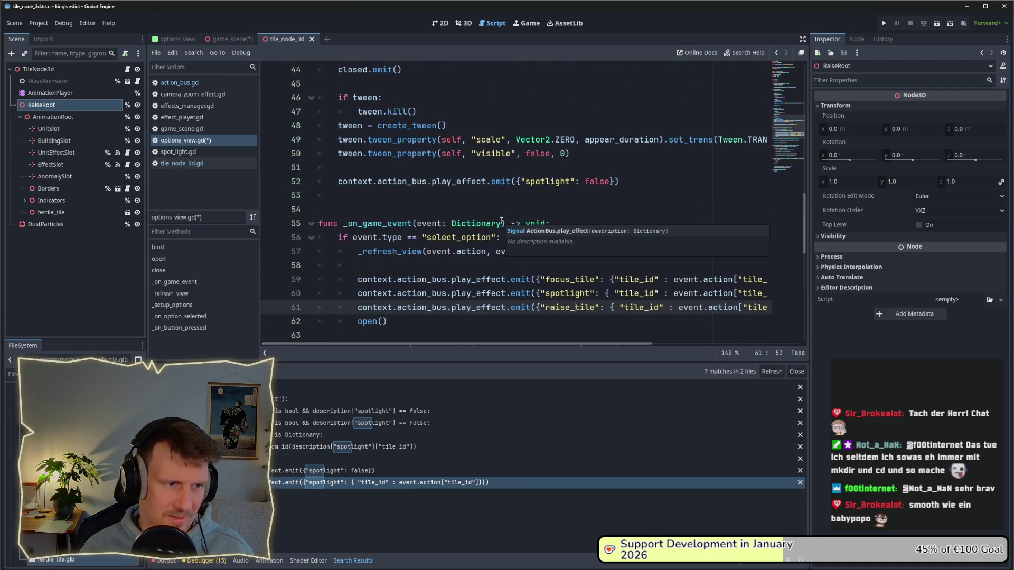
- Filter FileSystem for 'boa' and open board_3d.tscn
left_click(13, 374)
type("boa")
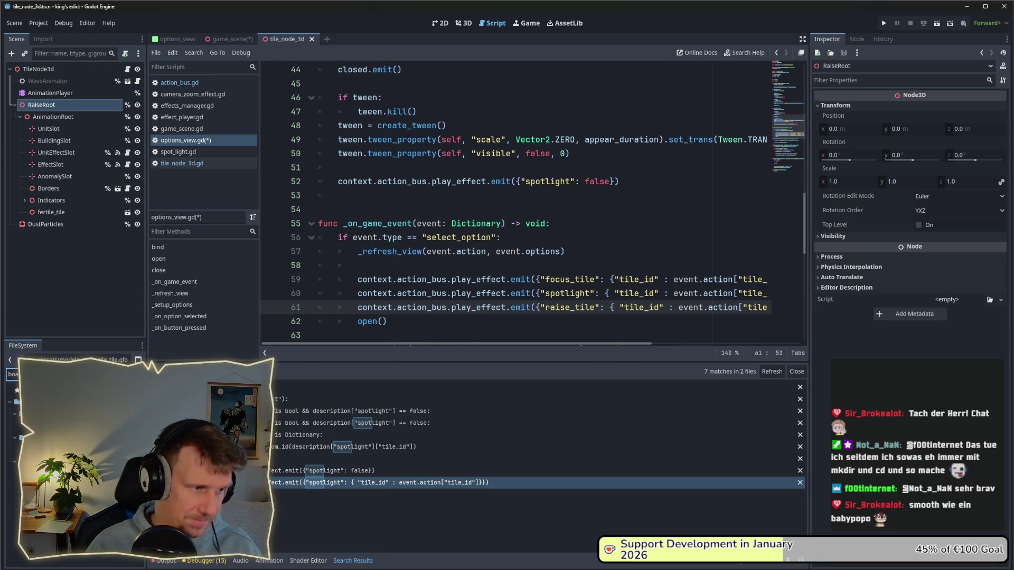
double_click(64, 449)
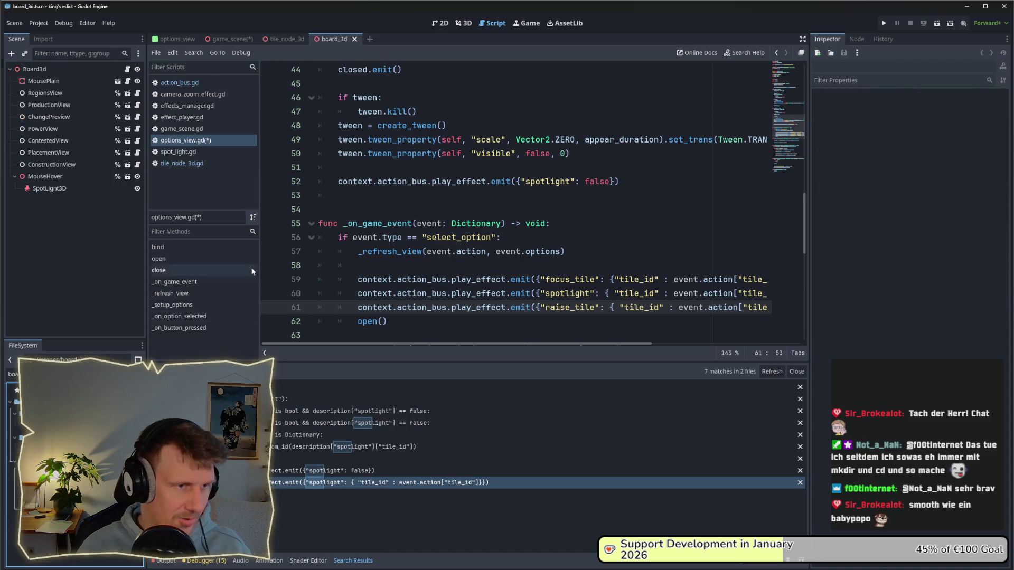
- Scroll to the top of board_3d.gd to read the tiles_by_id and distance_by_id declarations
scroll(391, 241, "up", 3)
scroll(390, 241, "up", 5)
left_click_drag(803, 145, 805, 84)
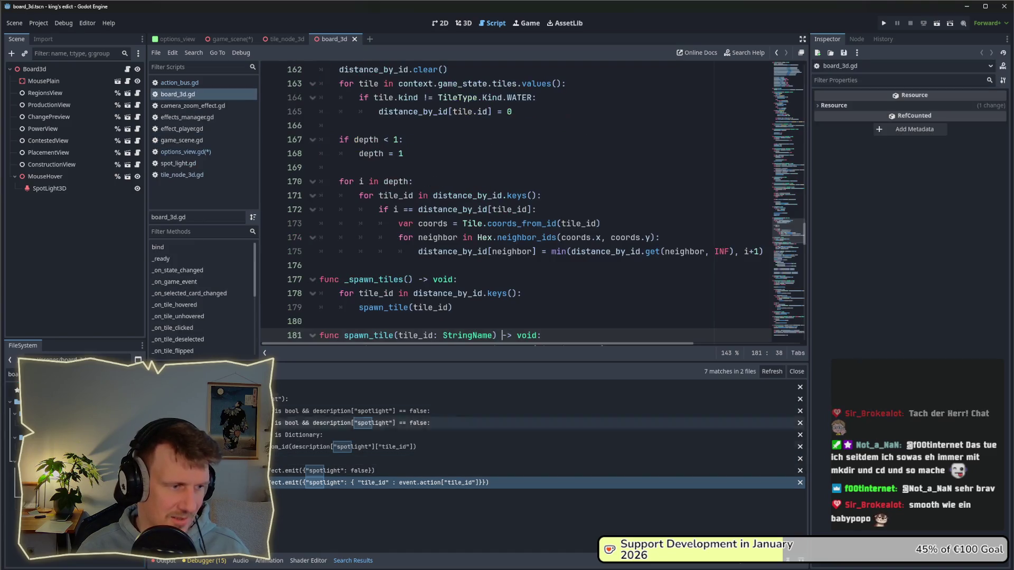
left_click_drag(804, 233, 809, 69)
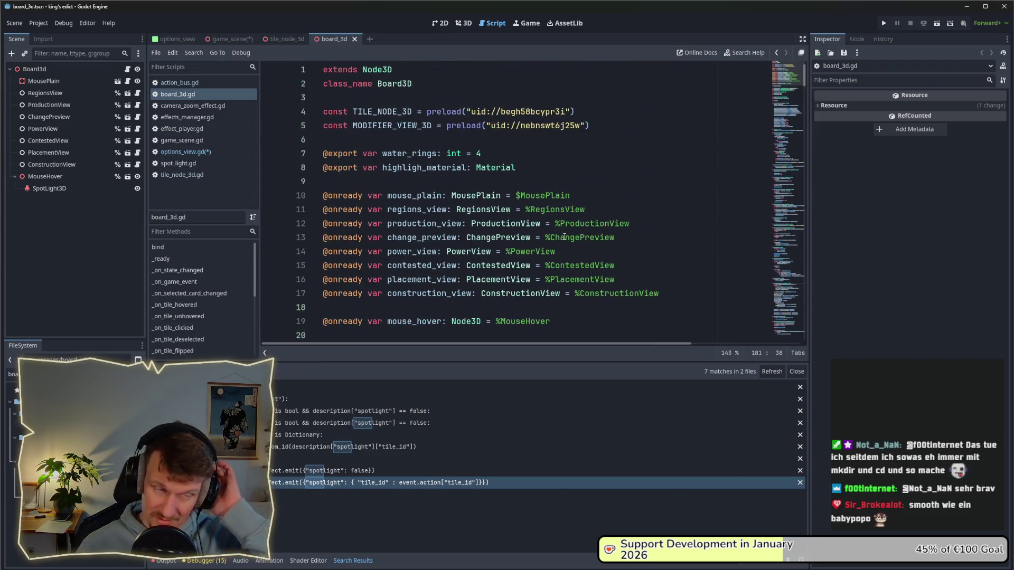
scroll(567, 237, "down", 4)
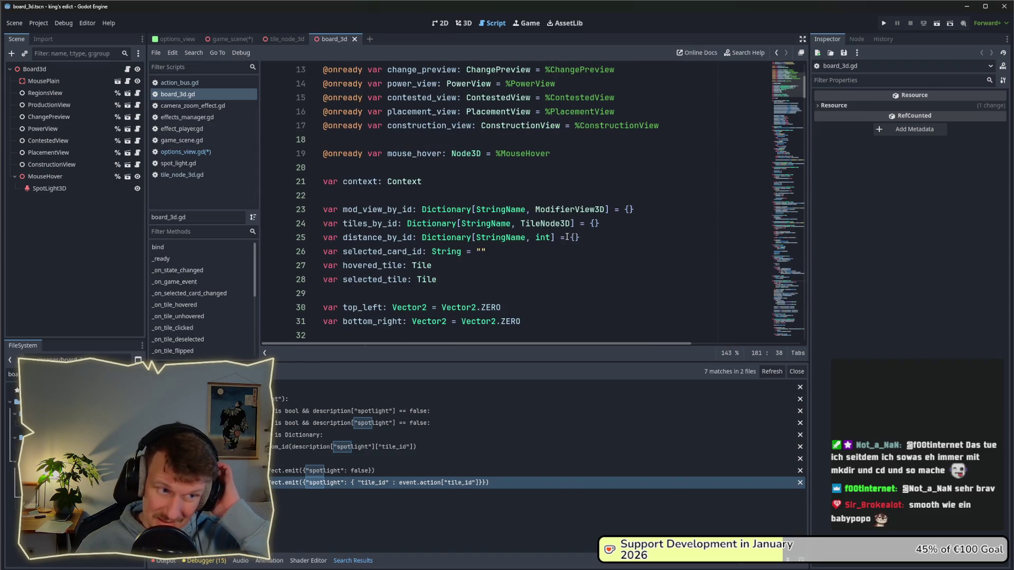
- Duplicate line 45's connect call and switch its signal from game_event to play_effect
scroll(566, 237, "down", 3)
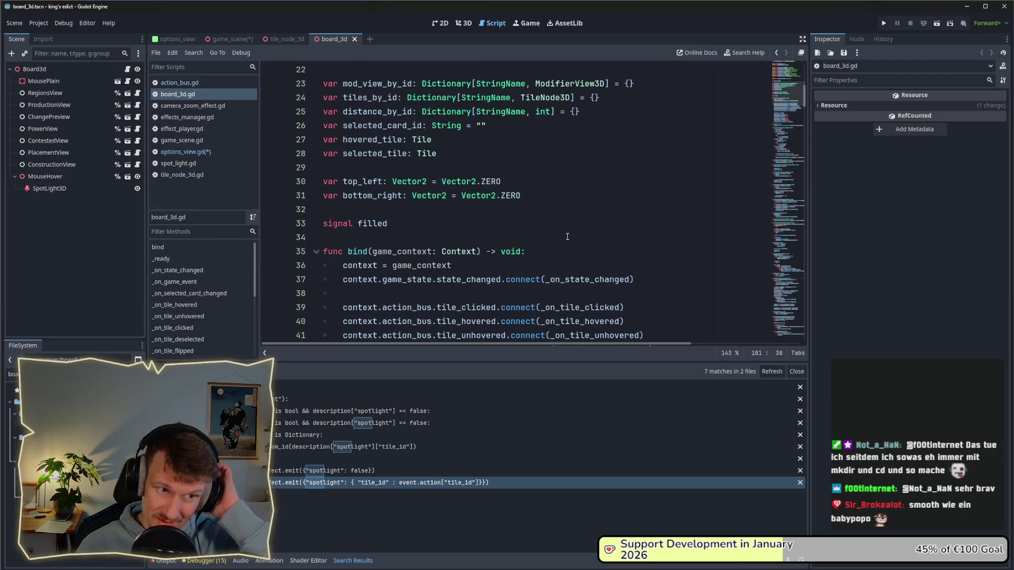
scroll(566, 237, "down", 5)
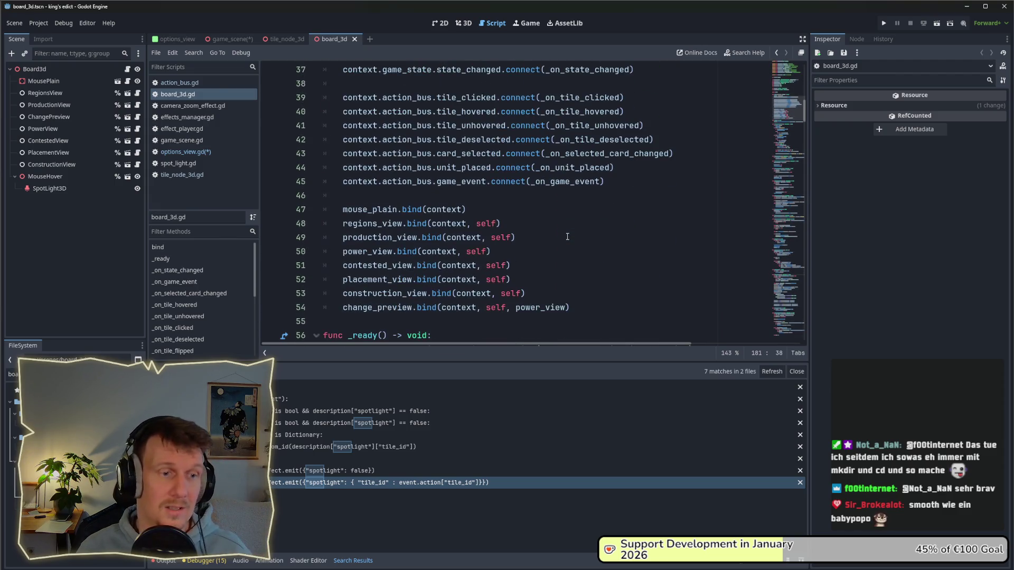
scroll(567, 237, "up", 1)
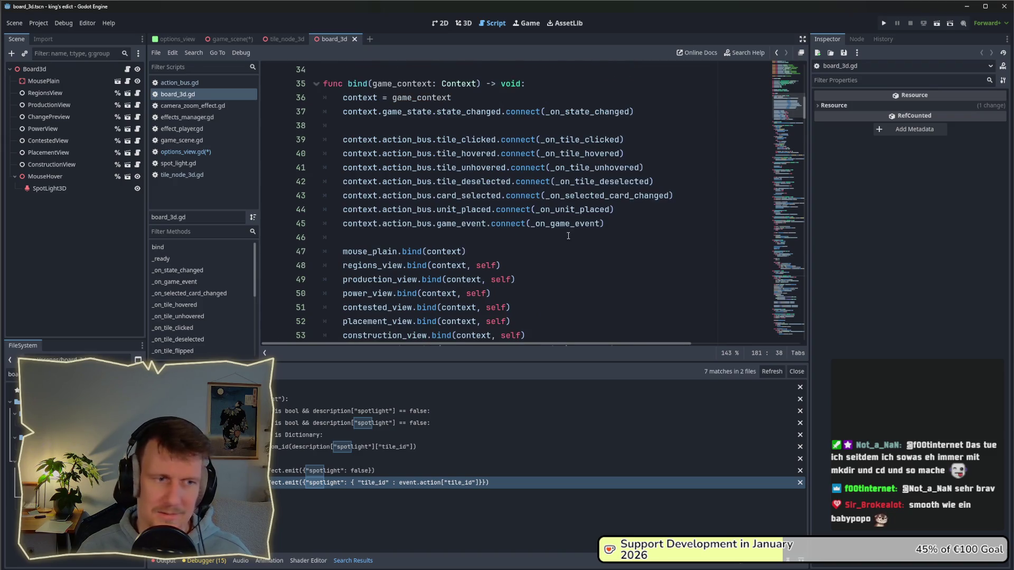
left_click(611, 223)
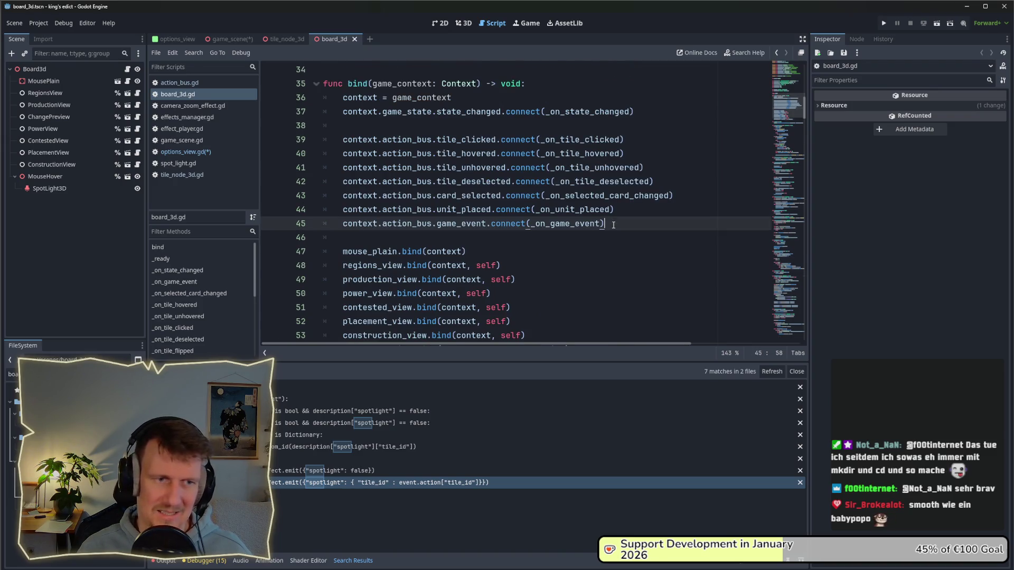
key("ctrl+shift+d")
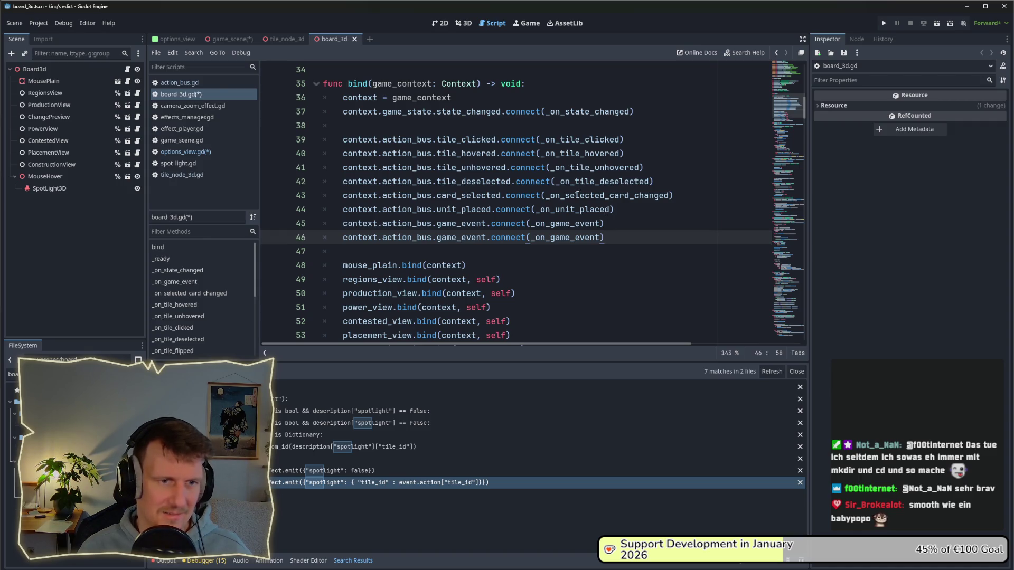
double_click(596, 238)
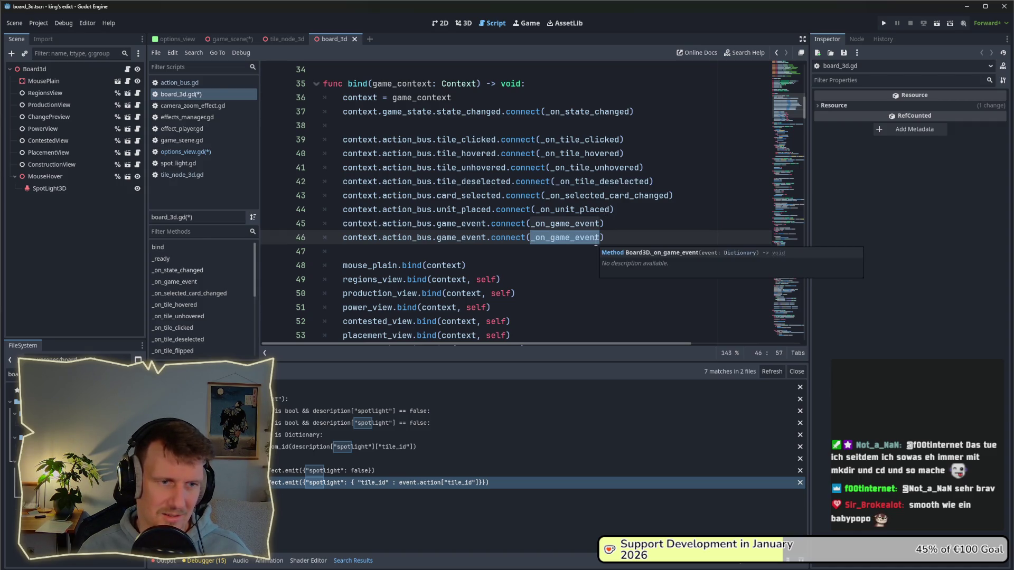
double_click(453, 243)
type("play_")
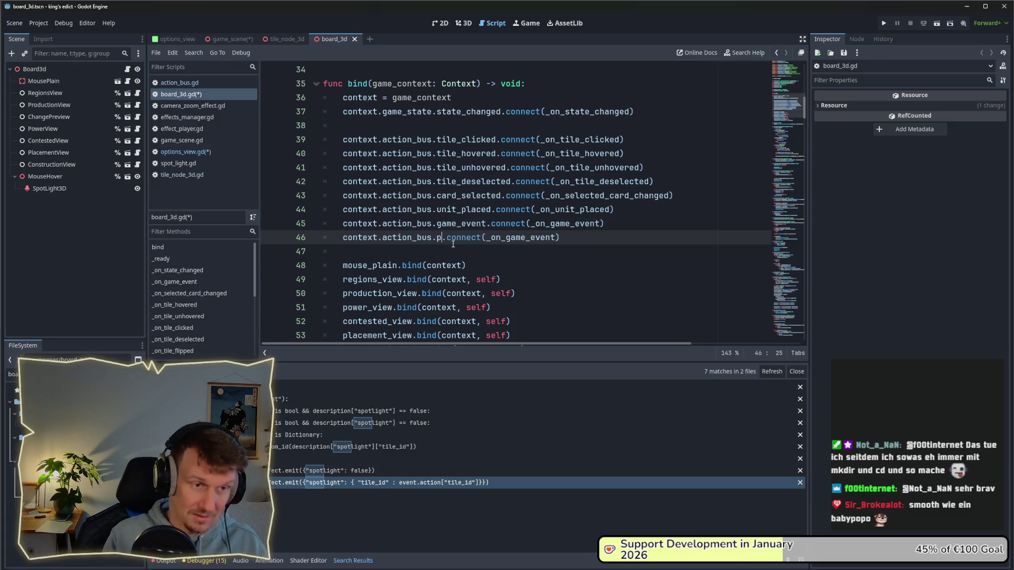
key("Return")
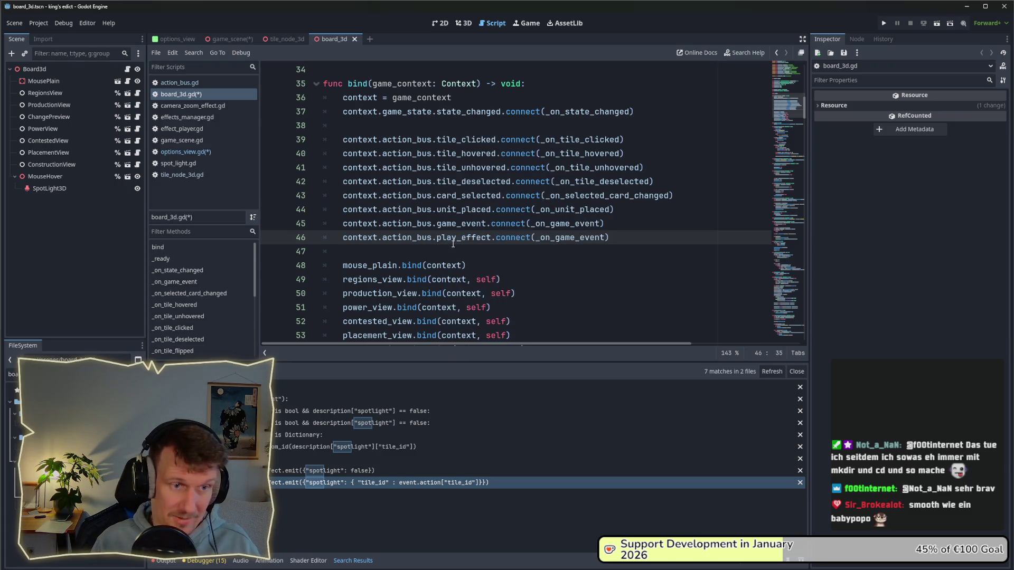
- Replace the copied handler _on_game_event with _on_play_effect on line 46
double_click(548, 238)
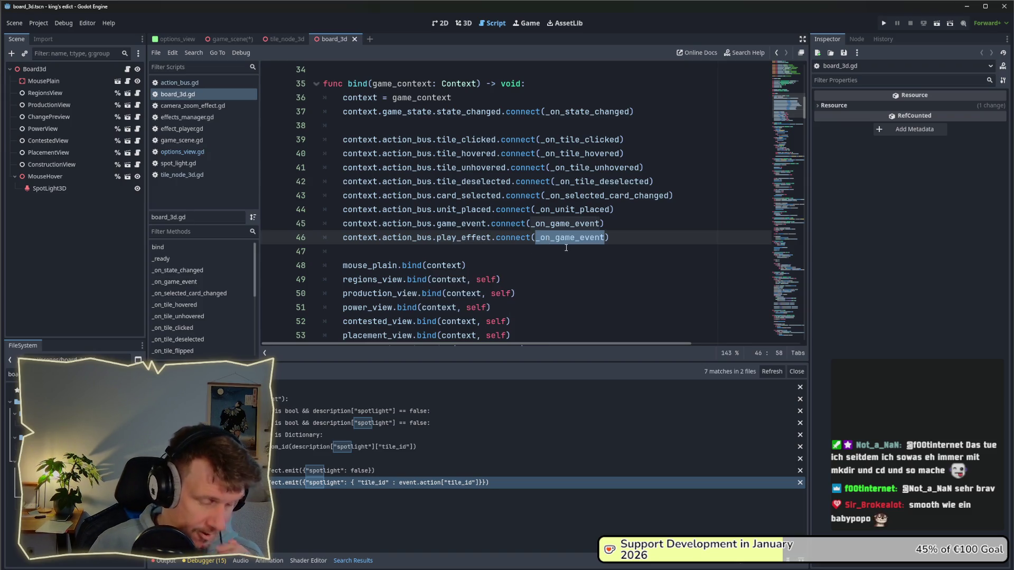
key("BackSpace")
type("_on_play_effect")
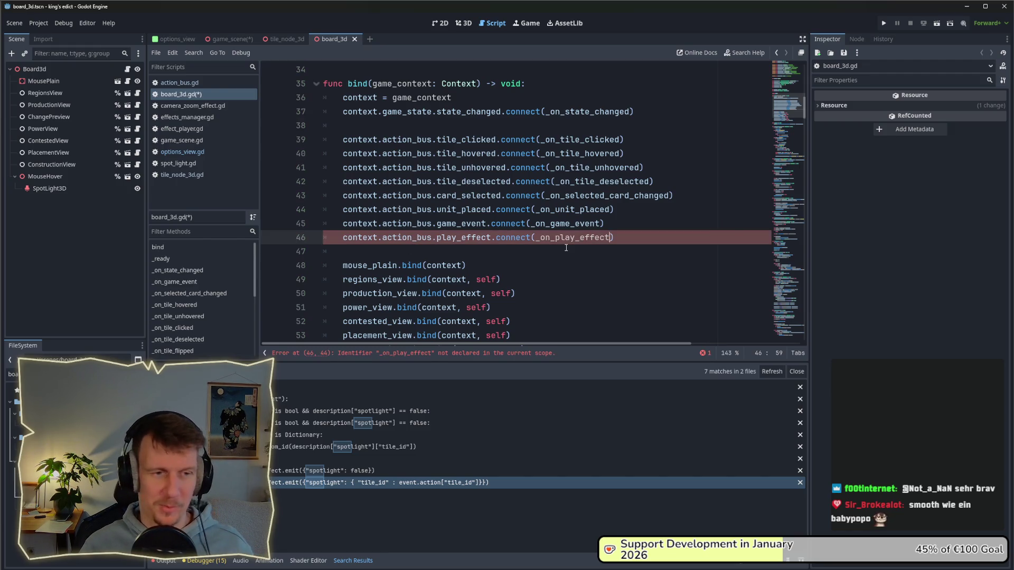
double_click(565, 239)
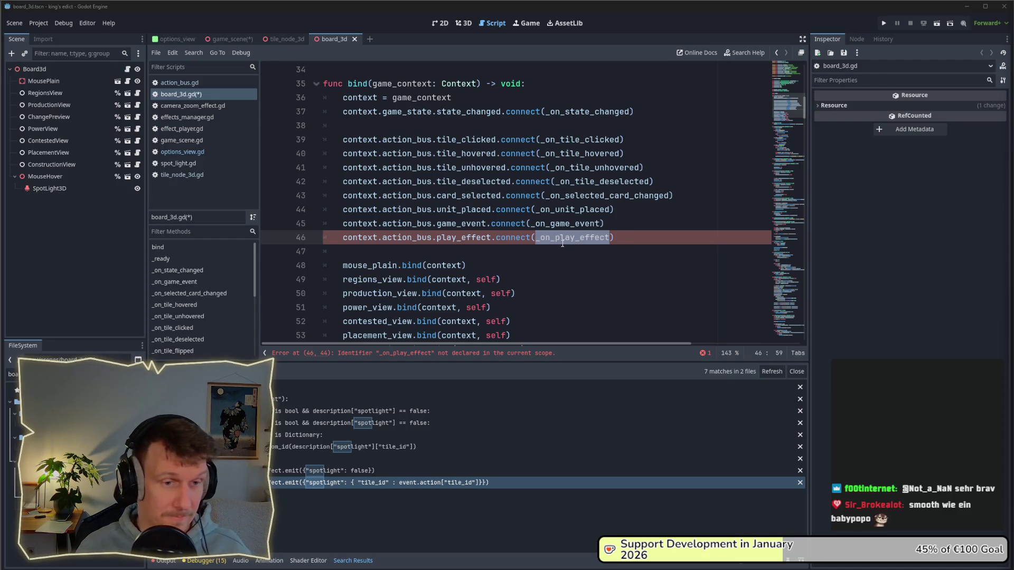
left_click(783, 161)
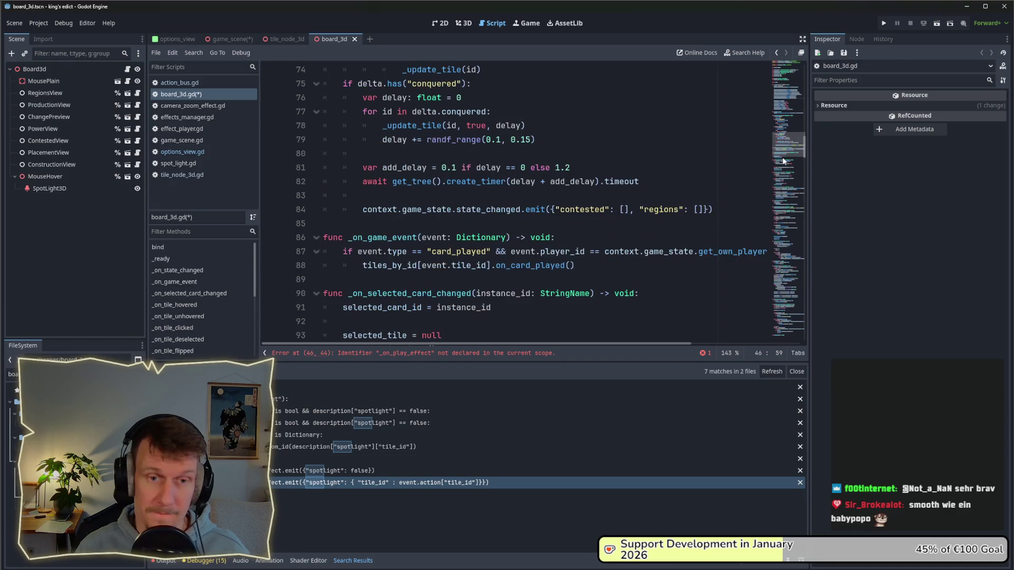
- Declare func _on_play_effect(description: Dictionary) -> void: after _on_game_event in board_3d.gd
scroll(459, 282, "down", 1)
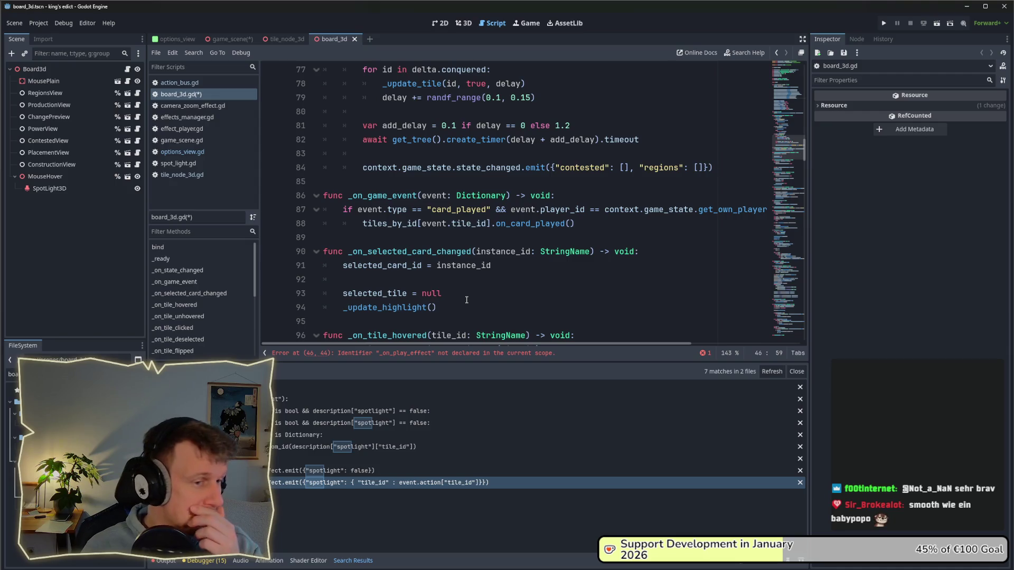
scroll(469, 301, "down", 1)
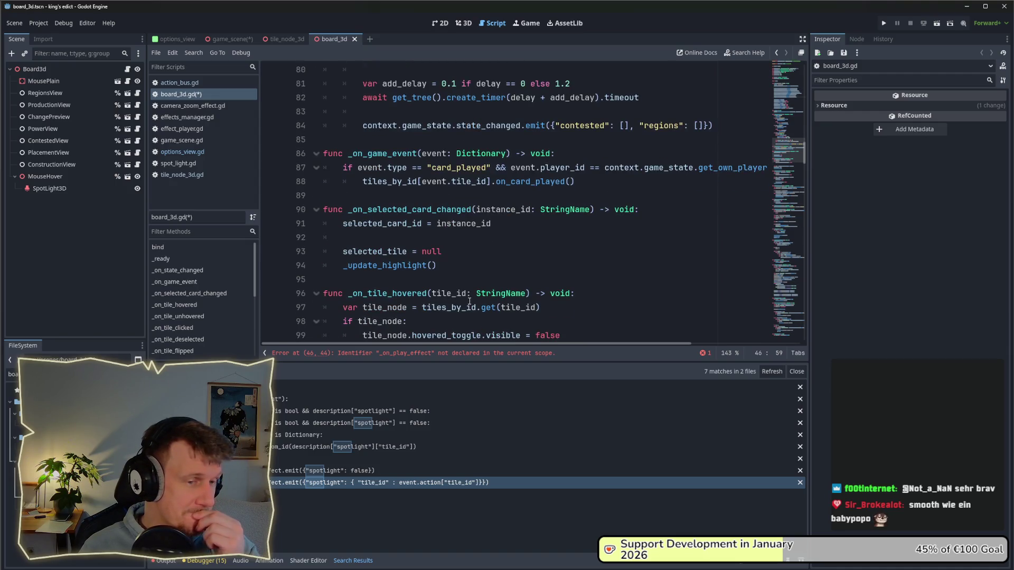
left_click(380, 196)
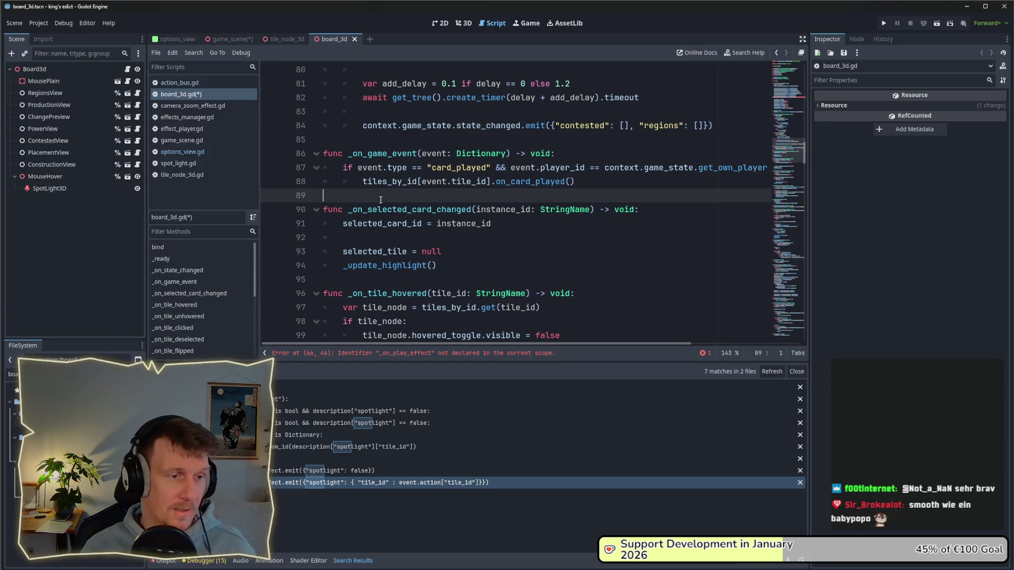
key("Return")
key("Return")
key("Up")
type("func _on_play_effect")
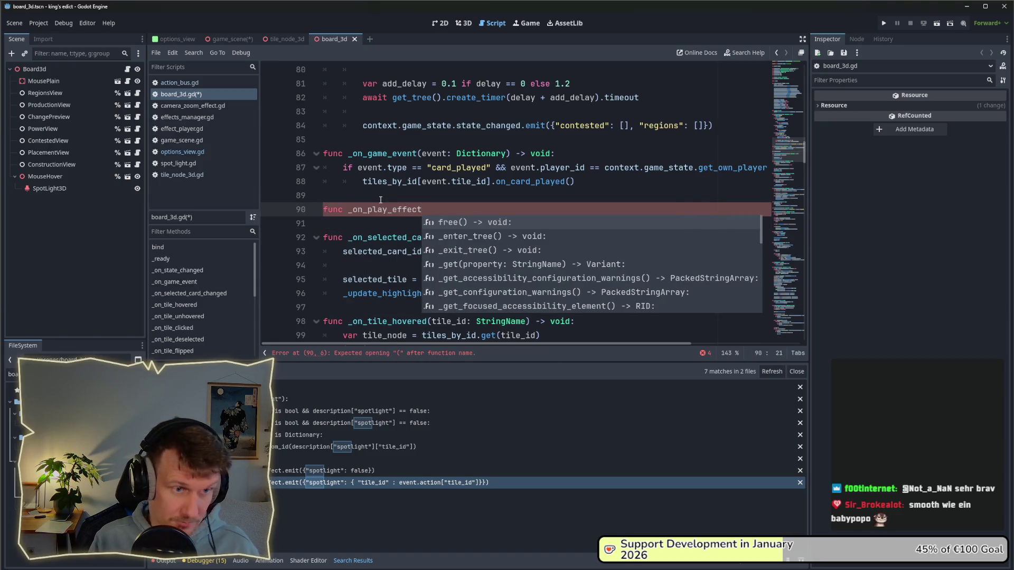
type("(desc")
type("ription:")
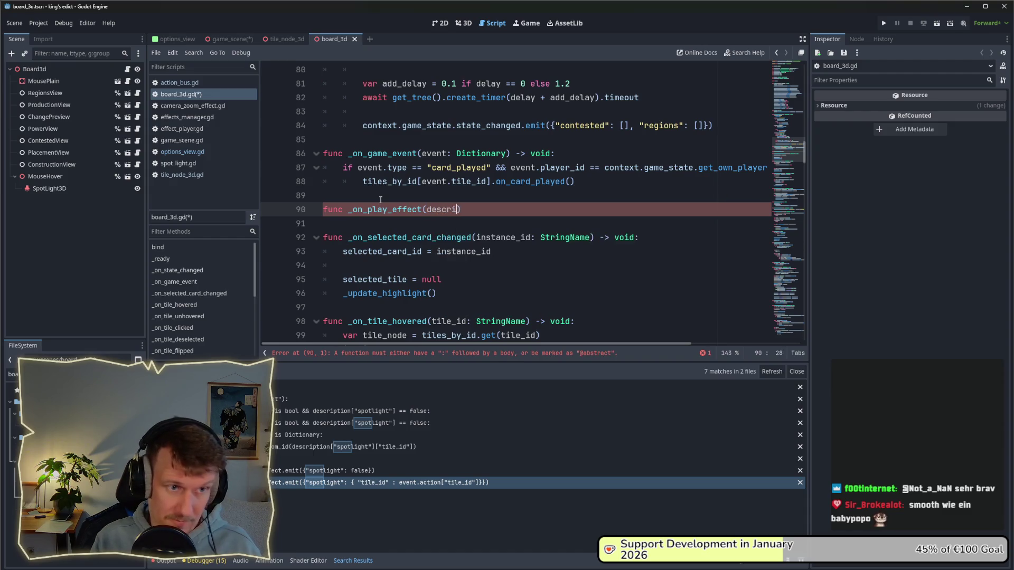
type(" Dictio")
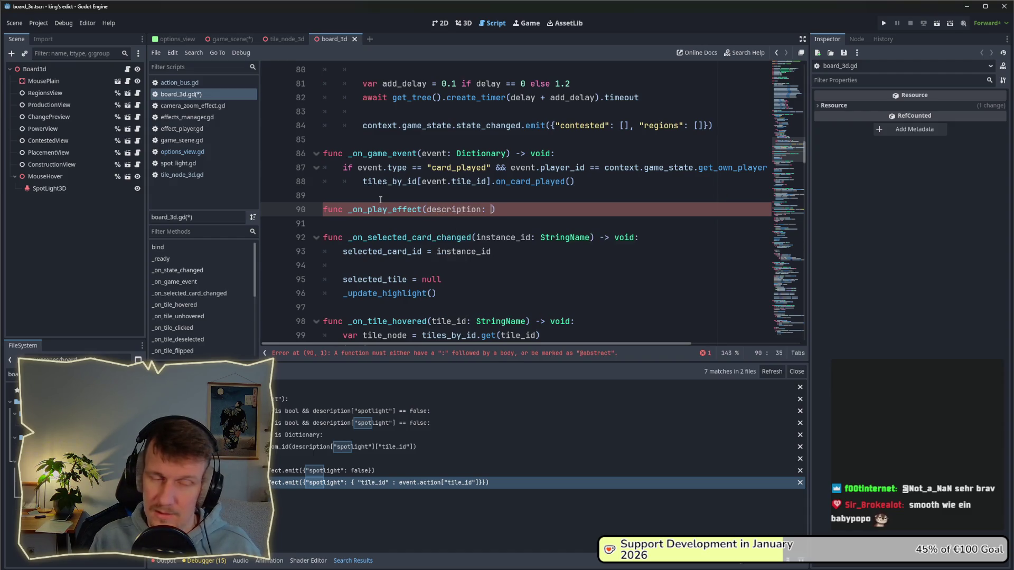
type("narx")
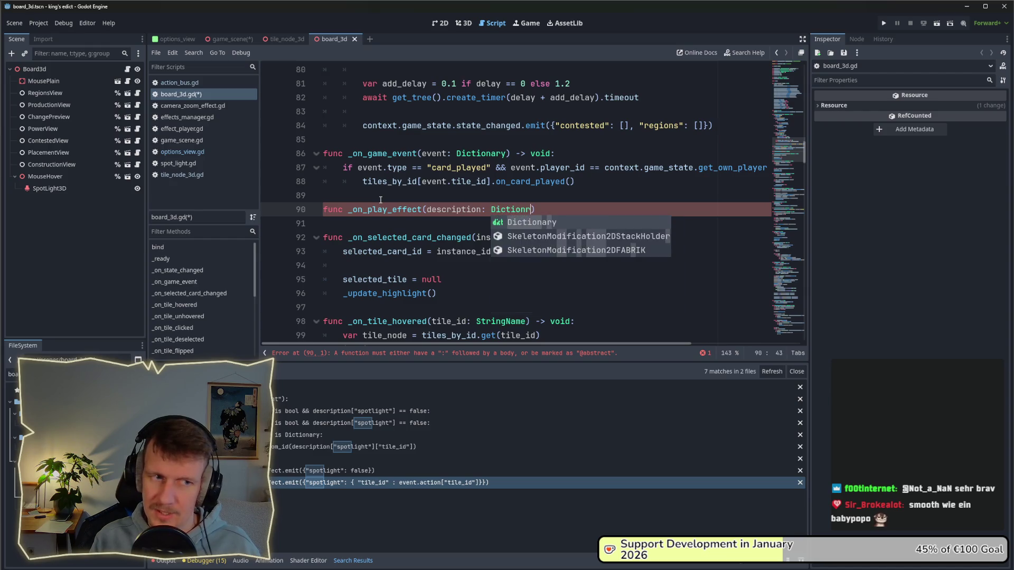
key("BackSpace")
type("y")
key("Right")
type("-")
key("BackSpace")
type("> void:")
key("Return")
- Save the script and start a project-wide search for _on_play_effect
key("ctrl+s")
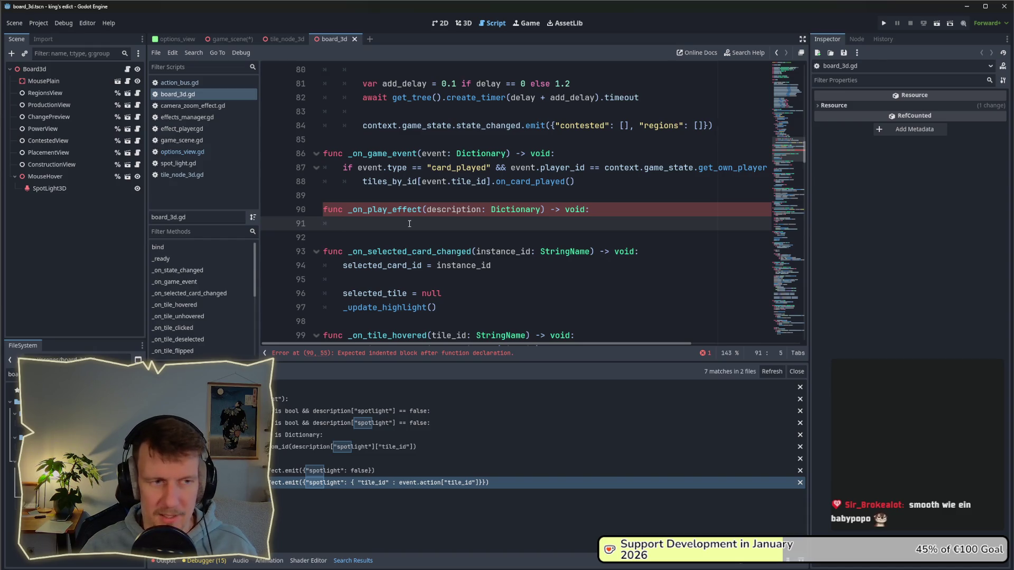
double_click(389, 210)
key("ctrl+shift+f")
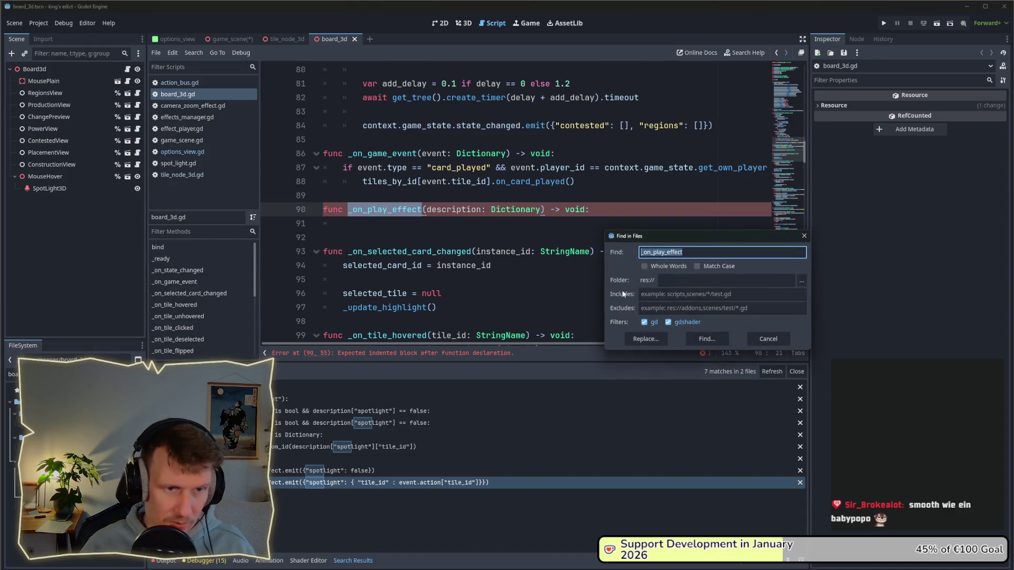
- Run the search and select the focus_tile check on line 23 of effects_manager.gd
left_click(706, 338)
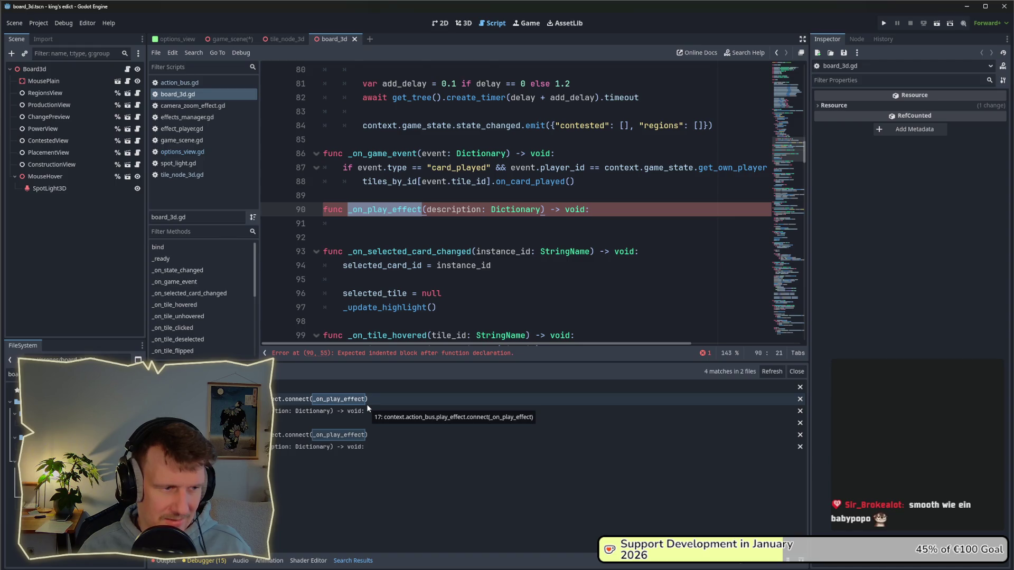
left_click(366, 408)
left_click_drag(501, 154, 288, 153)
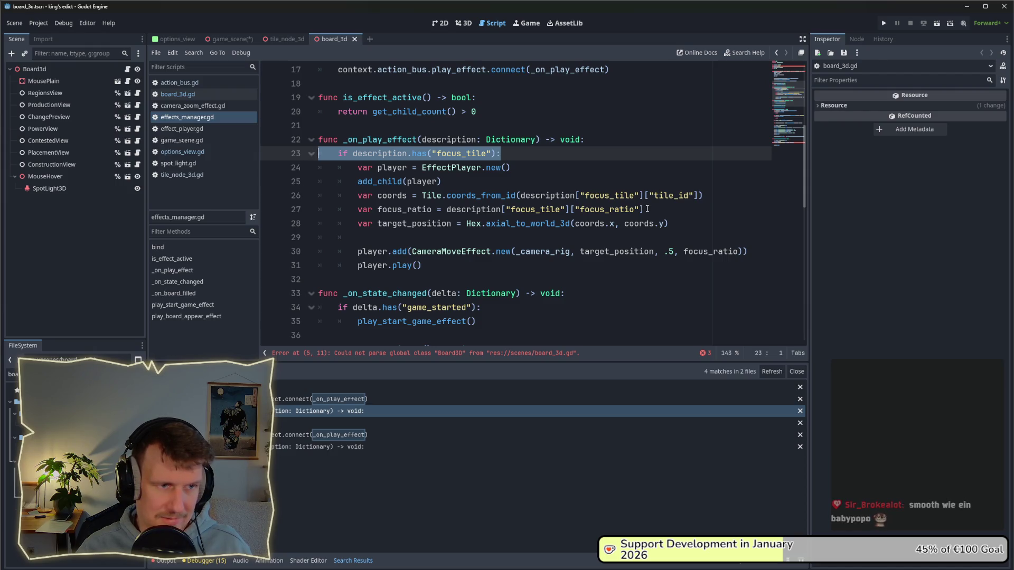
mouse_move(641, 209)
left_mouse_down()
mouse_move(337, 181)
mouse_move(301, 160)
left_mouse_up()
left_click_drag(500, 154, 314, 153)
key("ctrl+c")
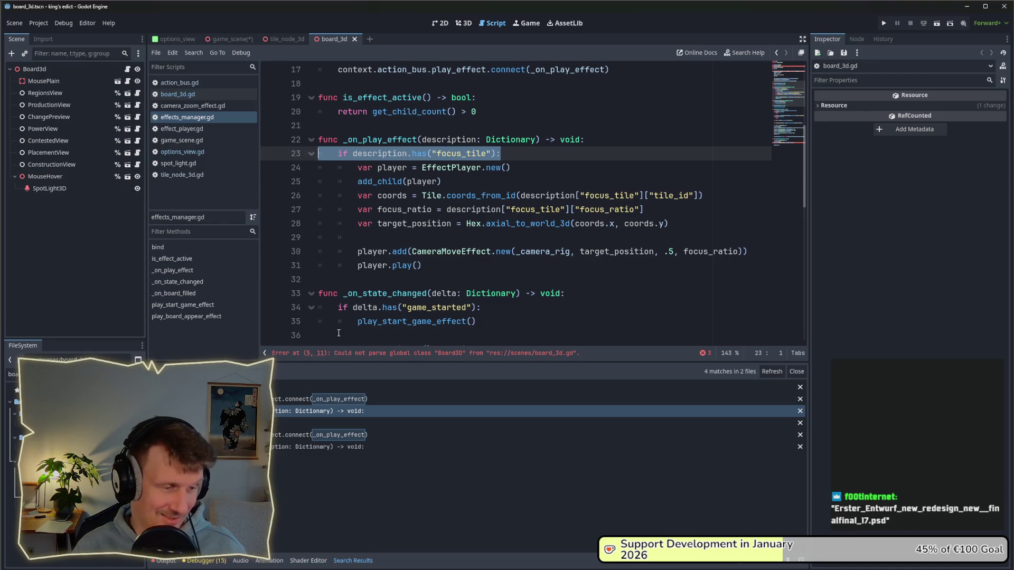
- Paste the focus_tile check into line 91 of board_3d.gd and fix its indentation
left_click(511, 187)
key("alt+Left")
left_click(392, 226)
key("ctrl+v")
left_click(362, 223)
key("BackSpace")
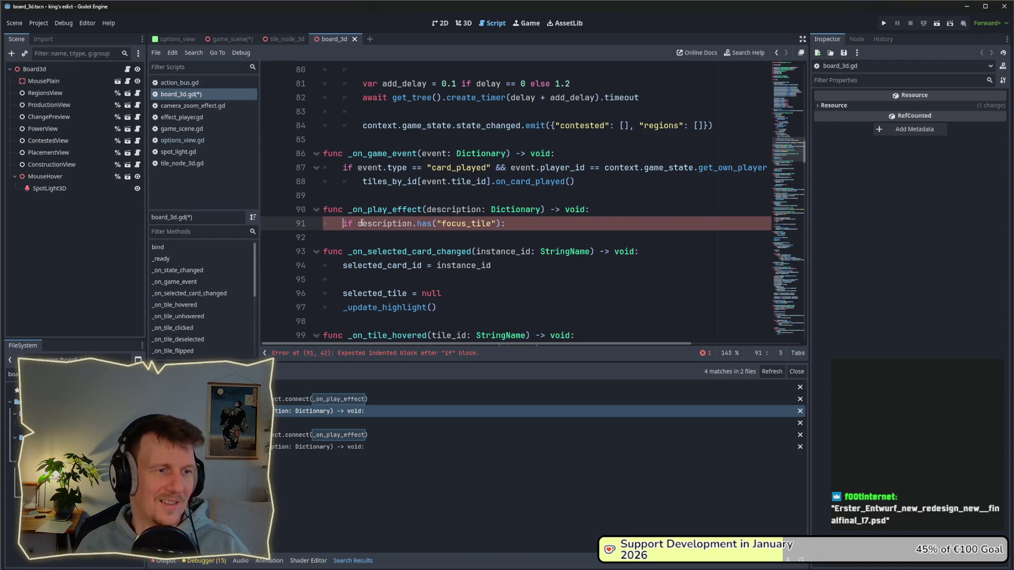
- Change the key to "raise_tile" and add var tile_id = description["raise_tile"]["tile_id"]
double_click(479, 222)
type("raise")
type("__")
type("ile")
key("Return")
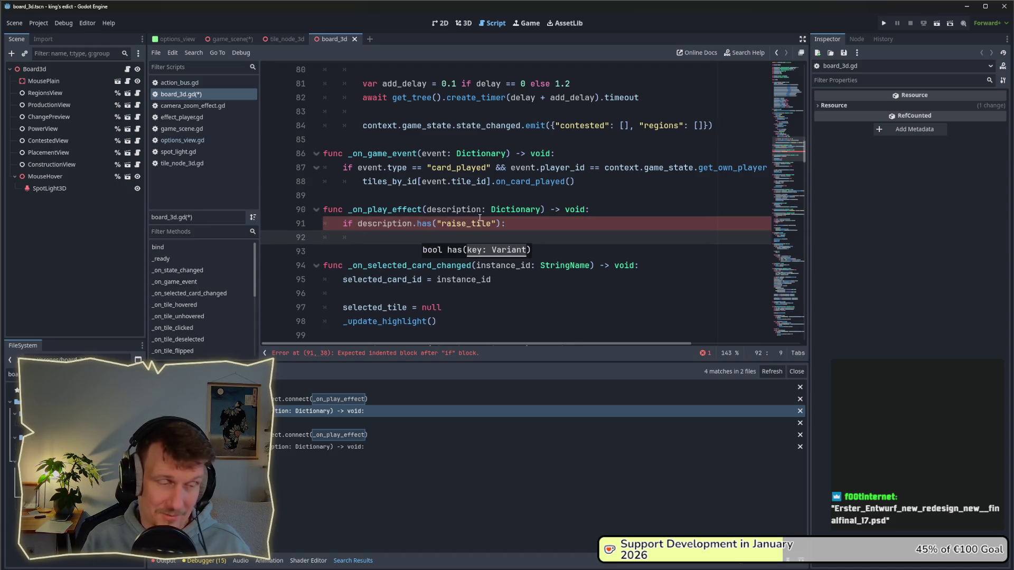
type("var til")
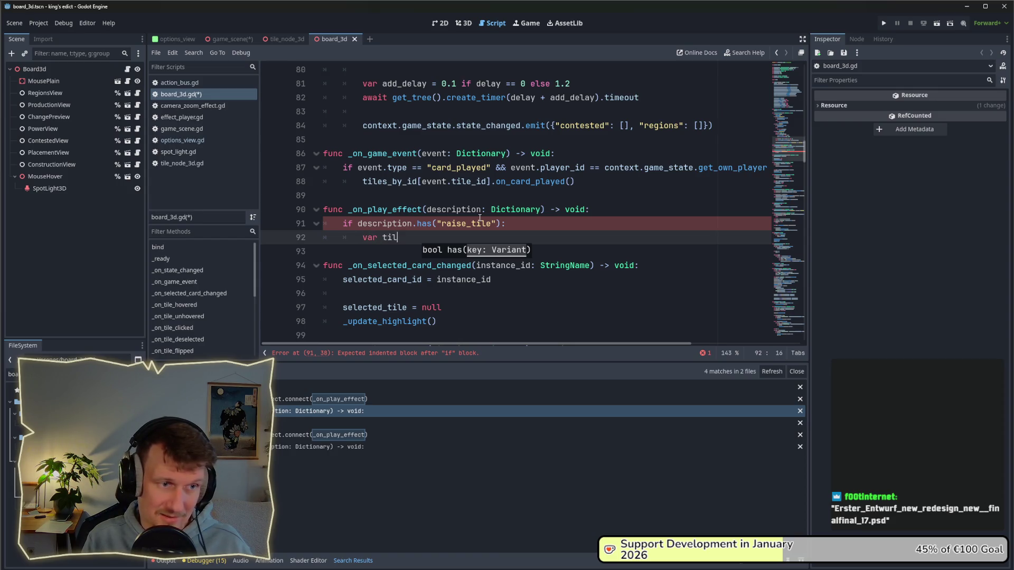
type("e_id =")
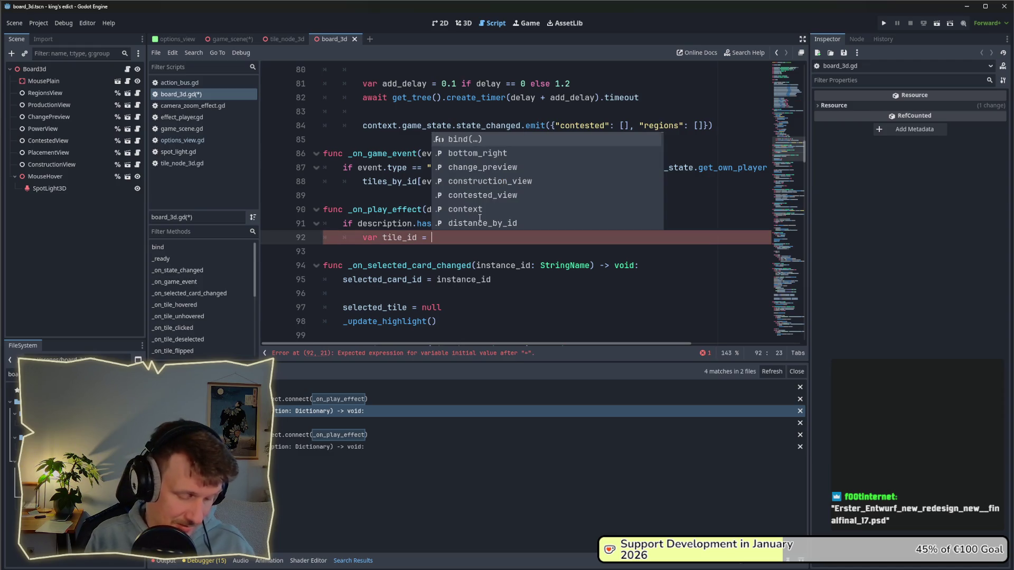
type(" description")
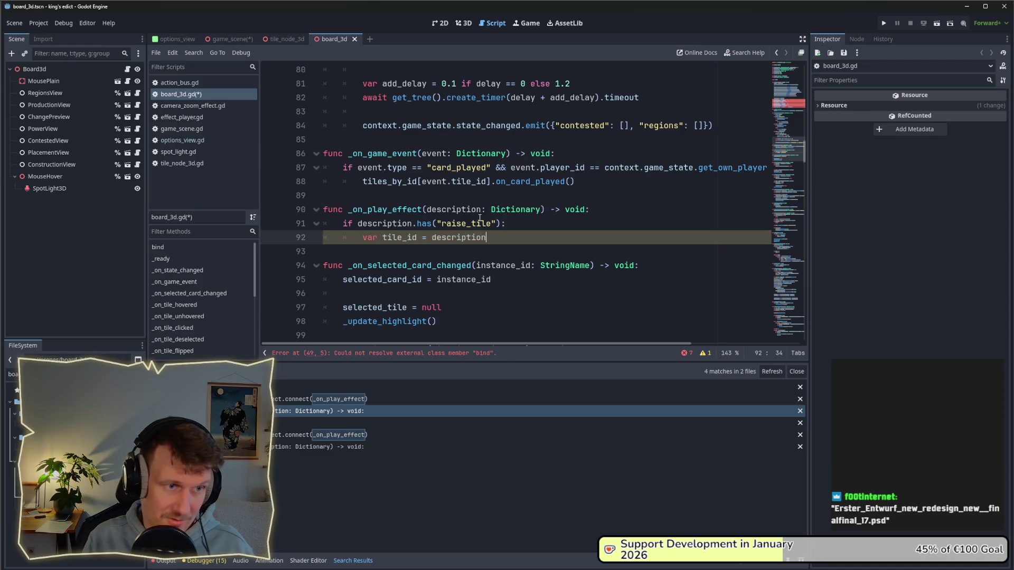
type("[\"Ra")
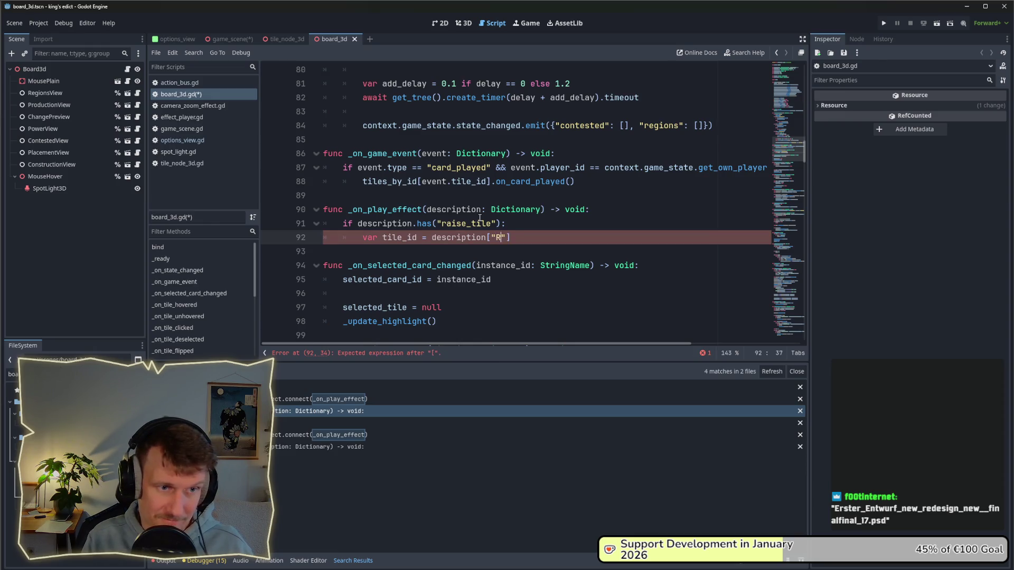
key("BackSpace")
key("BackSpace")
type("raise_ti")
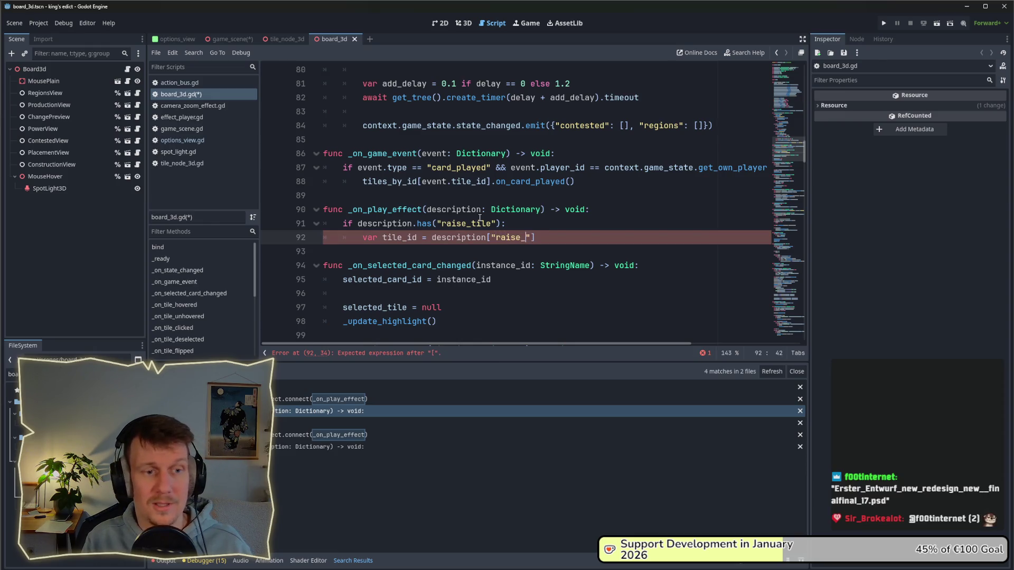
type("le")
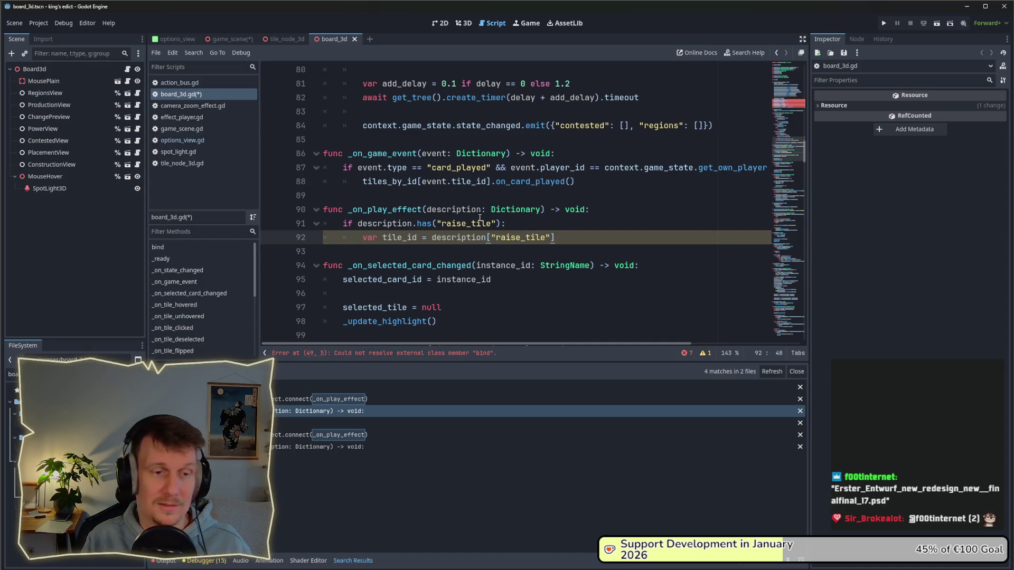
type("\"][]")
key("Left")
key("Escape")
type("\"tile_id")
key("End")
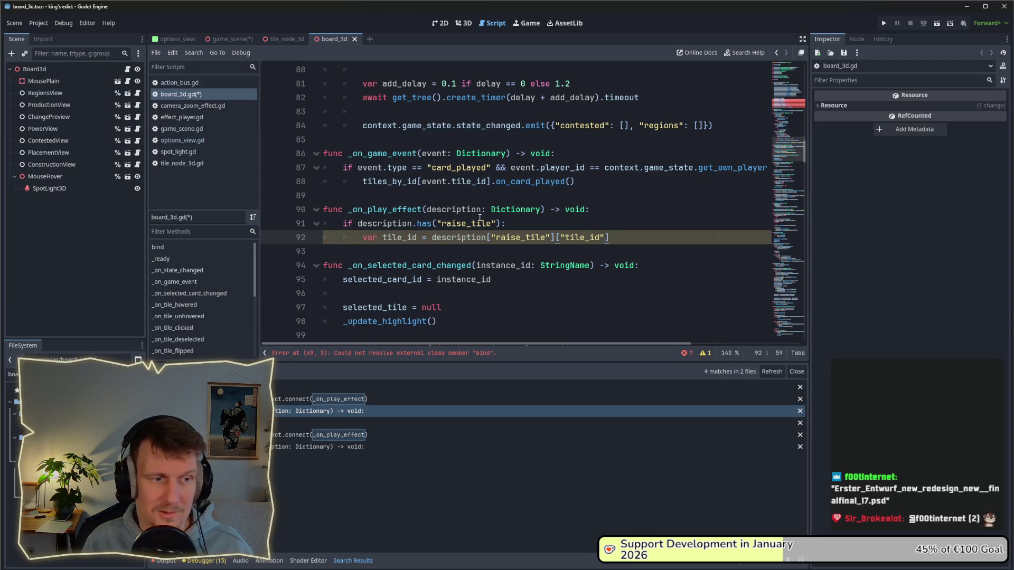
key("Return")
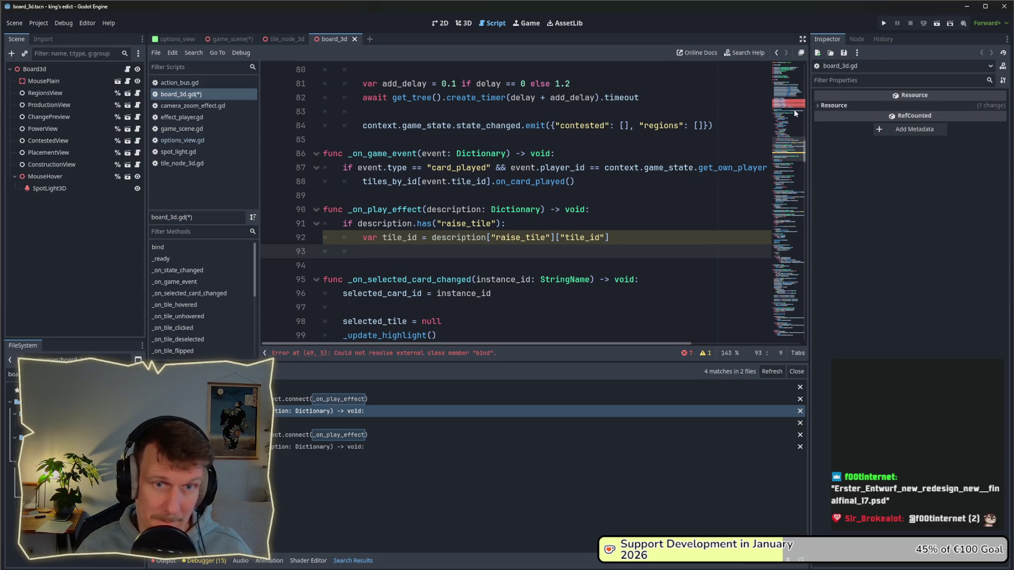
- Review the flagged error lines and locate the tiles_by_id dictionary name
left_click(793, 109)
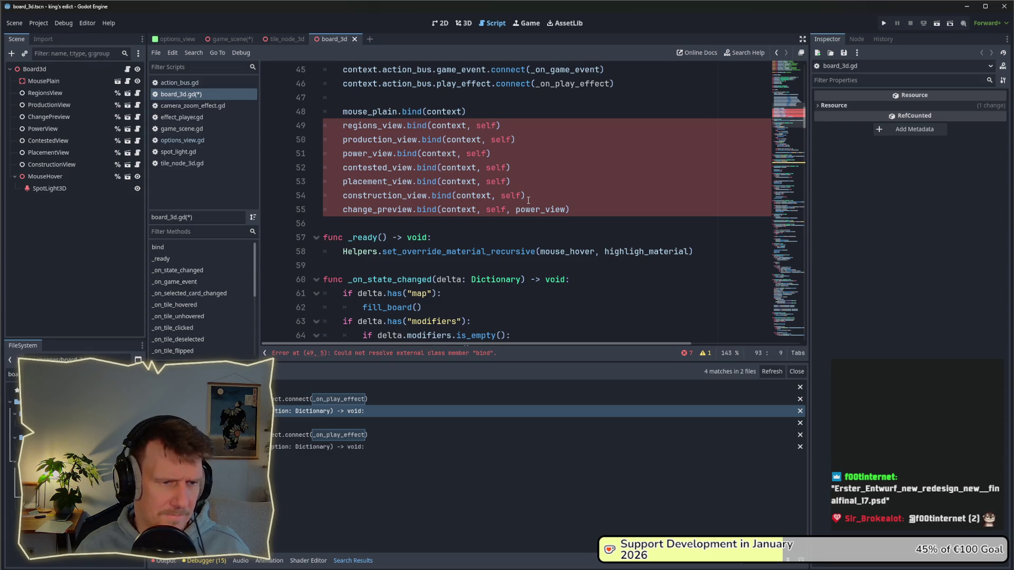
scroll(528, 200, "up", 3)
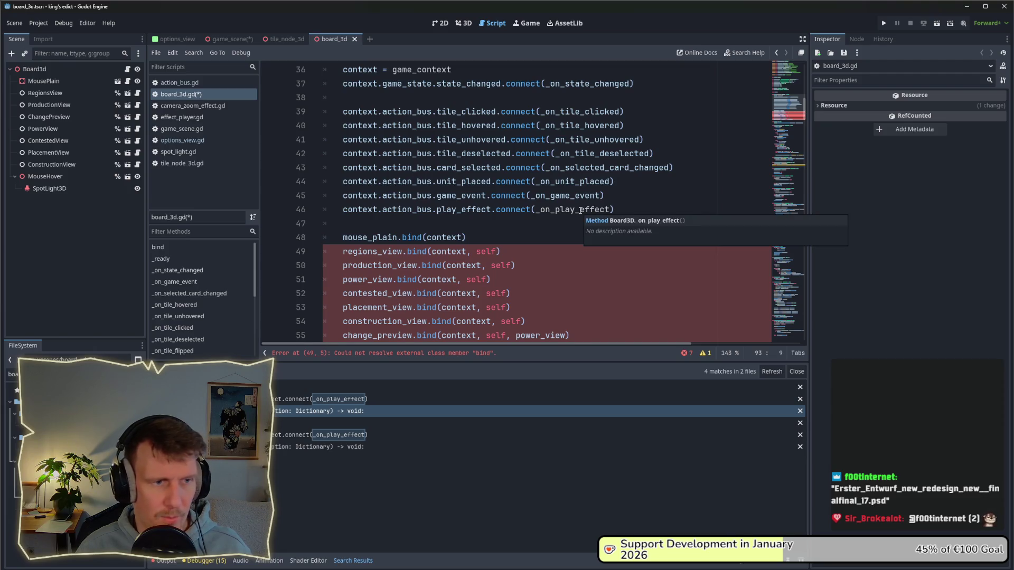
scroll(580, 210, "up", 6)
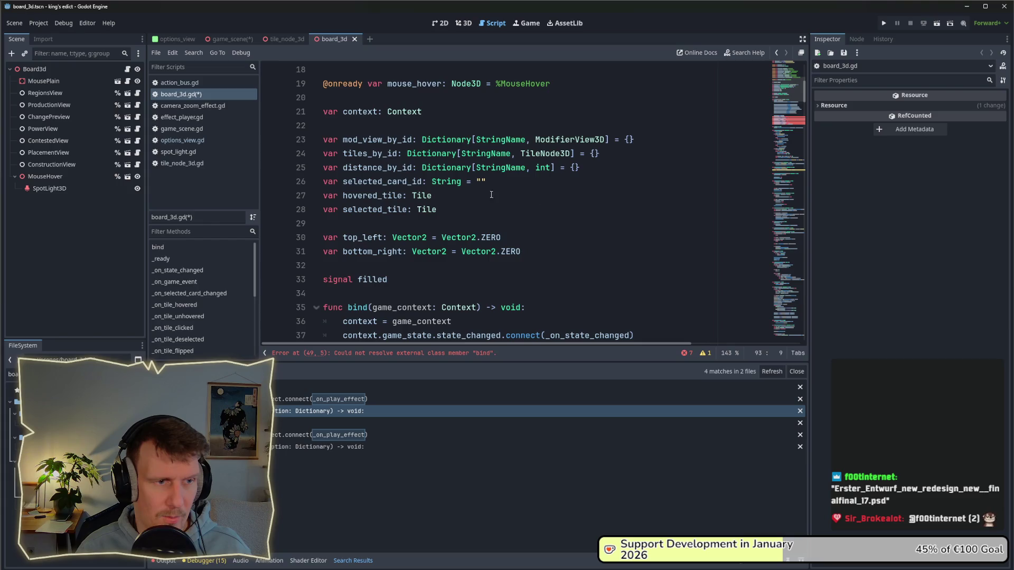
double_click(380, 154)
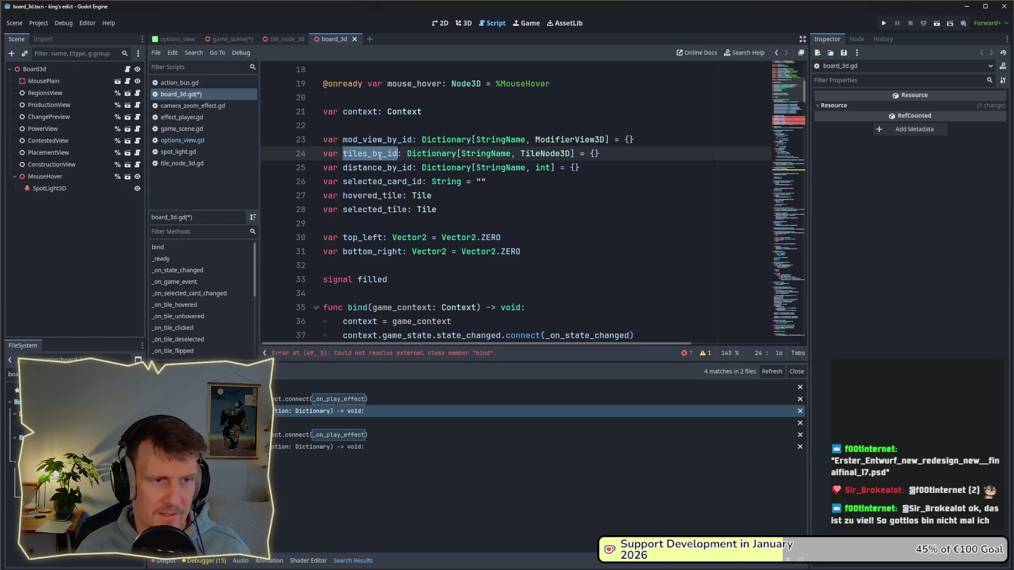
scroll(743, 141, "down", 20)
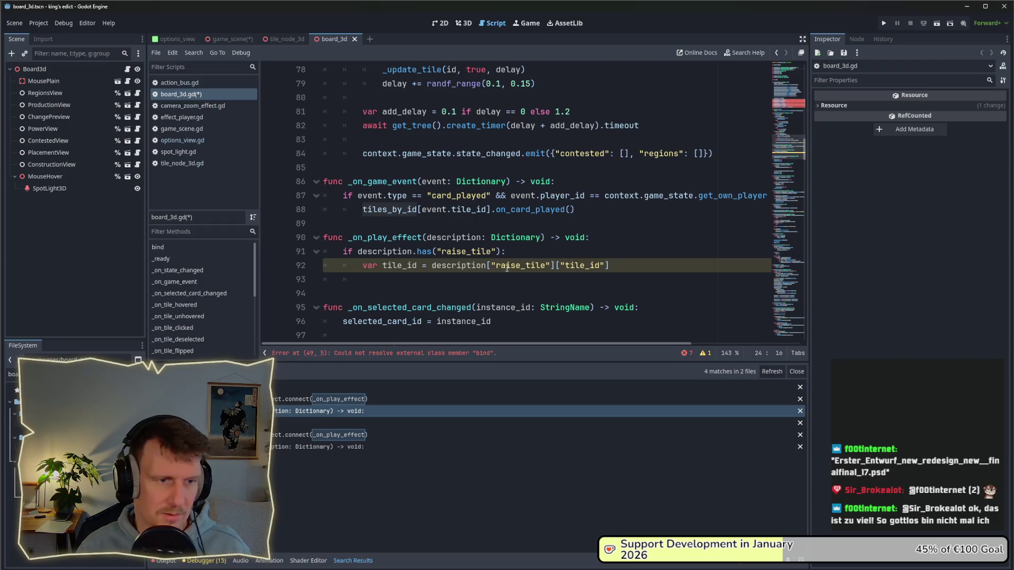
- Add tiles_by_id[tile_id].raise() under the tile_id line and save the script
left_click(631, 268)
key("Return")
type("ti")
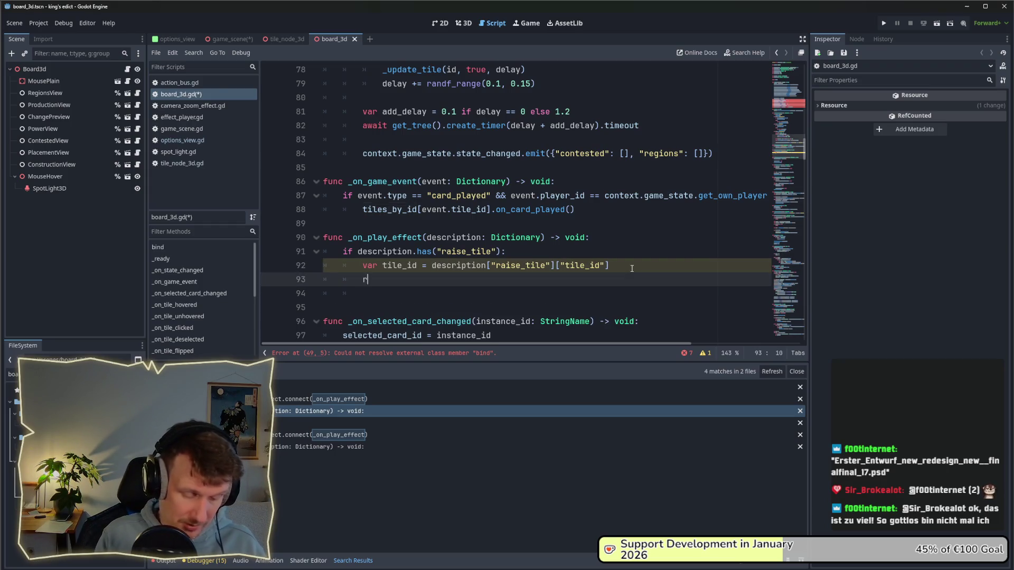
key("Escape")
type("les_by_id.")
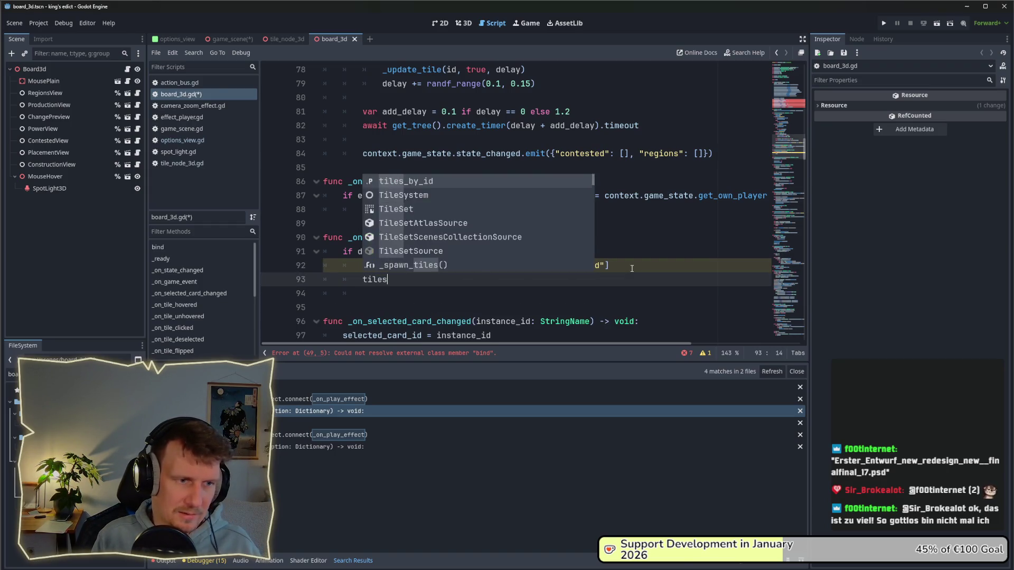
key("BackSpace")
type("[tile_id].")
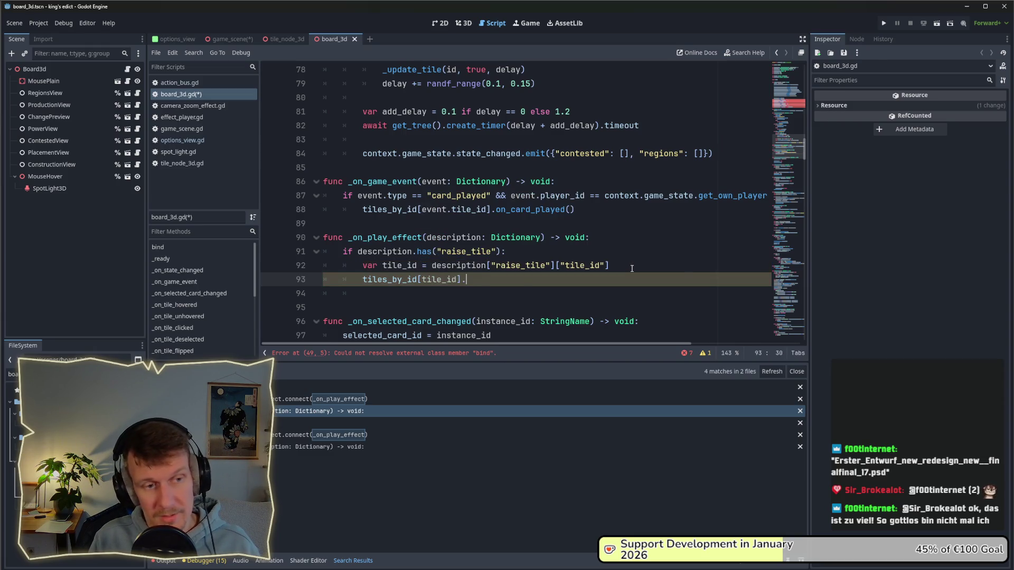
type(" raise")
key("Return")
key("ctrl+s")
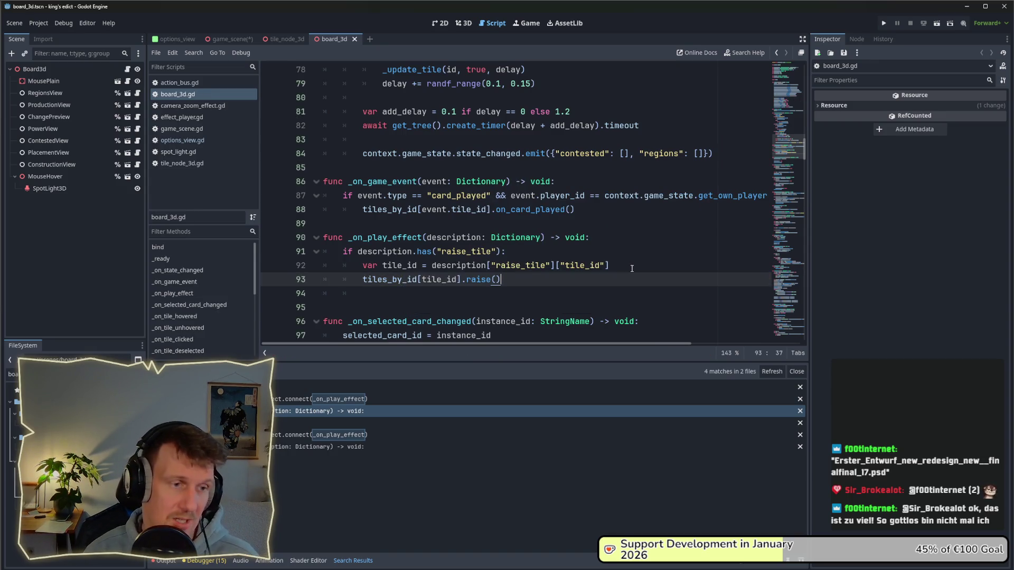
- Delete the leftover blank line and launch the game in a debug run
left_click_drag(362, 293, 343, 293)
key("BackSpace")
key("BackSpace")
key("BackSpace")
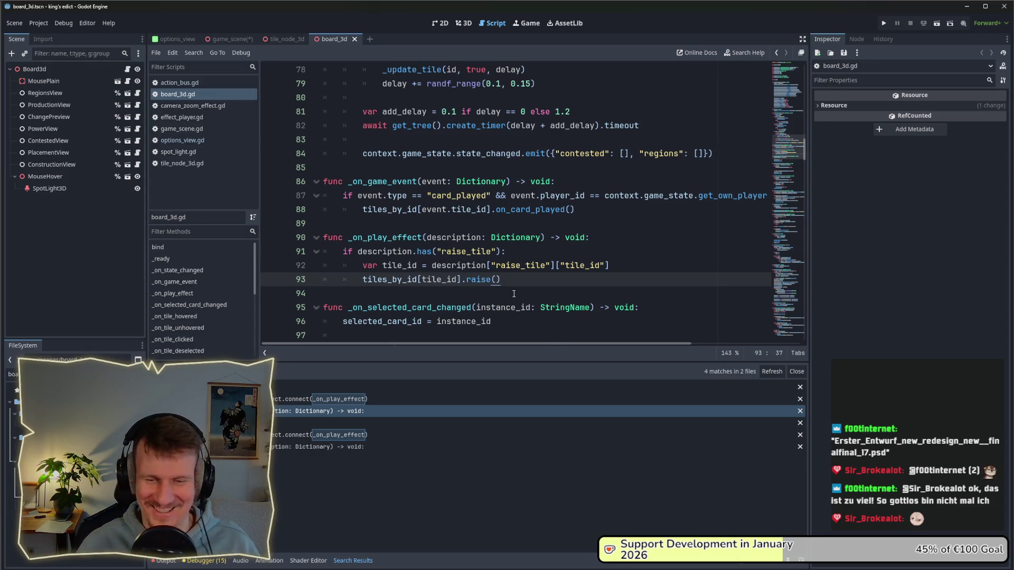
left_click(884, 23)
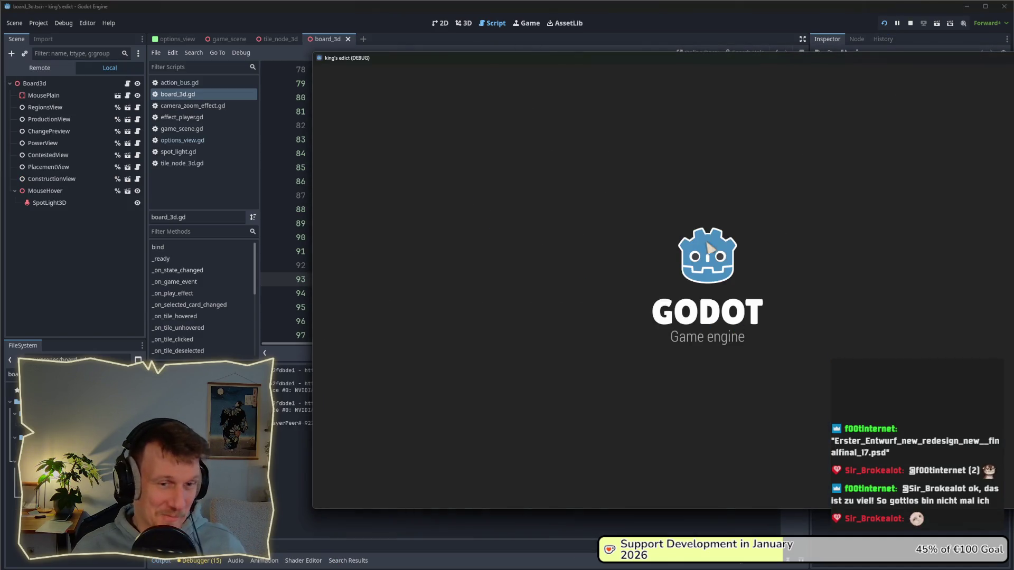
- Create a multiplayer game on the i_know_this_place map
left_click(716, 197)
left_click(782, 196)
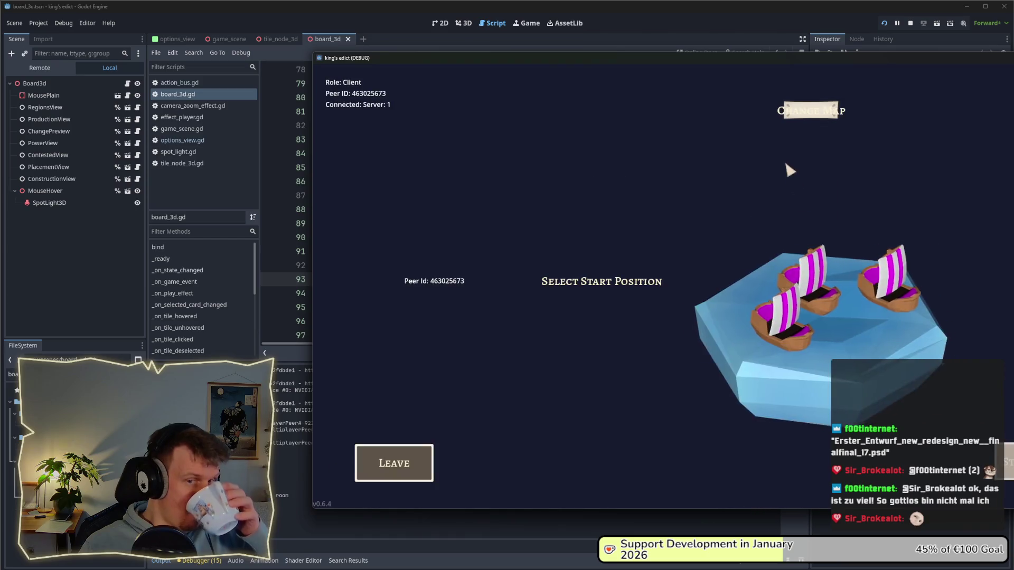
left_click(809, 109)
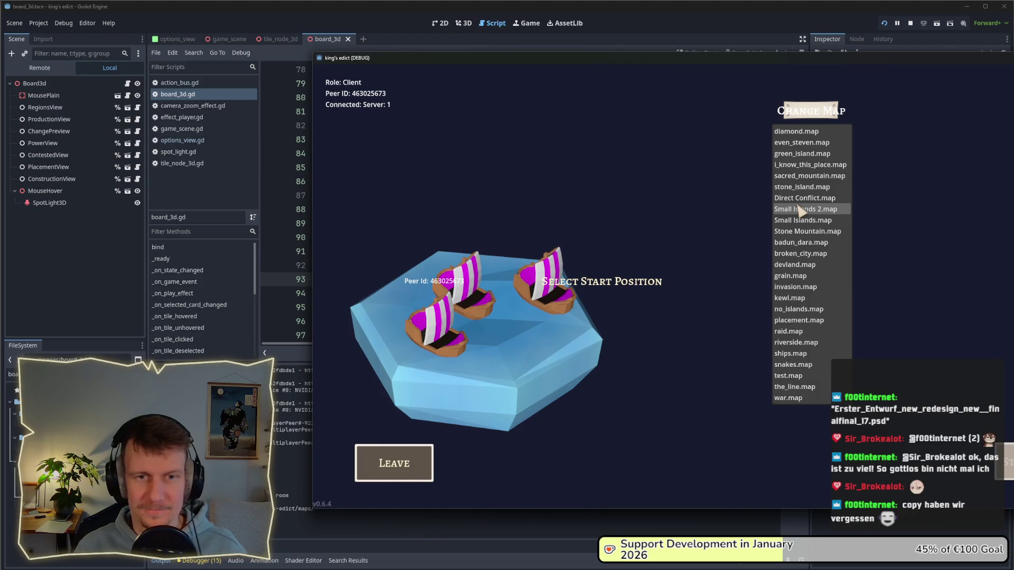
left_click(802, 164)
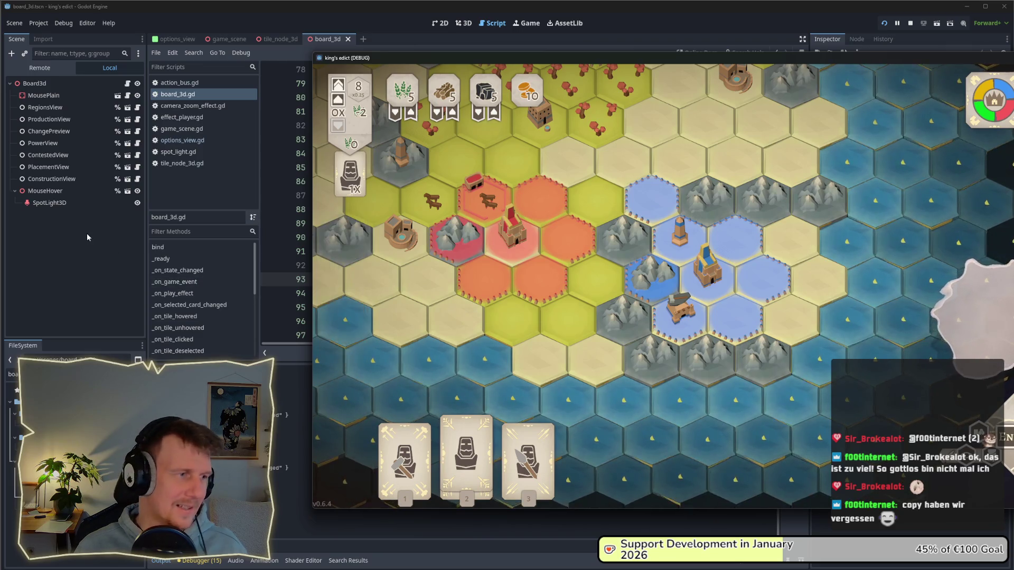
- Toggle fertile_tile's visibility in tile_node_3d, then play a card on a hex tile
left_click(87, 233)
left_click(280, 42)
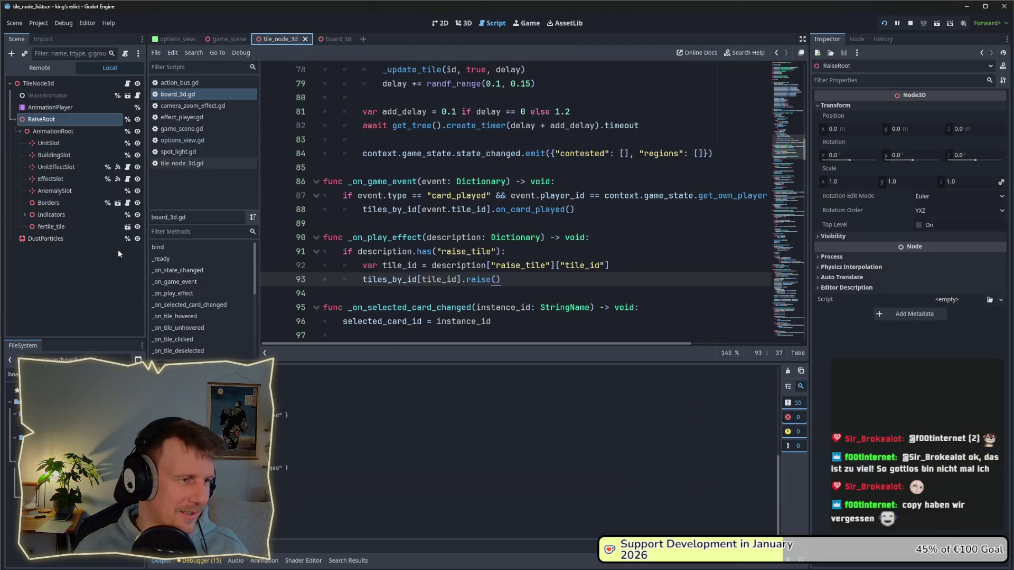
left_click(137, 227)
key("alt+Tab")
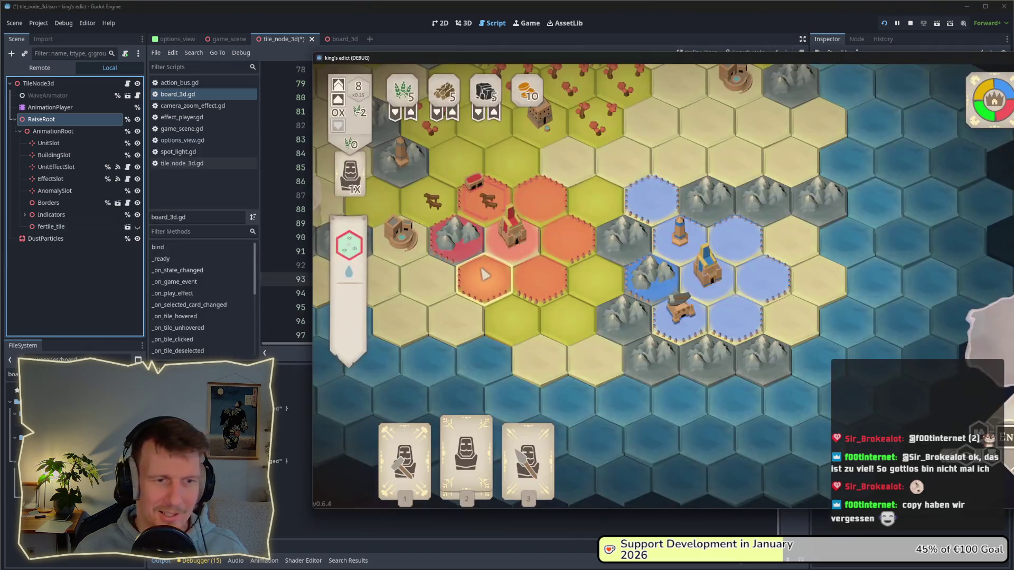
left_click(483, 453)
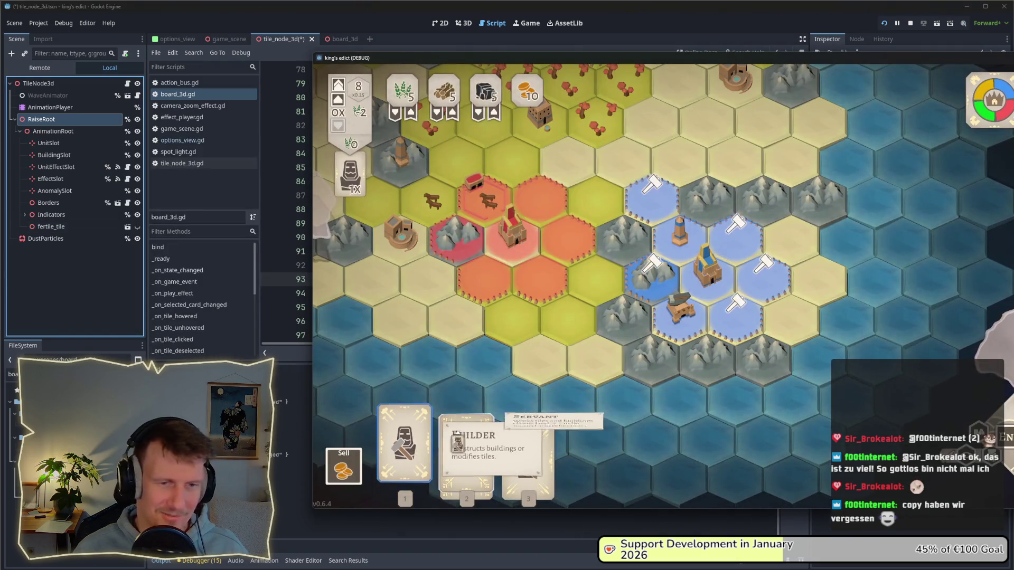
left_click(744, 323)
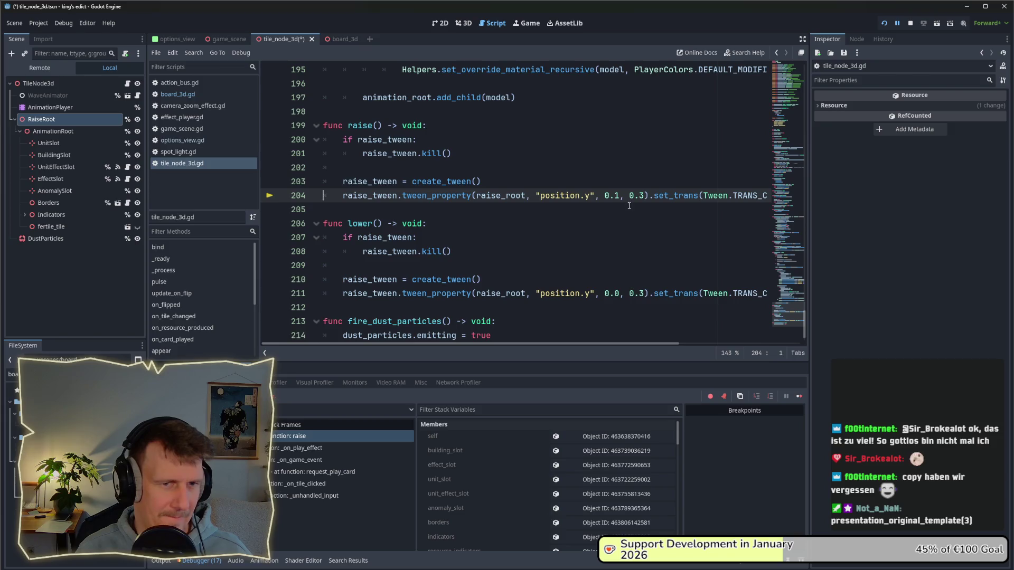
left_click_drag(648, 196, 402, 195)
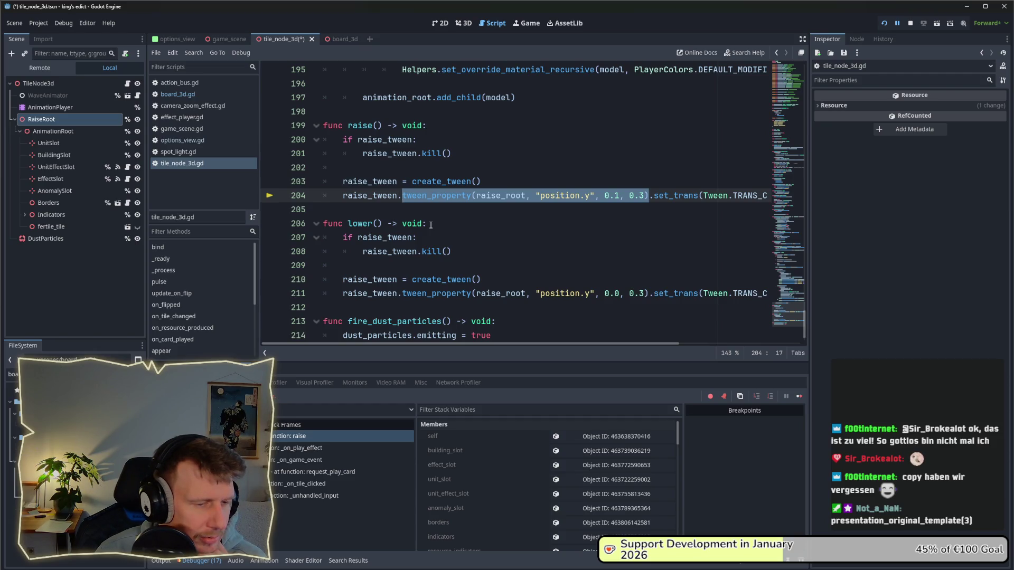
scroll(509, 478, "down", 5)
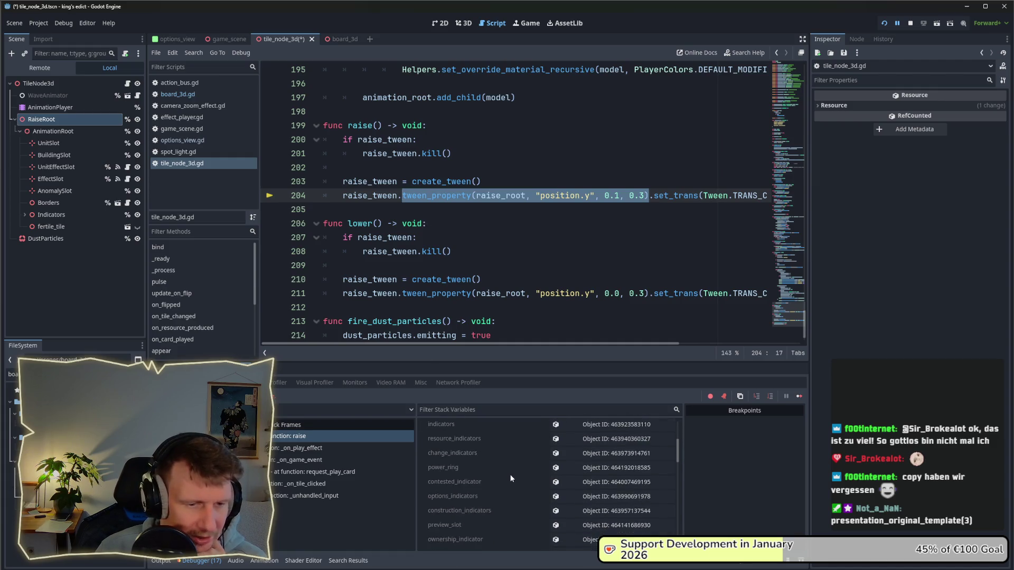
scroll(510, 476, "down", 3)
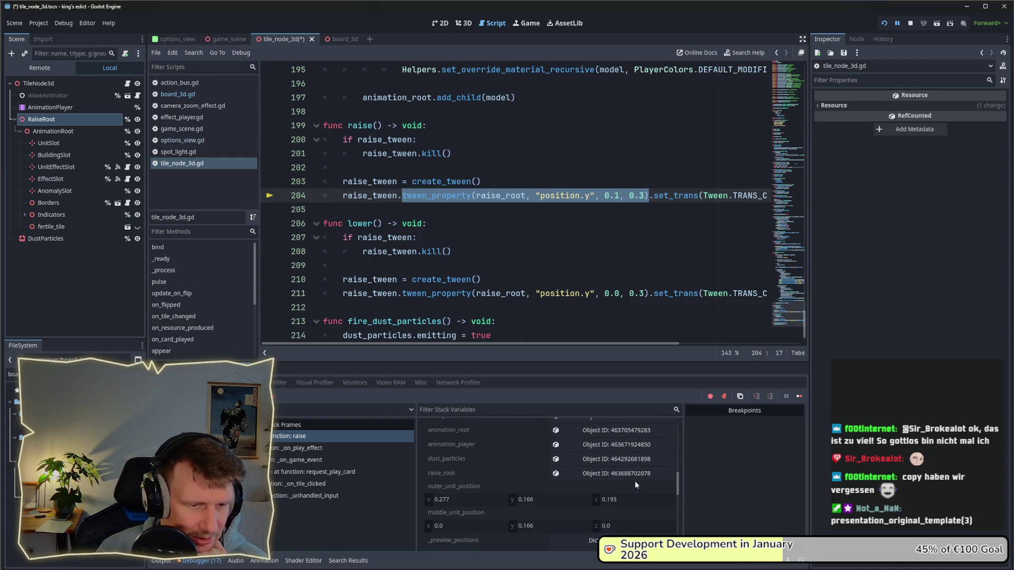
left_click(565, 213)
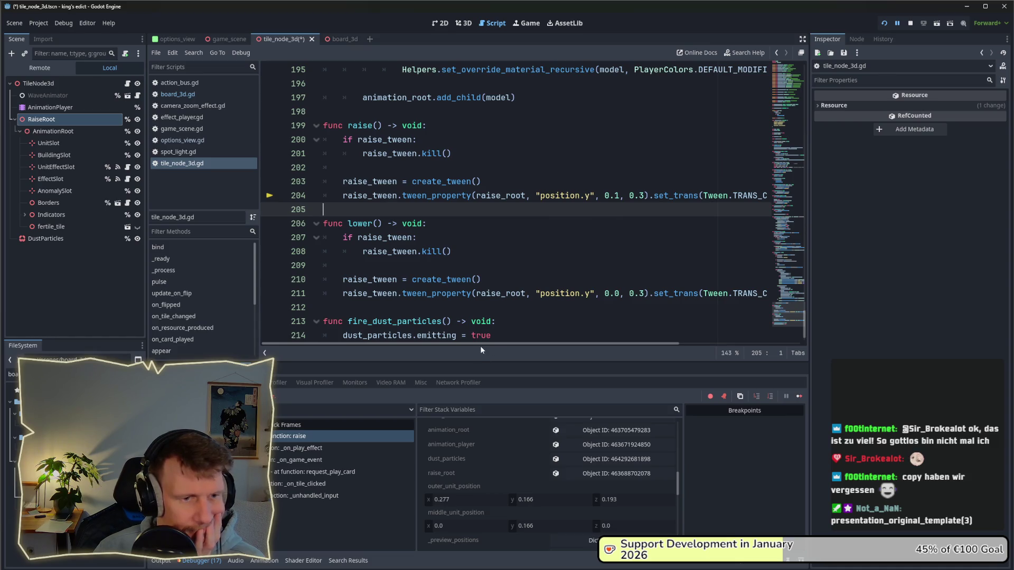
mouse_move(477, 343)
left_mouse_down()
mouse_move(616, 347)
mouse_move(475, 340)
left_mouse_up()
left_click_drag(343, 195, 648, 194)
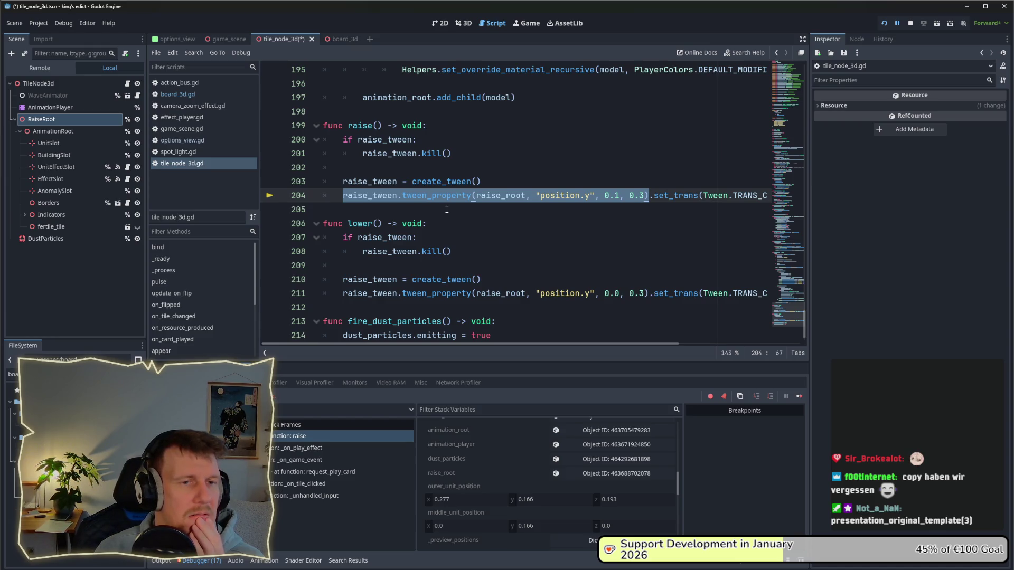
scroll(447, 209, "up", 1)
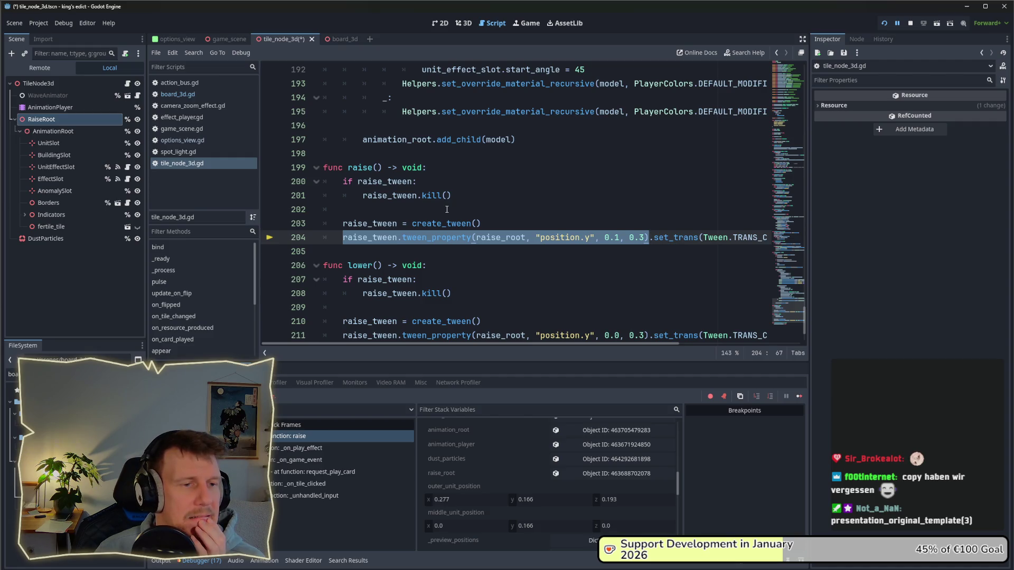
scroll(447, 210, "down", 1)
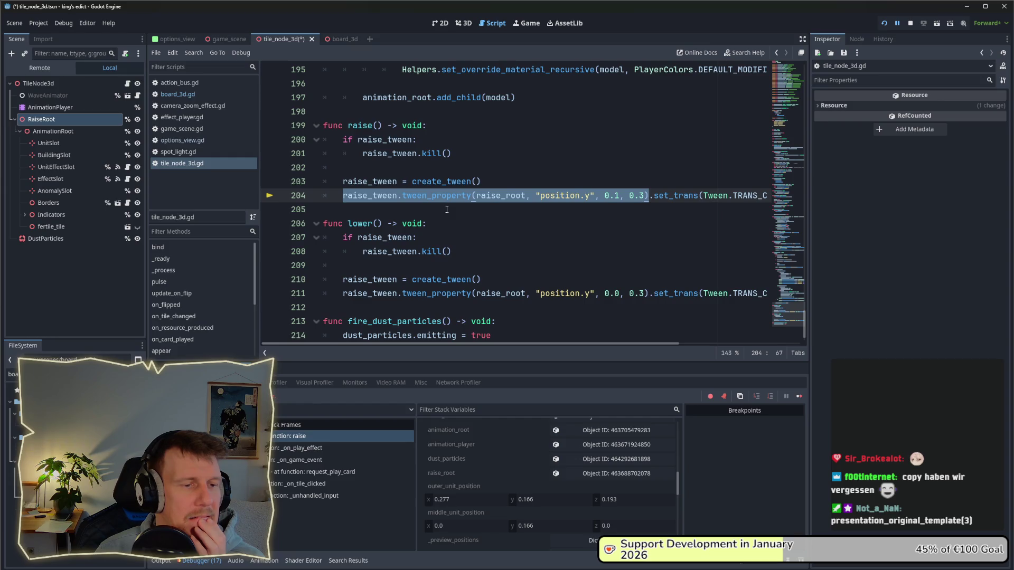
scroll(446, 210, "down", 1)
scroll(447, 210, "up", 4)
left_click(455, 259)
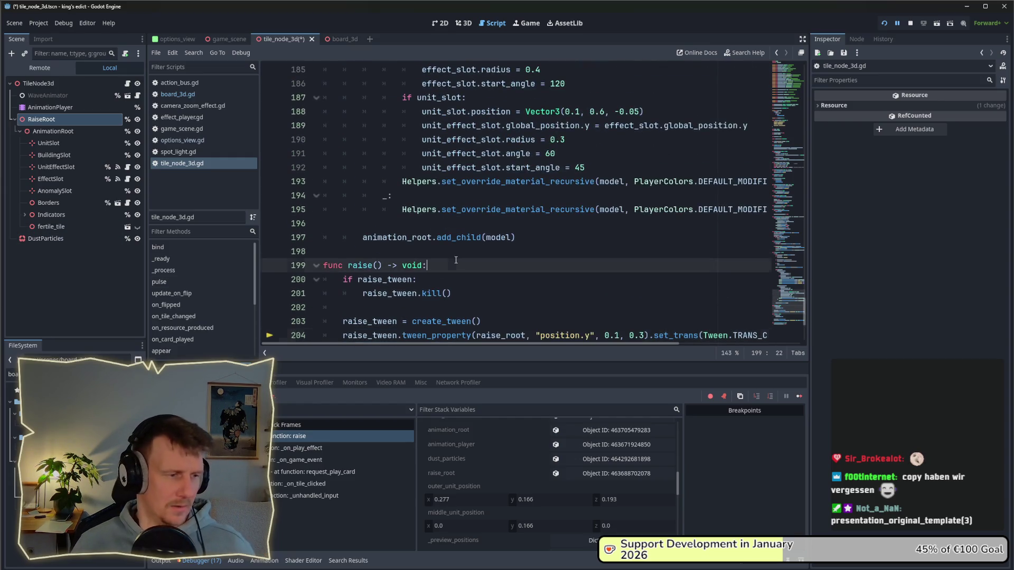
- Search the project for "appear" and open the appear function in tile_node_3d.gd
key("ctrl+shift+f")
type("ani")
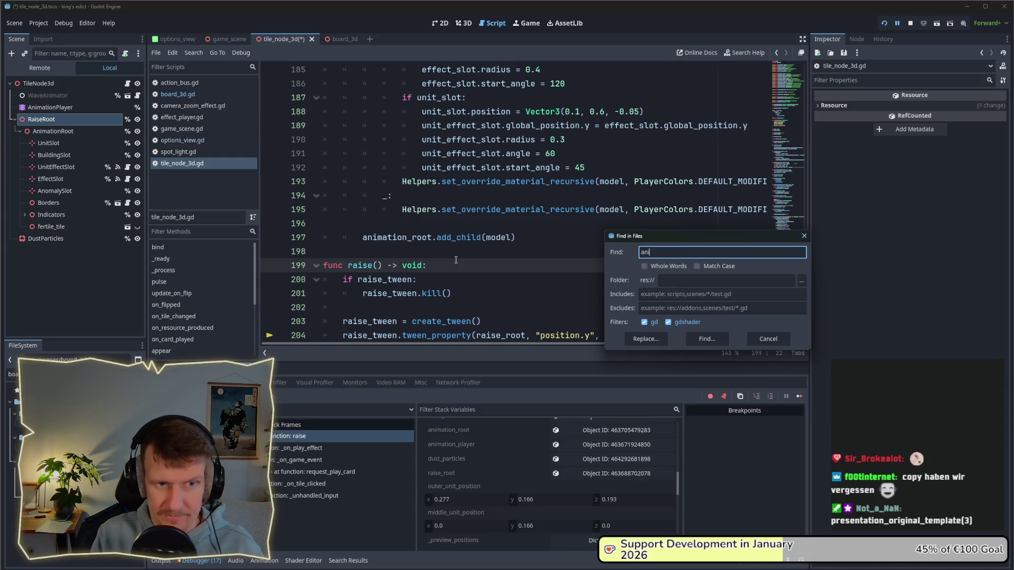
key("BackSpace")
type("ppear")
key("Return")
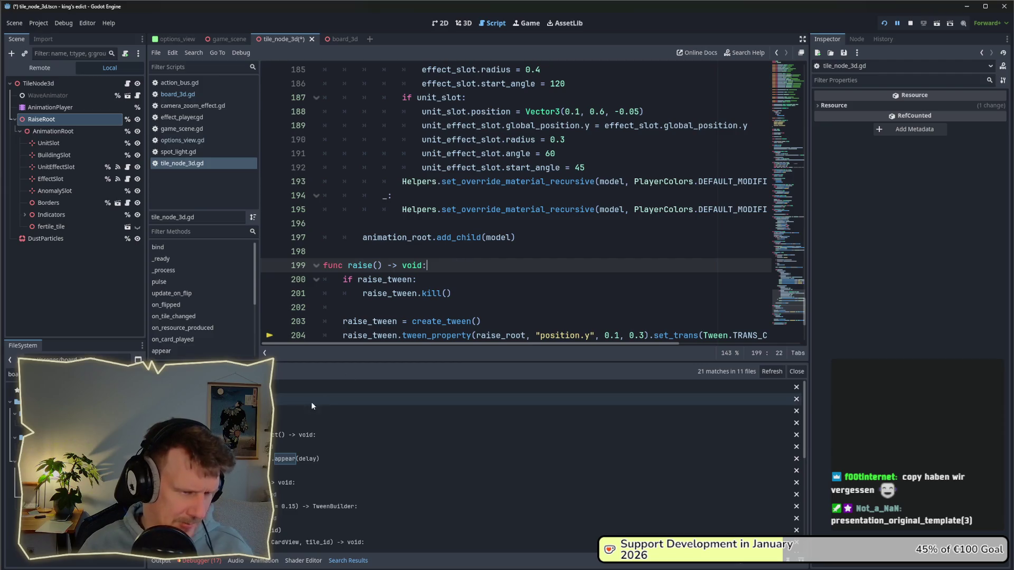
left_click(273, 483)
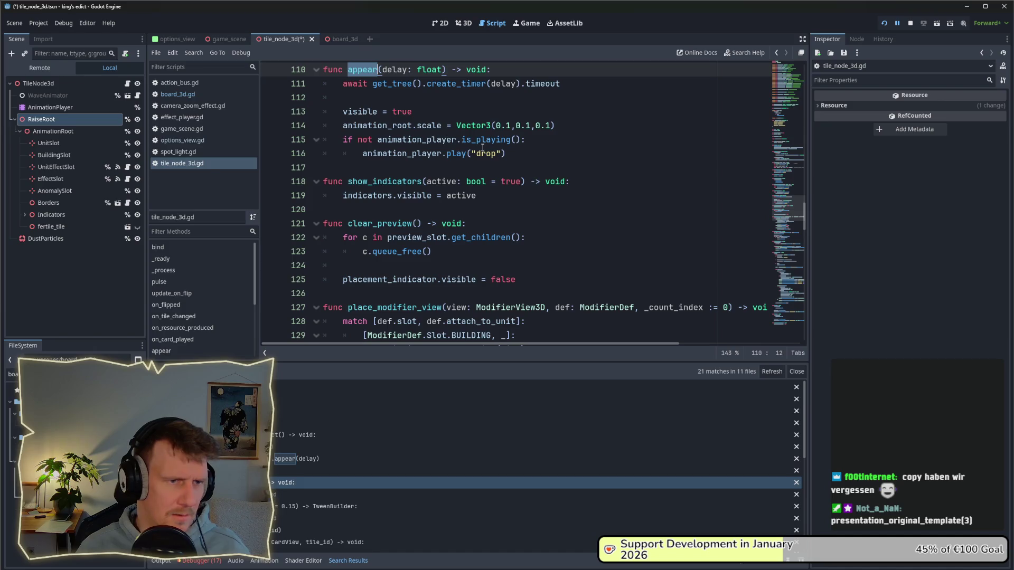
scroll(482, 161, "down", 8)
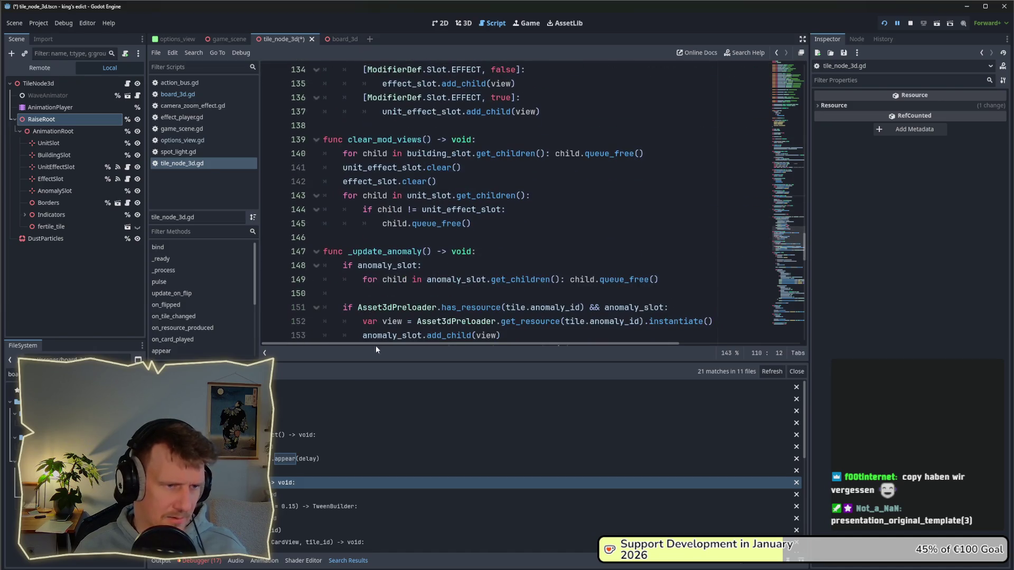
scroll(475, 454, "down", 2)
scroll(475, 512, "down", 2)
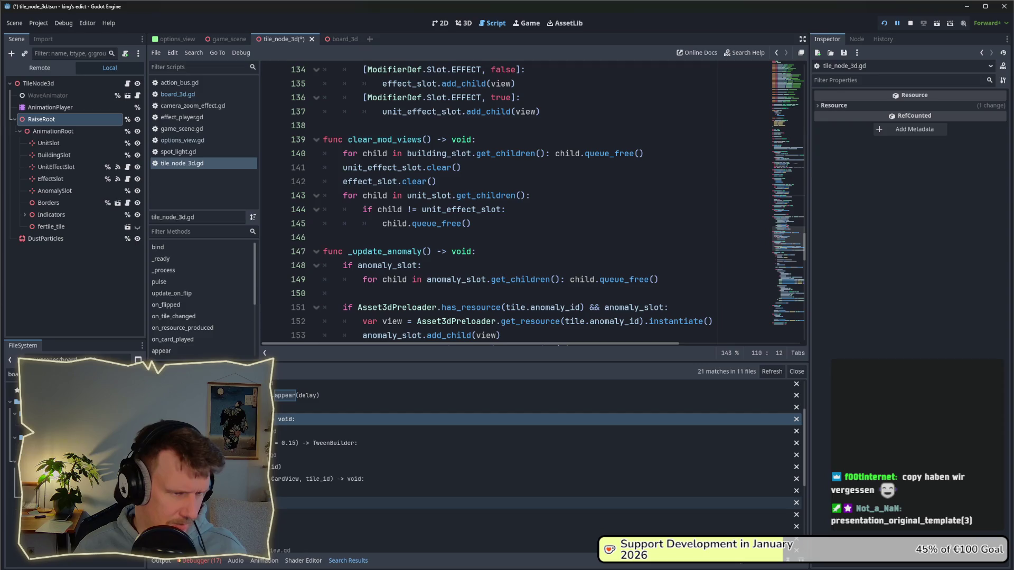
- Open tooltip_system.gd's appear call, then search again to reach card_tooltip_view.gd's appear
left_click(475, 503)
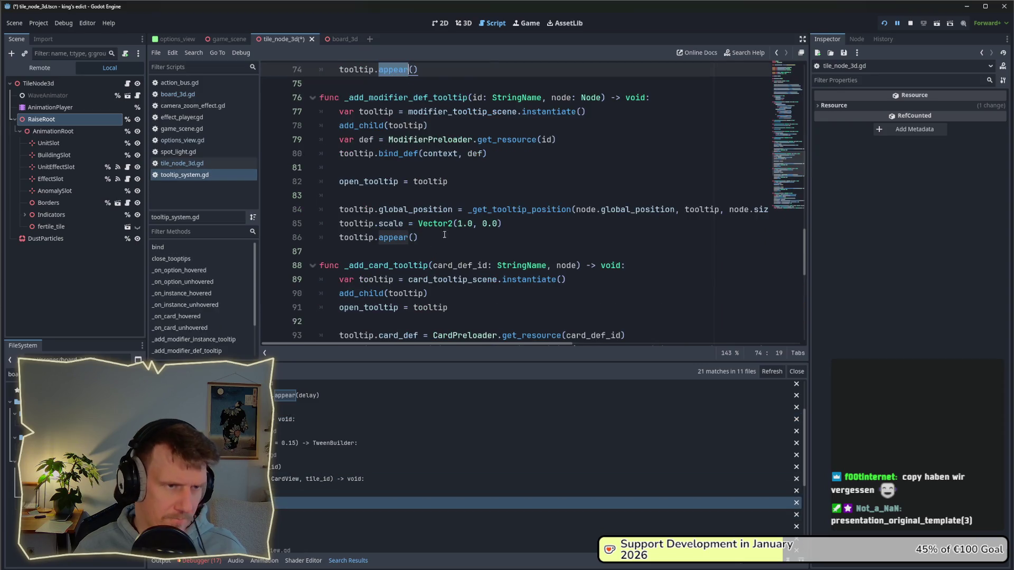
left_click(402, 70)
scroll(408, 216, "down", 2)
scroll(408, 215, "up", 2)
double_click(407, 237)
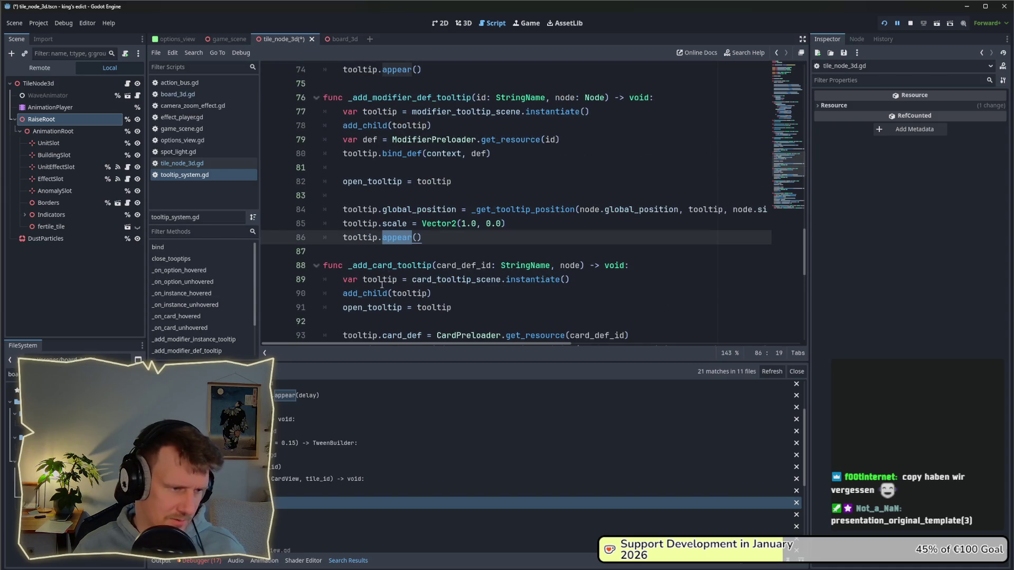
key("ctrl+shift+f")
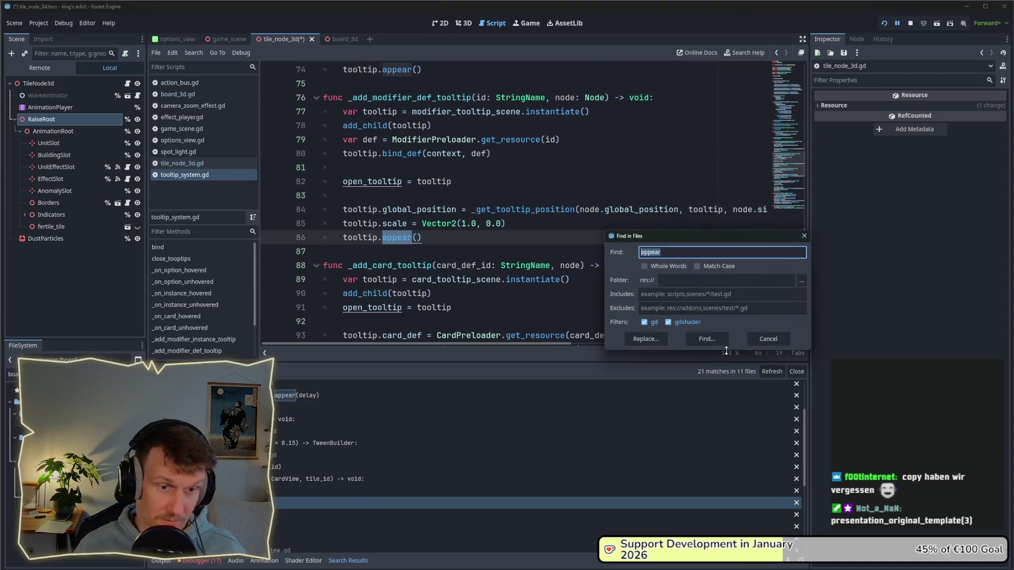
left_click(706, 339)
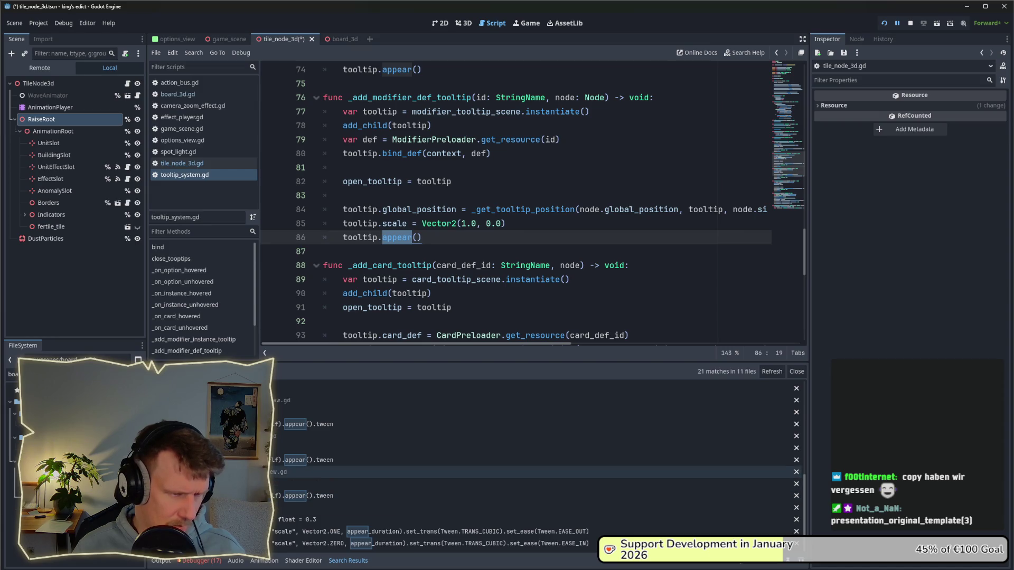
left_click(316, 460)
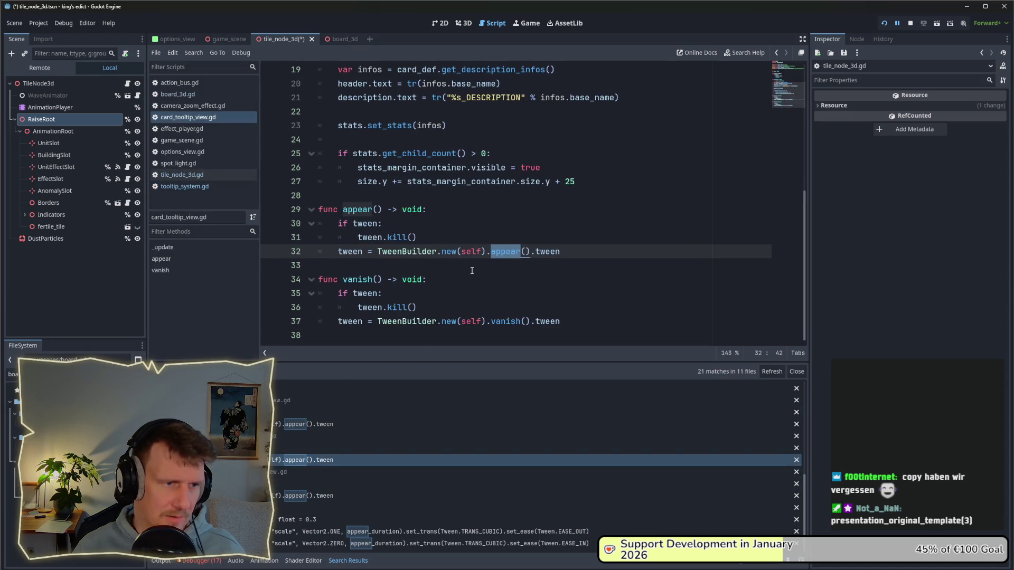
- Jump from TweenBuilder on line 32 to tween_builder.gd and read its pop, scale_in and hover helpers
left_click(410, 253)
left_click(410, 252, "ctrl")
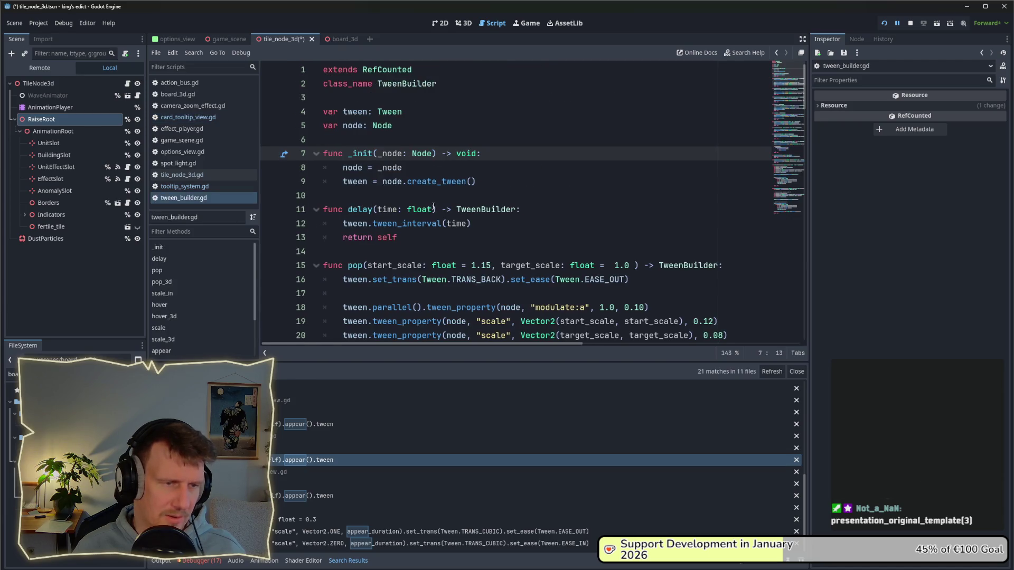
scroll(432, 220, "down", 1)
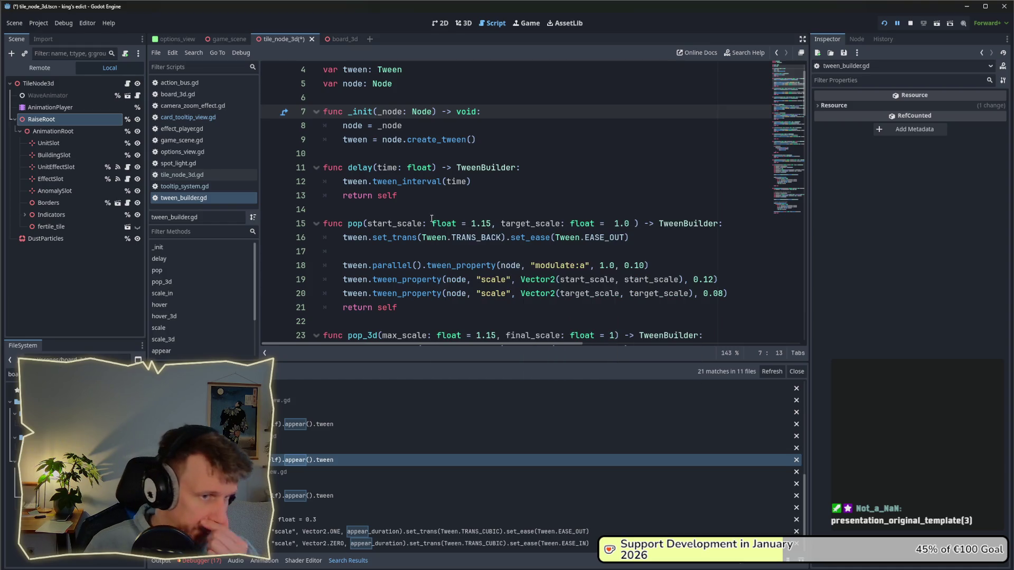
mouse_move(433, 224)
left_click_drag(475, 140, 382, 140)
left_click(394, 153)
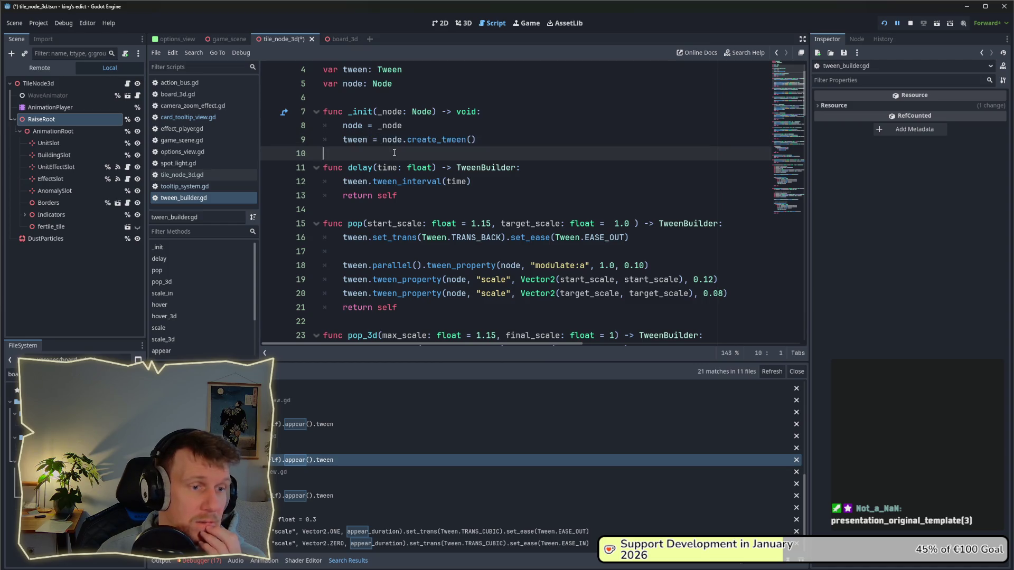
scroll(394, 153, "down", 2)
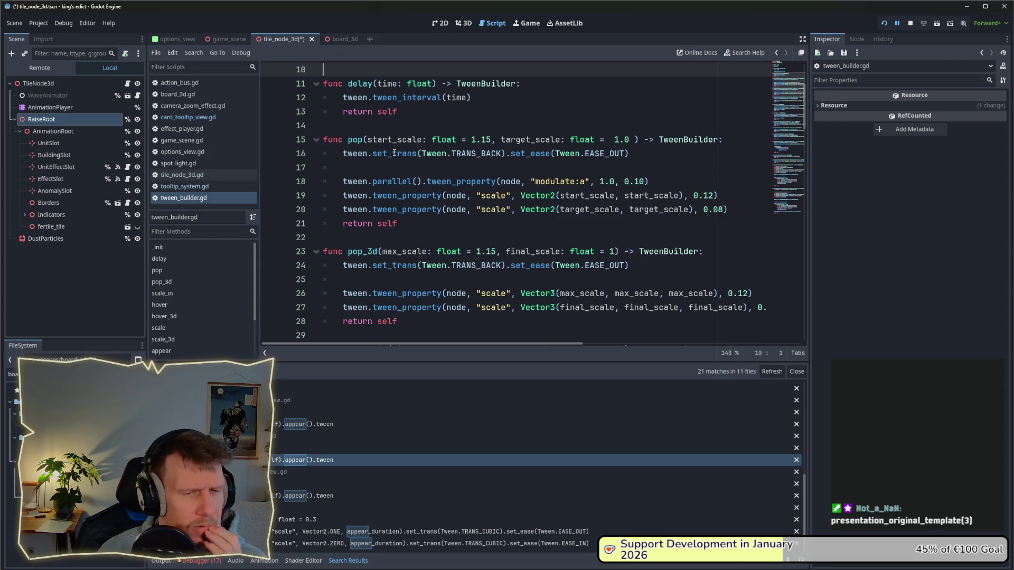
scroll(492, 195, "down", 3)
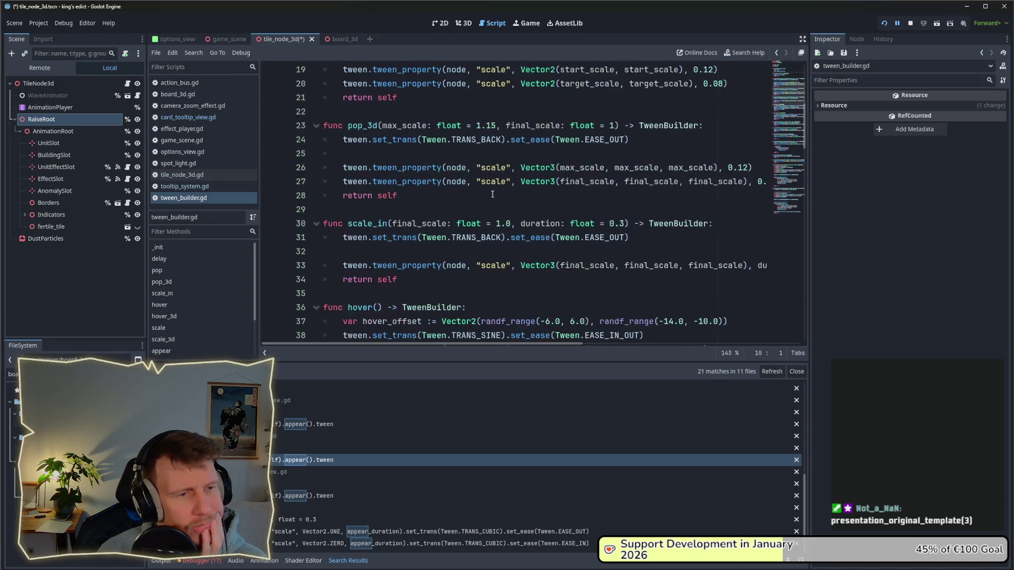
scroll(496, 194, "down", 2)
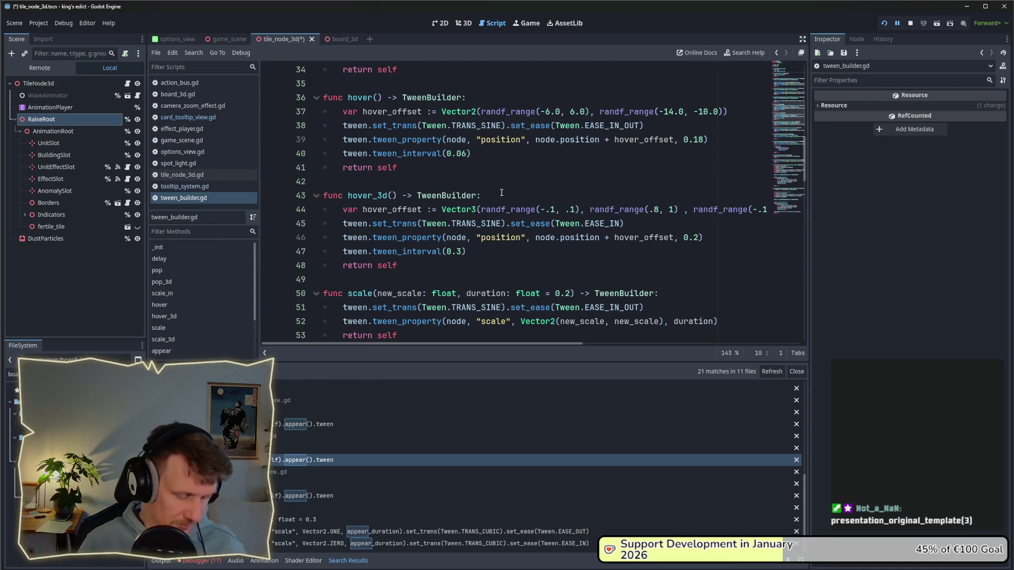
- Search the project for tween_property and open room_view.gd's preview_root scale tween at line 103
key("ctrl+shift+f")
type("tween_property")
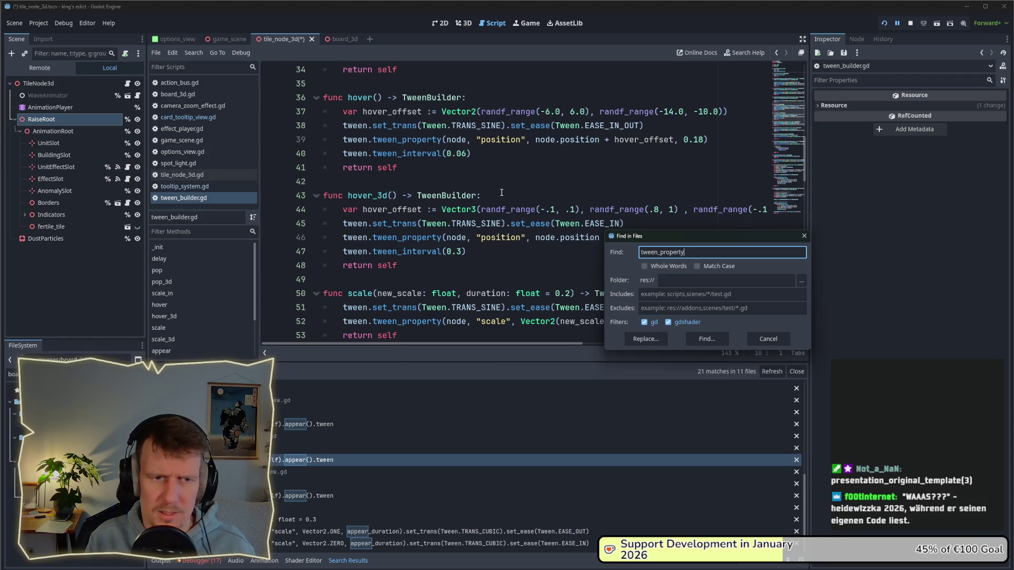
key("Return")
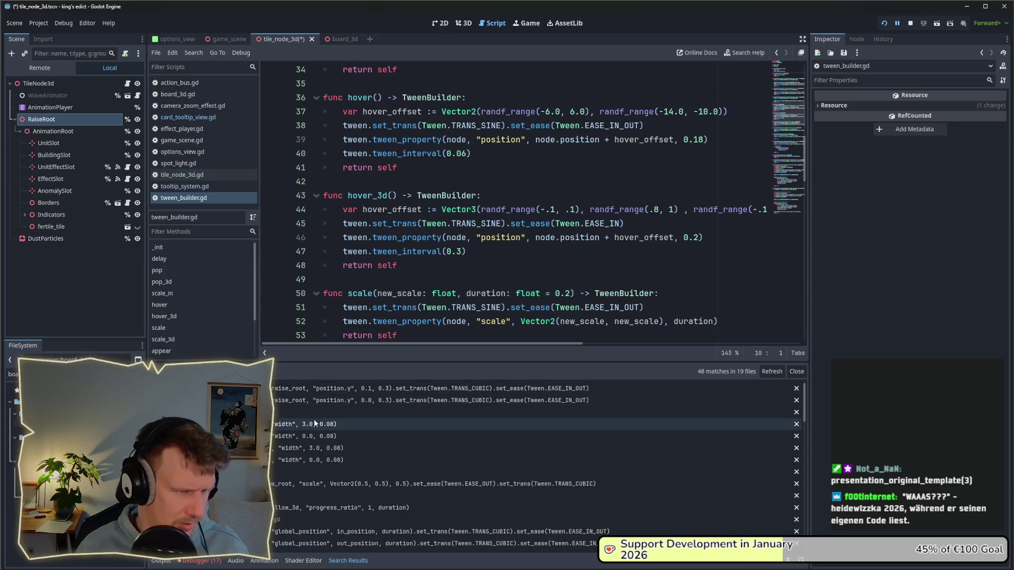
scroll(302, 423, "up", 1)
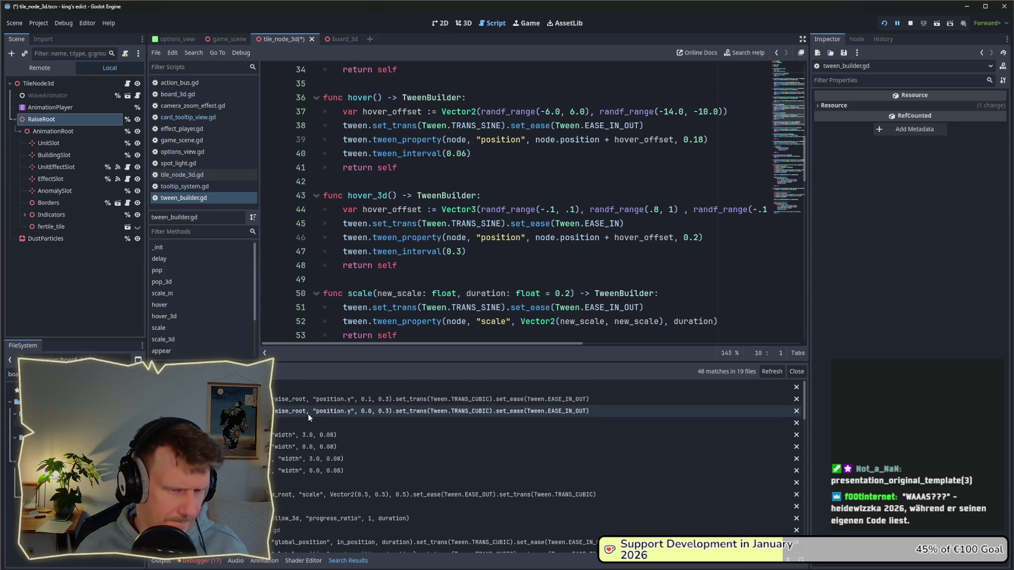
scroll(302, 457, "down", 2)
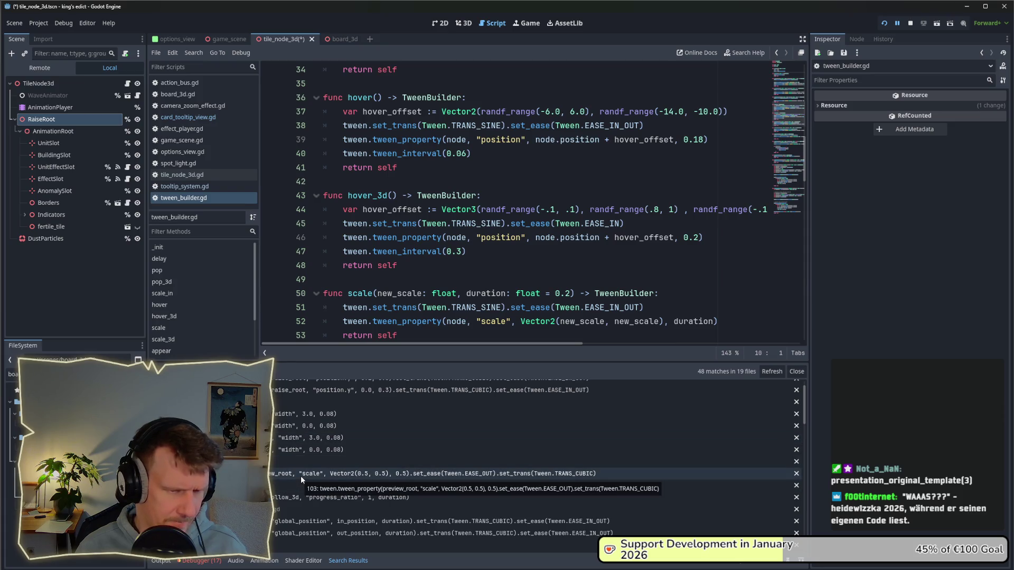
left_click(301, 477)
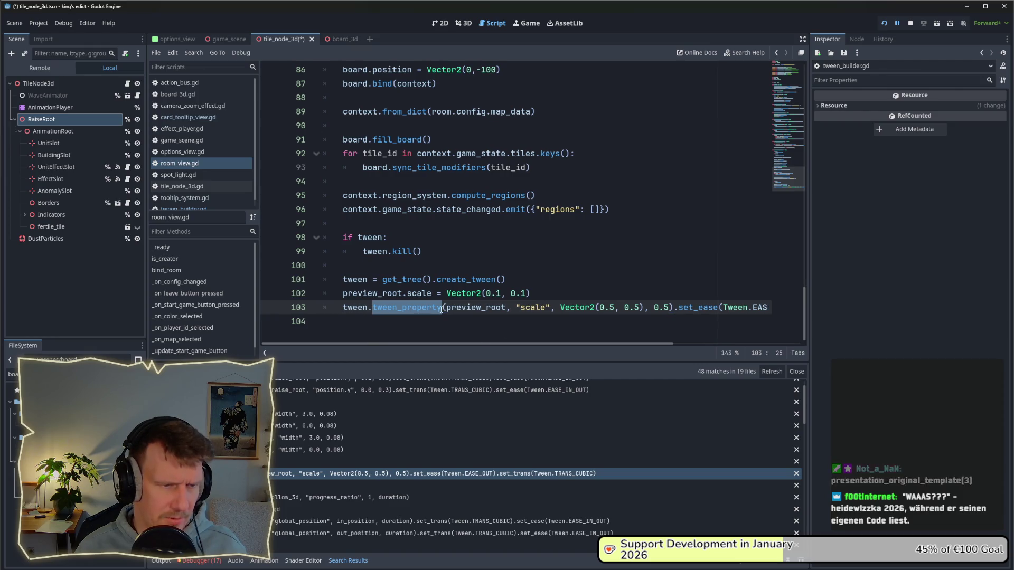
mouse_move(478, 345)
left_mouse_down()
mouse_move(624, 346)
mouse_move(453, 345)
left_mouse_up()
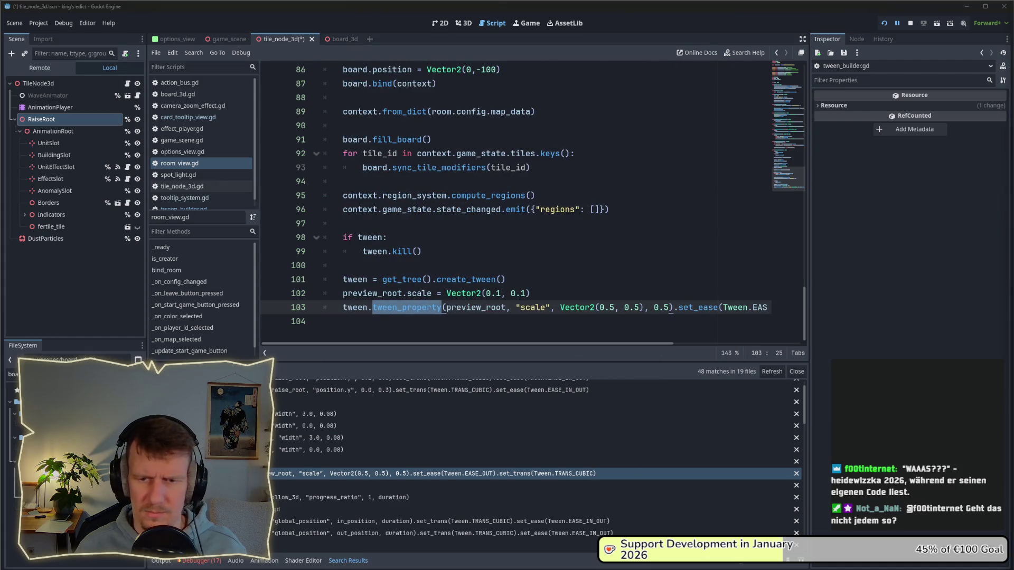
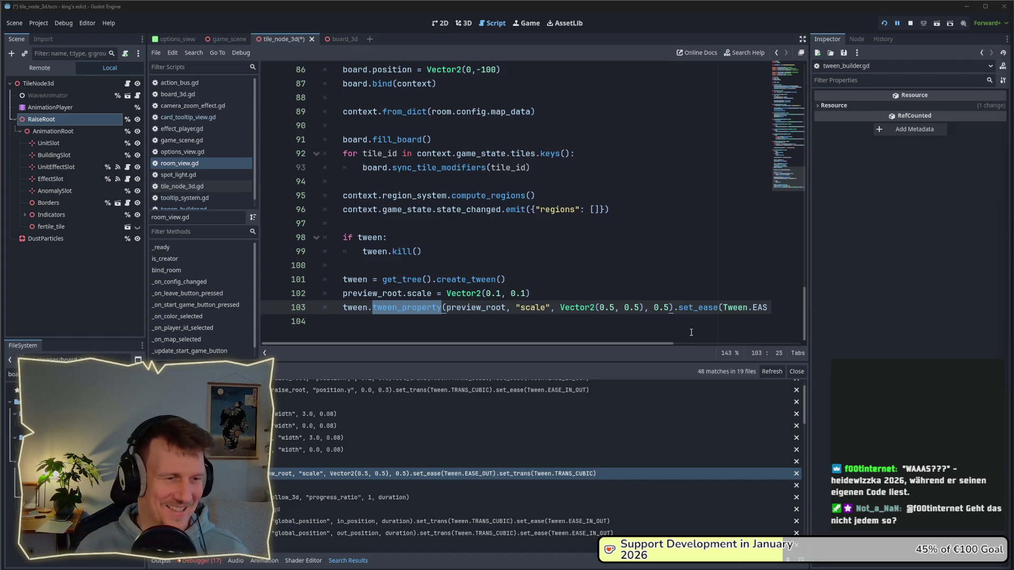
- Close the room_view.gd, tween_builder.gd, tooltip_system.gd and tile_node_3d.gd scripts
left_click(460, 236)
key("ctrl+w")
key("ctrl+w")
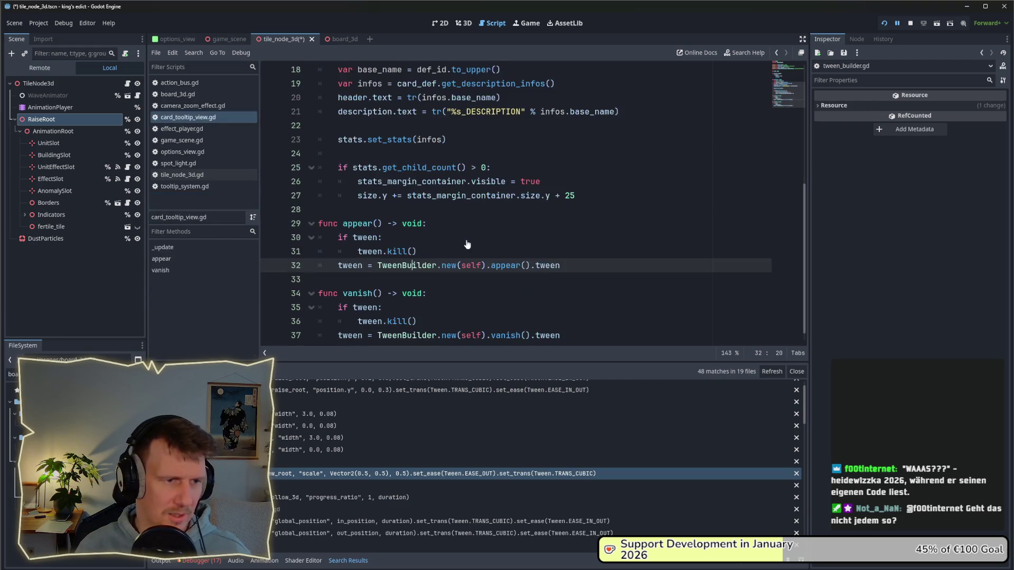
key("ctrl+w")
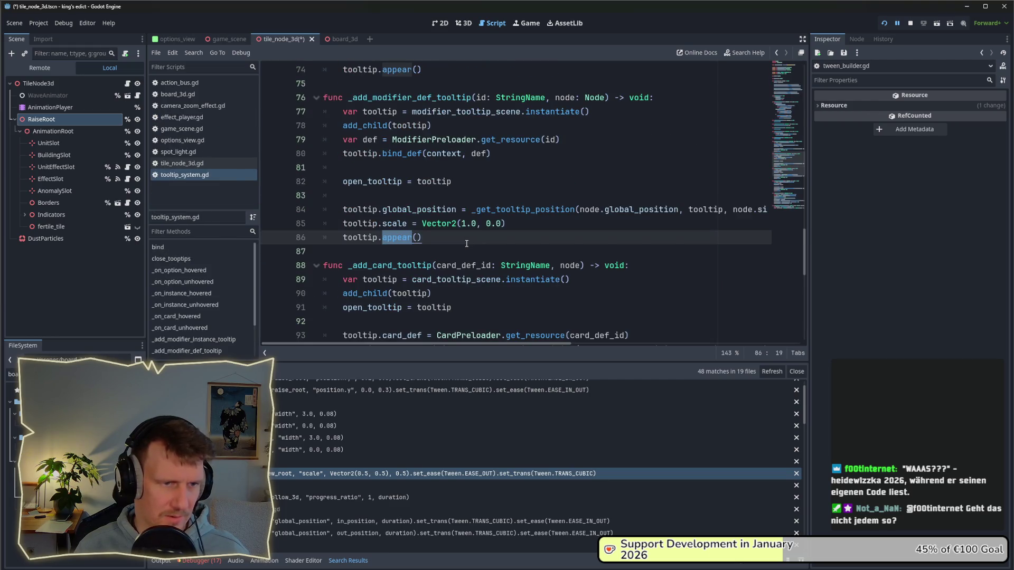
scroll(466, 244, "down", 1)
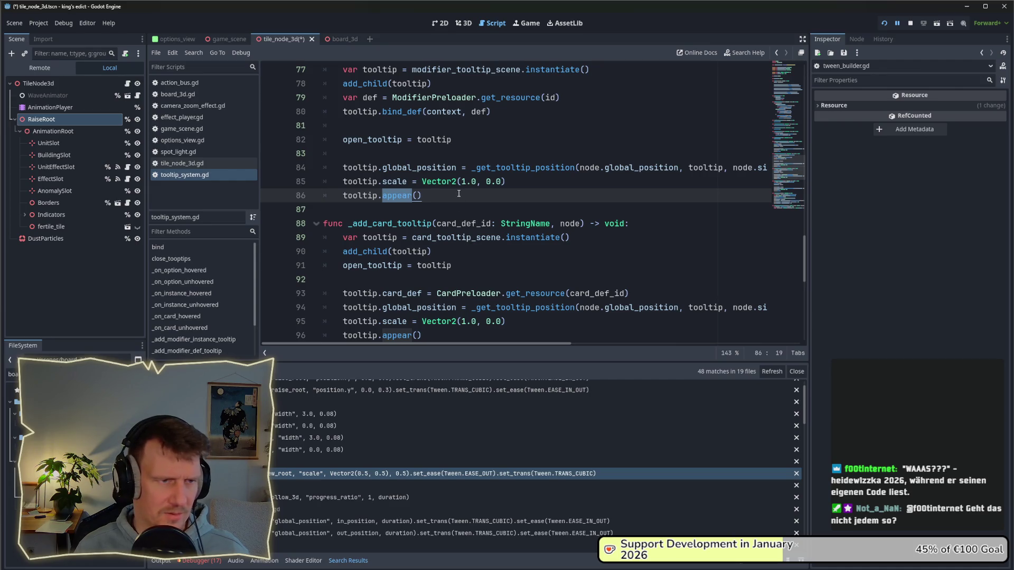
key("ctrl+w")
scroll(464, 212, "down", 3)
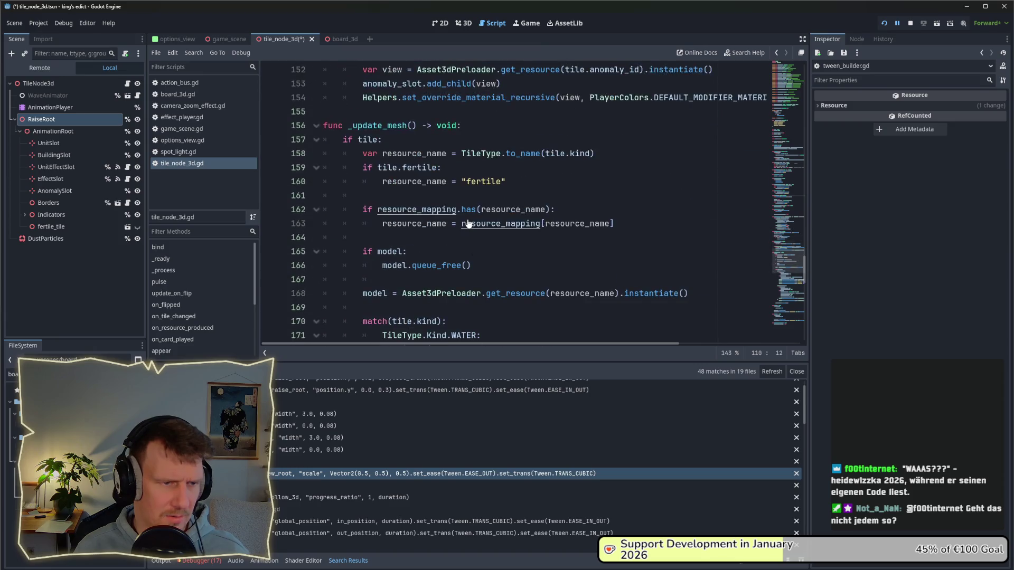
key("ctrl+w")
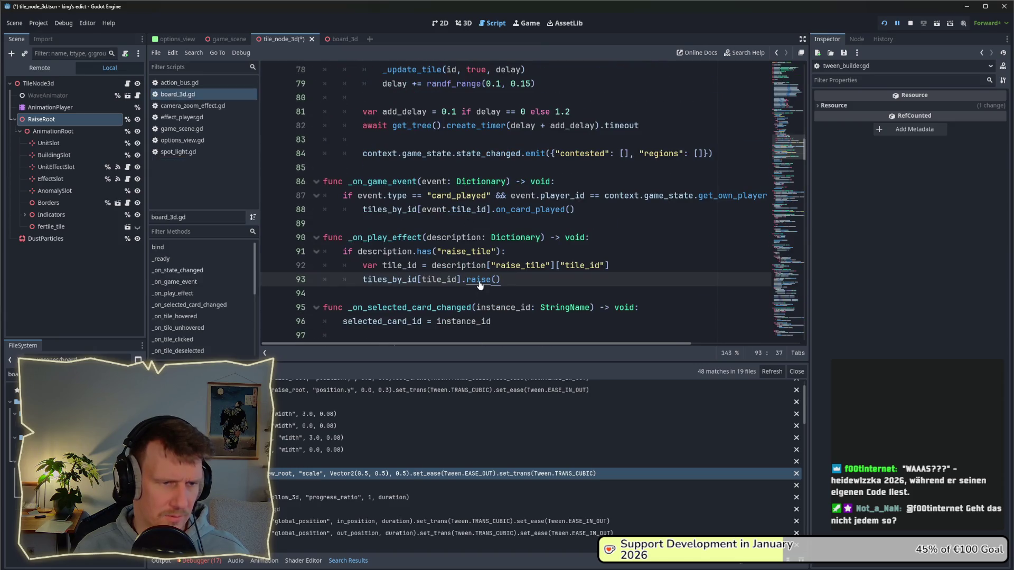
- Jump to raise() in tile_node_3d.gd, inspect its tween on lines 203–204, and restart the game
left_click(479, 279, "ctrl")
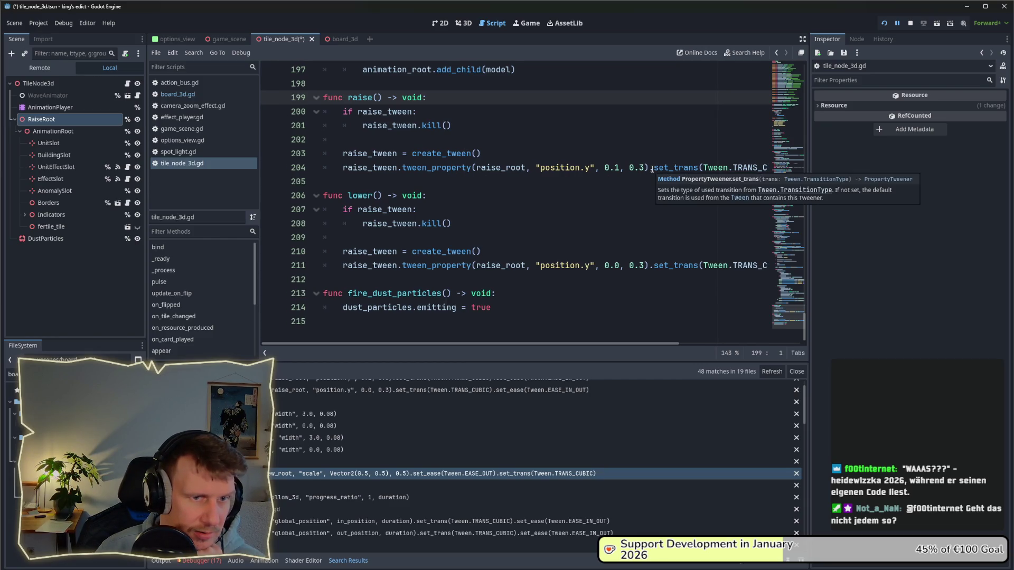
left_click_drag(648, 167, 342, 168)
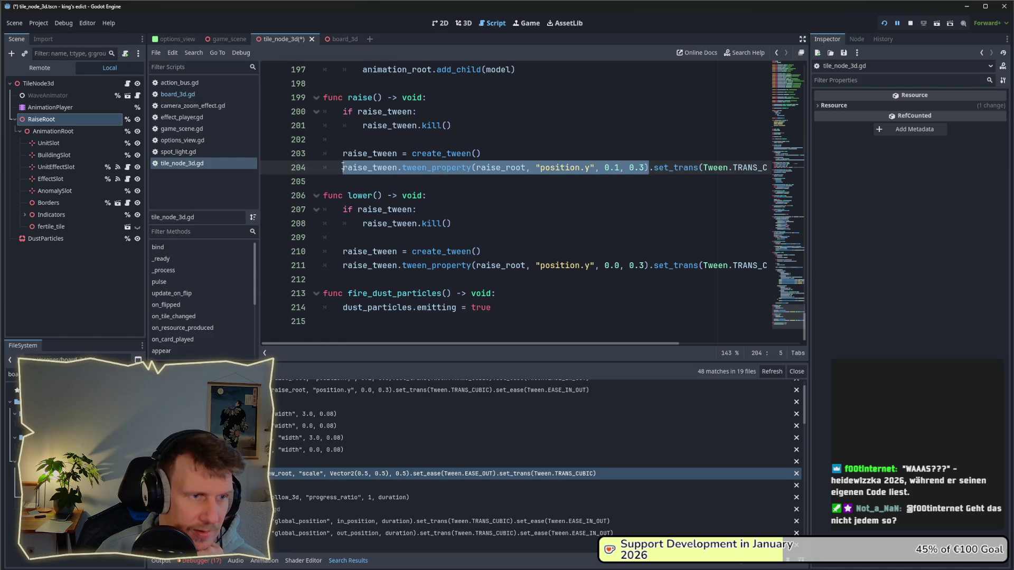
left_click_drag(500, 154, 339, 153)
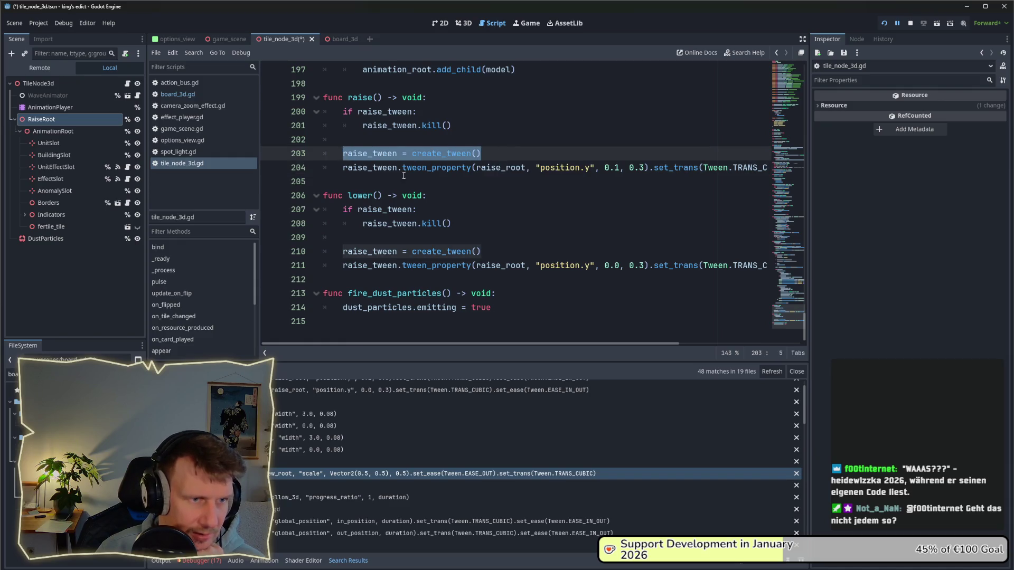
mouse_move(533, 341)
left_mouse_down()
mouse_move(677, 344)
mouse_move(450, 337)
left_mouse_up()
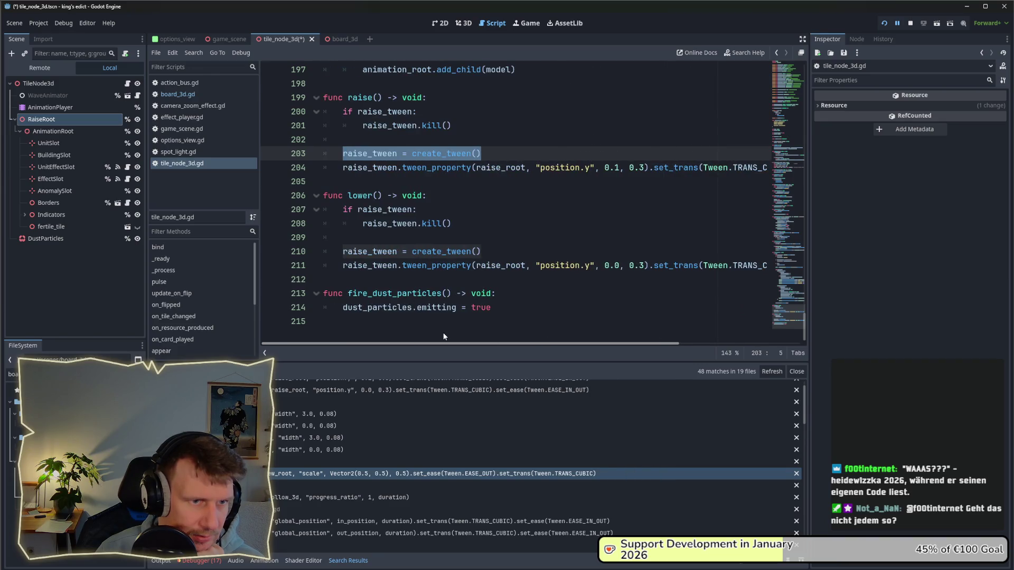
double_click(516, 168)
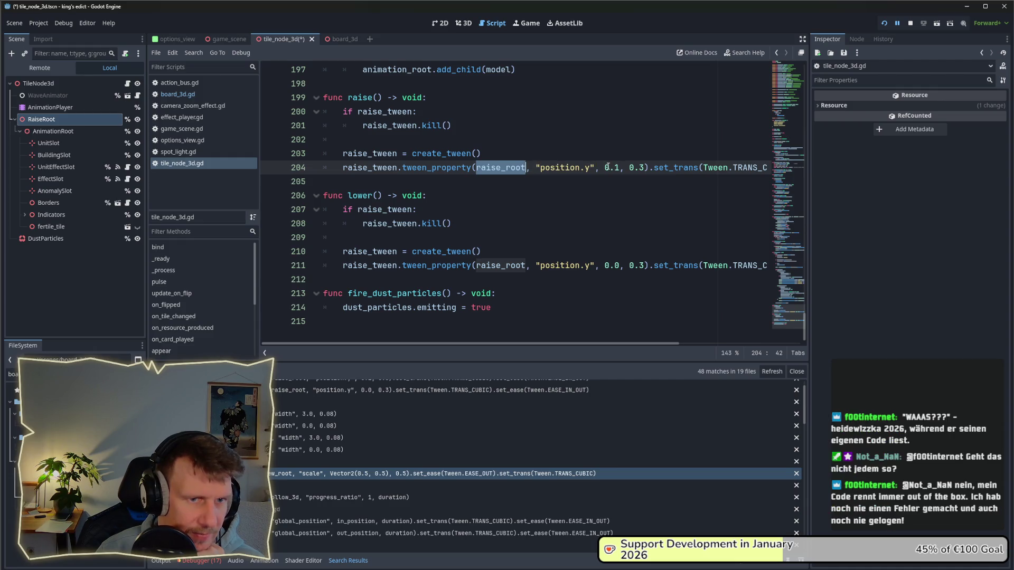
left_click(910, 23)
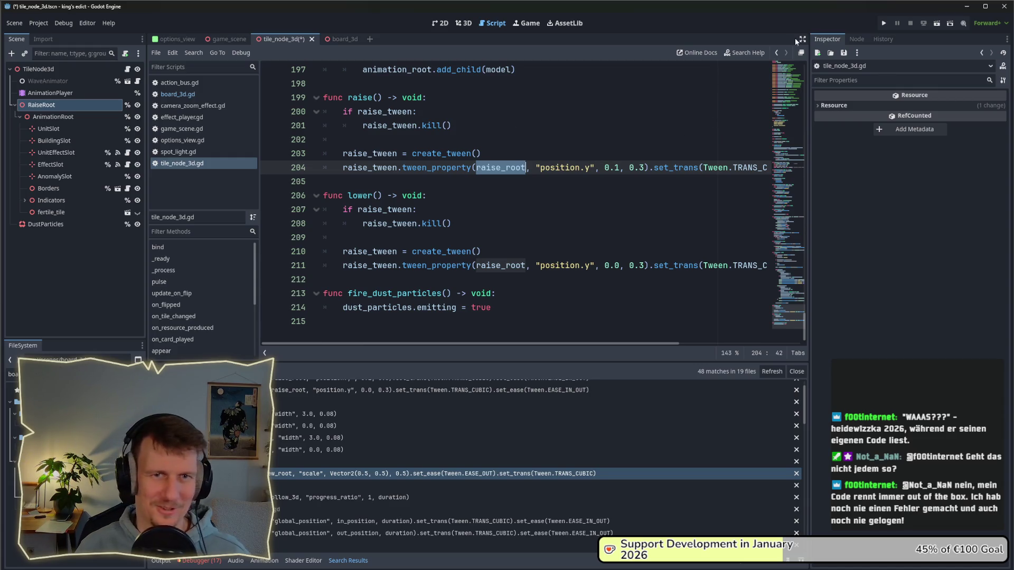
left_click(879, 24)
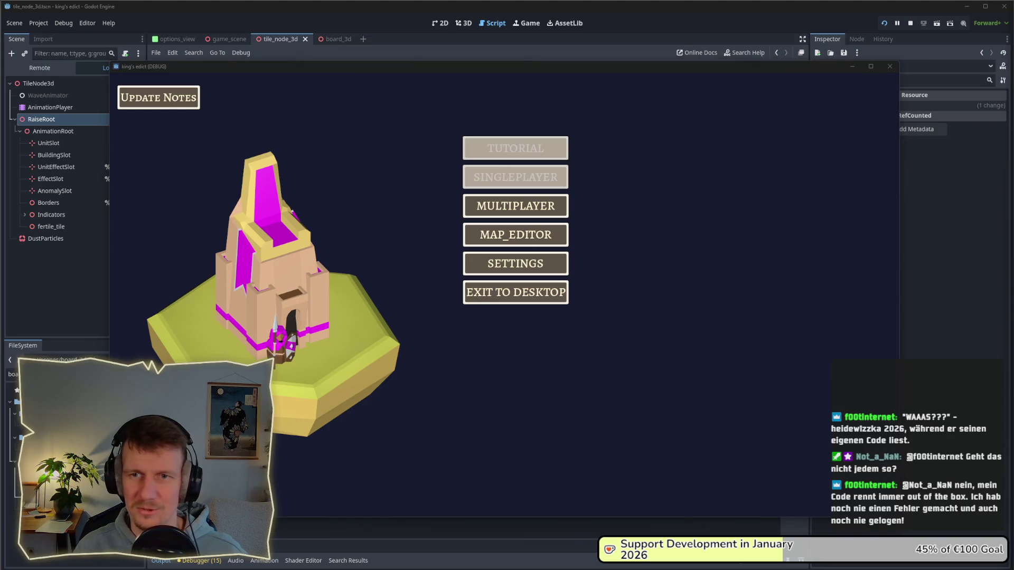
- Start a multiplayer match on stone_island.map and play a card on a board tile
left_click(548, 206)
left_click(606, 208)
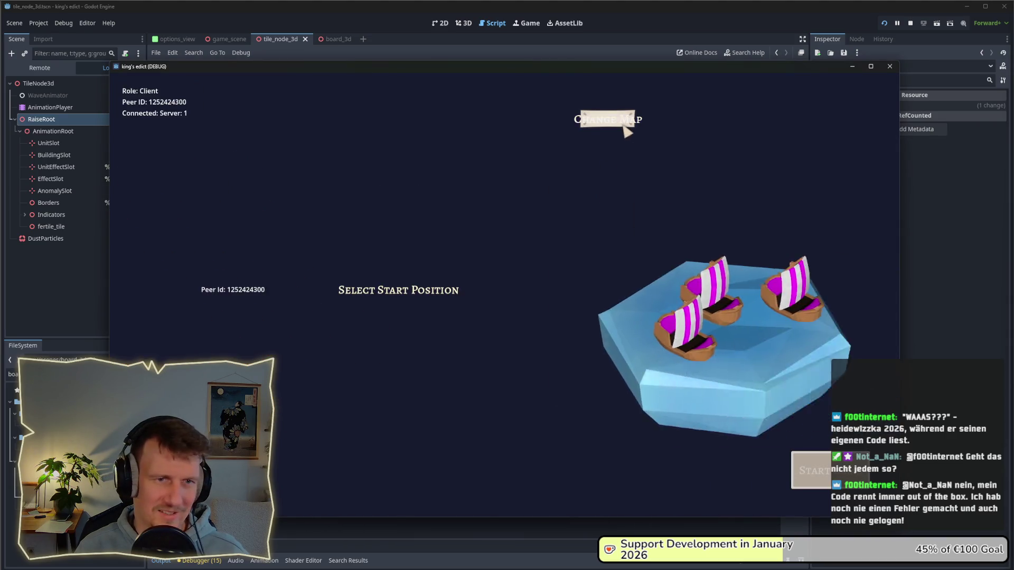
left_click(627, 132)
left_click(597, 196)
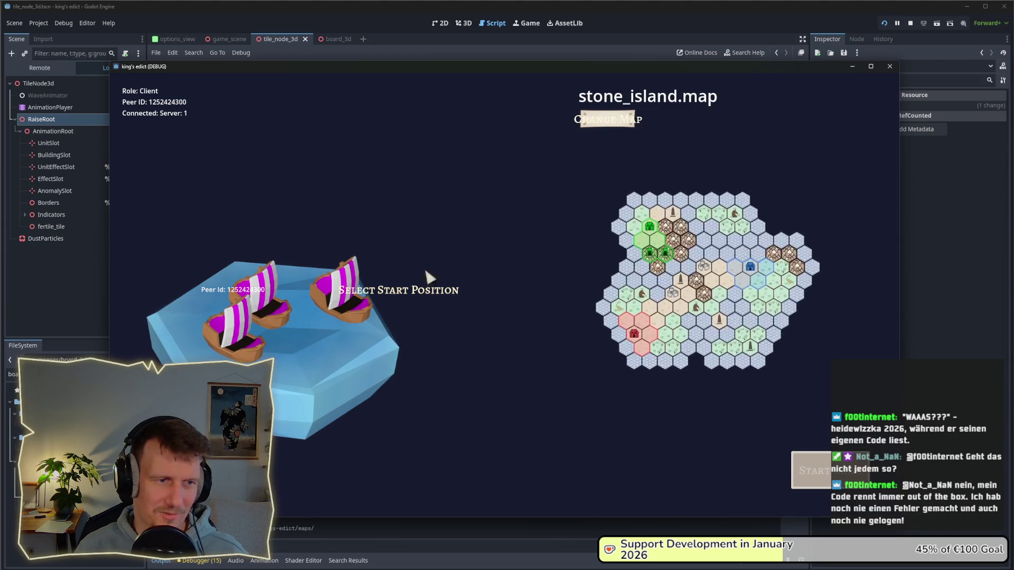
left_click(813, 469)
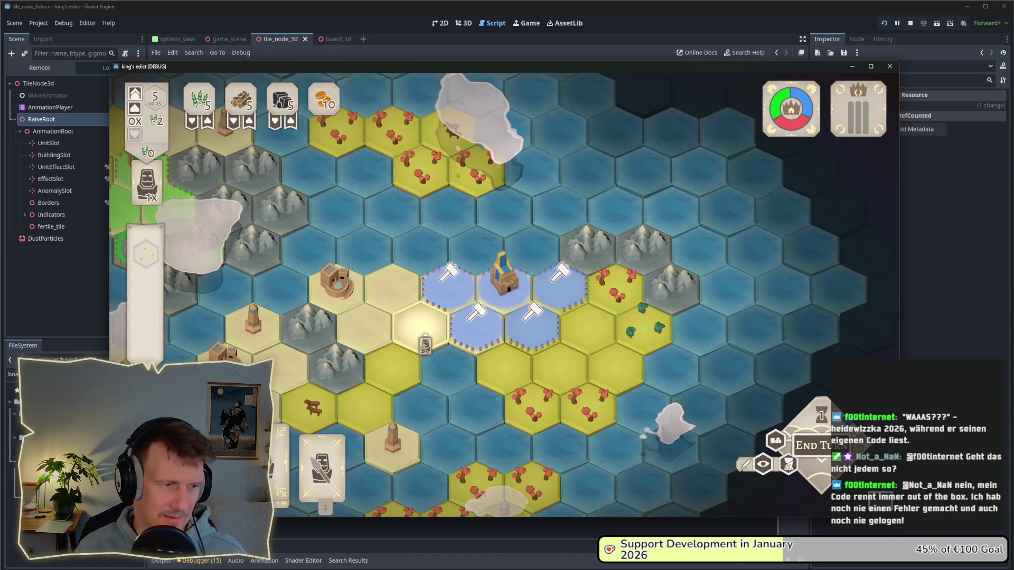
left_click(479, 337)
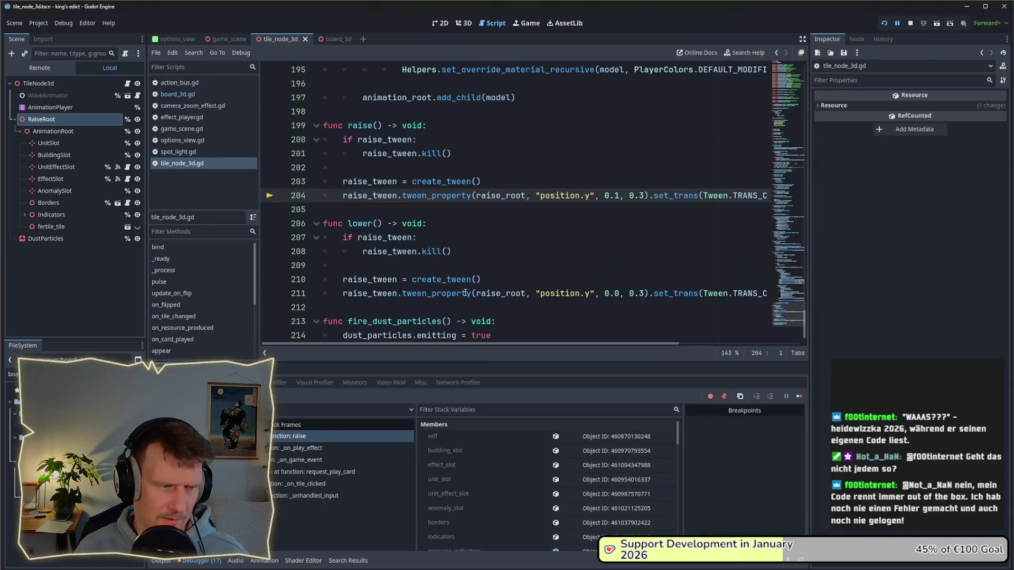
- Delete the .set_trans().set_ease() calls from line 204's tween_property in raise()
left_click_drag(649, 195, 837, 193)
key("Delete")
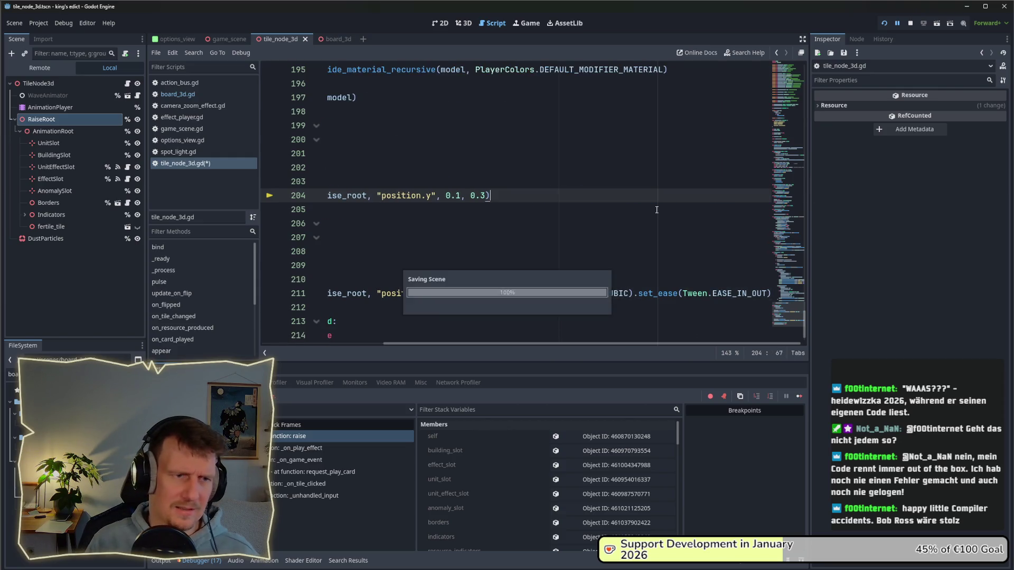
left_click_drag(504, 343, 376, 342)
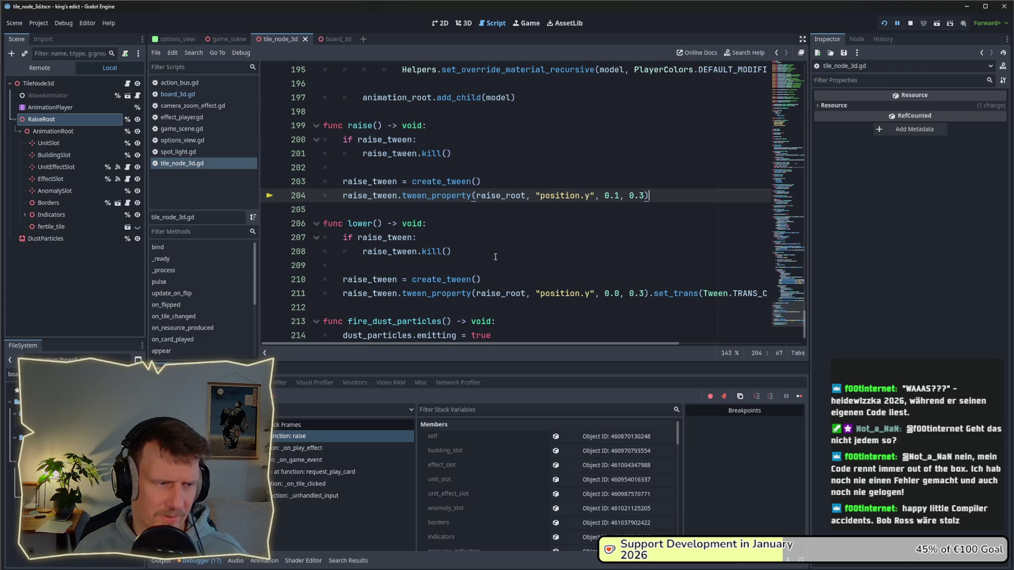
scroll(499, 229, "up", 1)
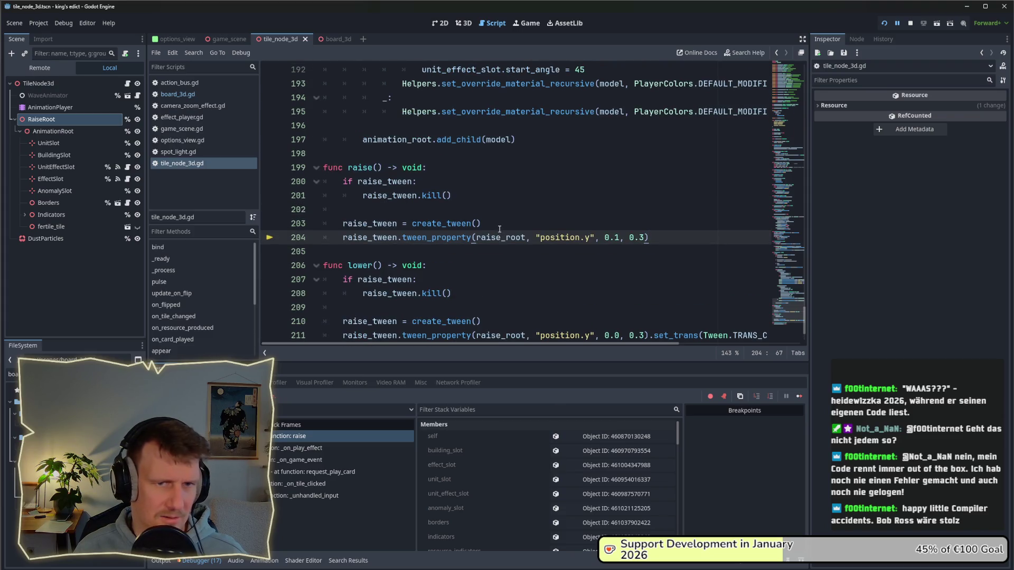
left_click(808, 61)
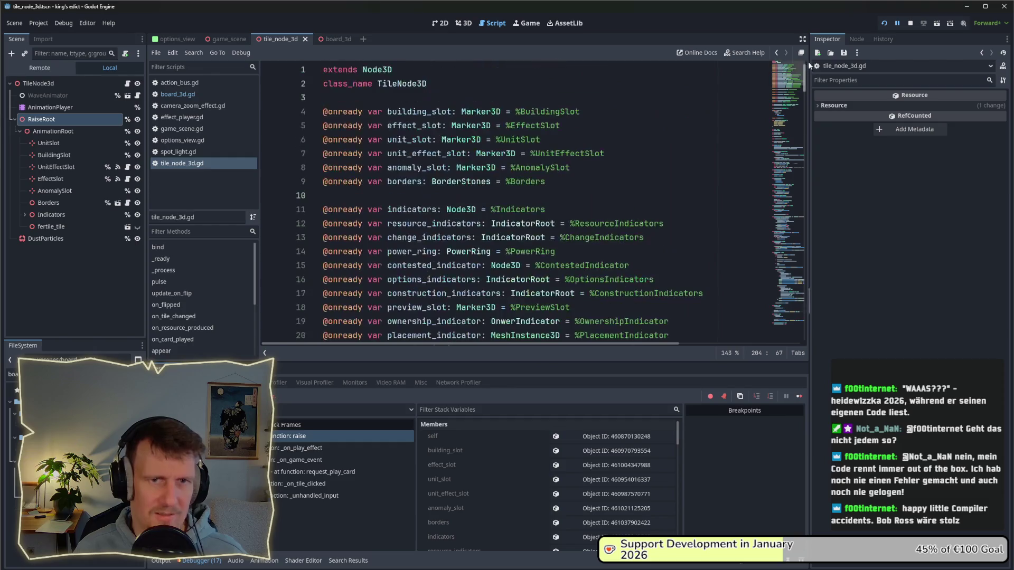
left_click(805, 295)
mouse_move(805, 294)
left_mouse_down()
mouse_move(812, 325)
mouse_move(811, 312)
left_mouse_up()
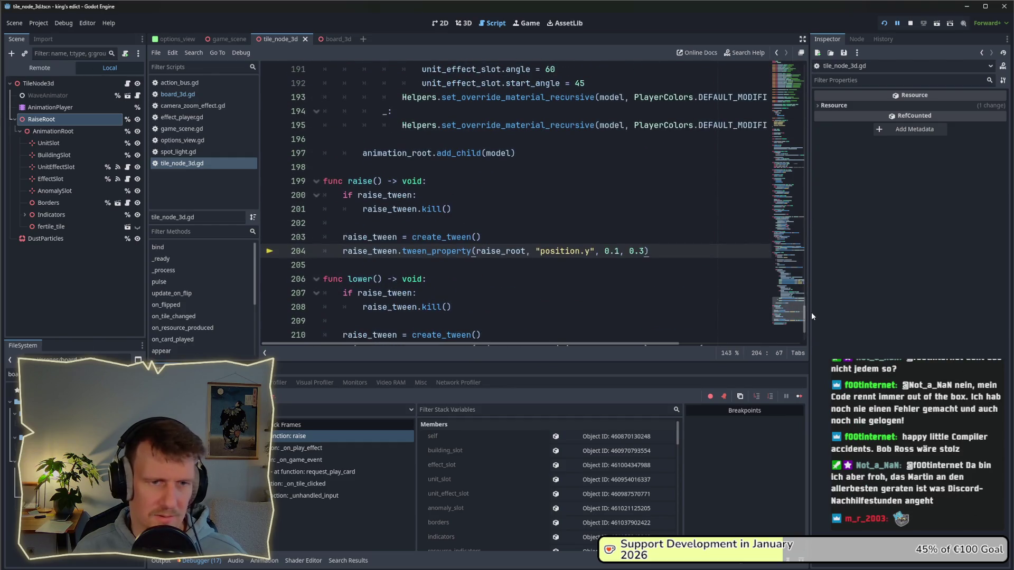
- Stop the running game from the editor
key("alt+Tab")
key("alt+shift+Tab")
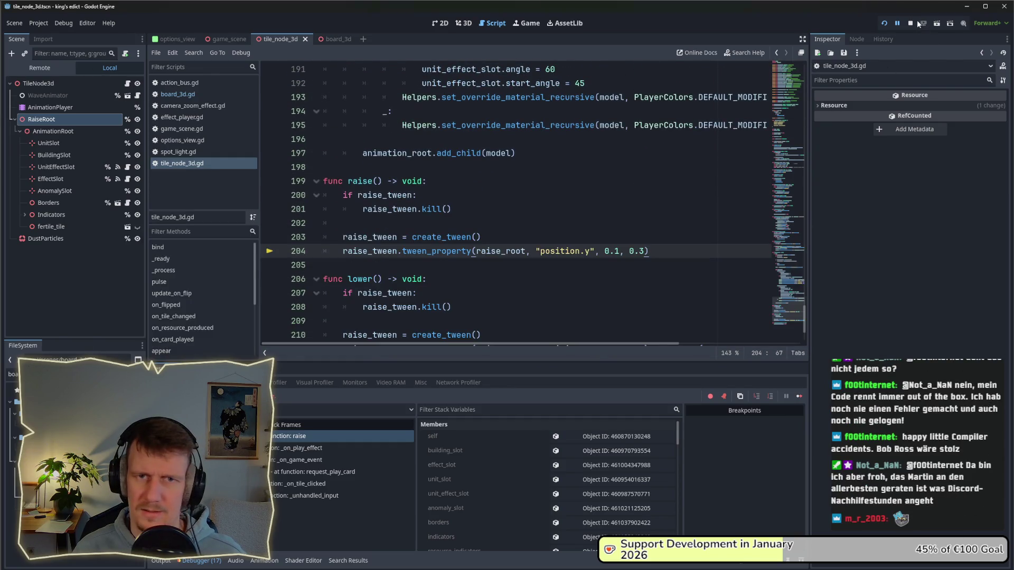
left_click(911, 22)
- Relaunch, start a match on i_know_this_place.map, then pick a hex to build and cancel
left_click(883, 23)
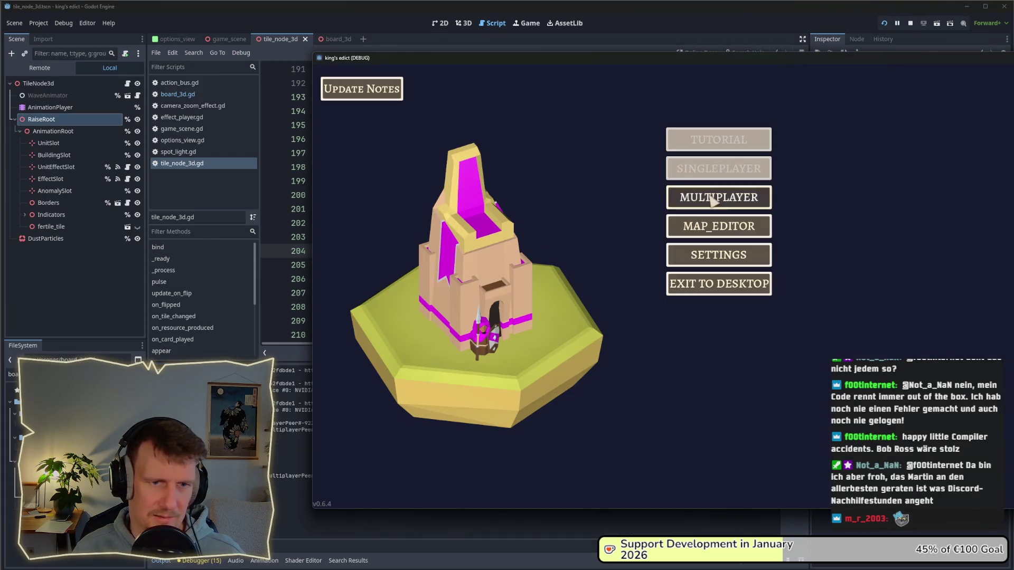
left_click(718, 196)
left_click(790, 113)
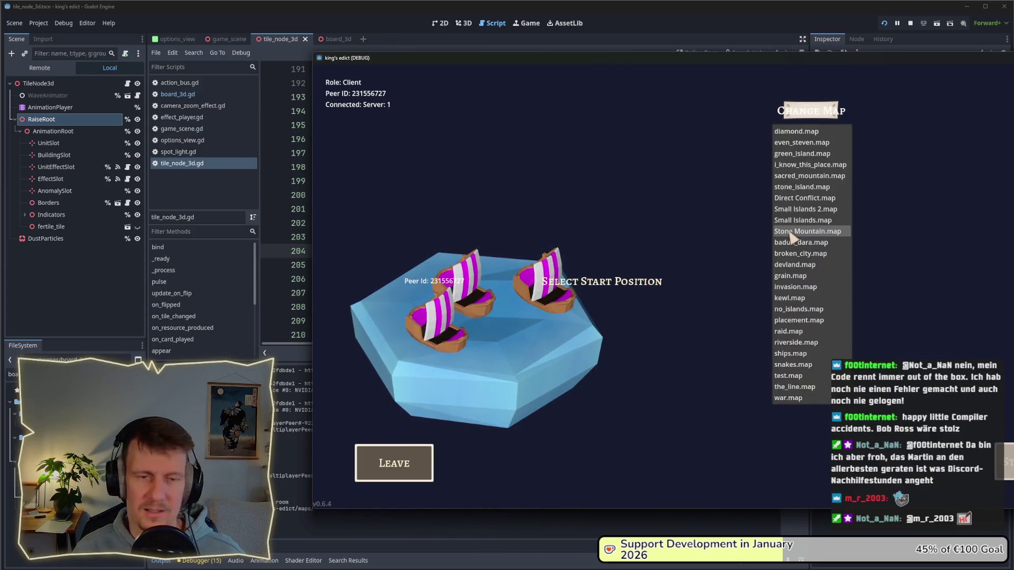
left_click(807, 165)
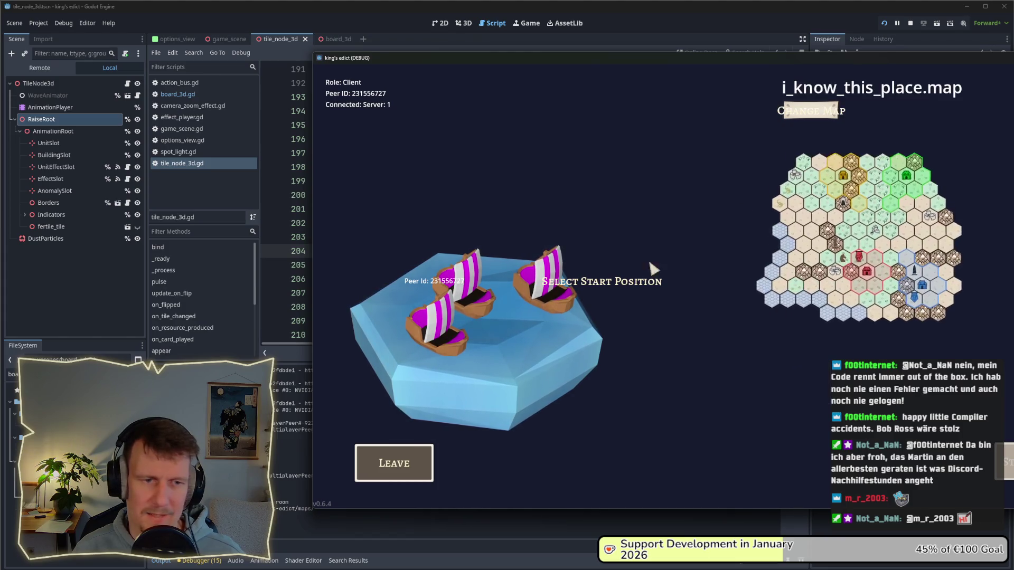
left_click(845, 238)
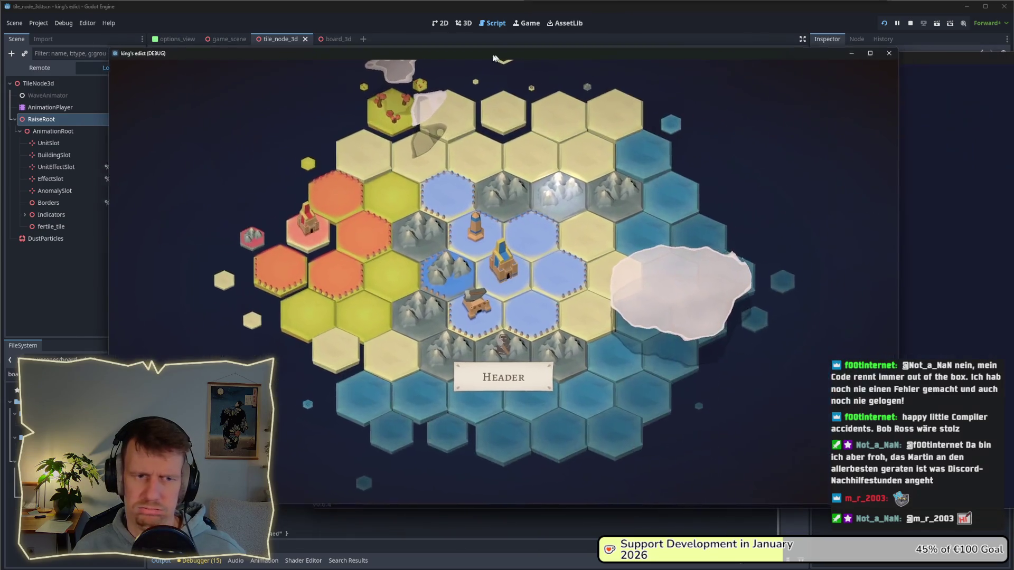
left_click_drag(699, 57, 479, 52)
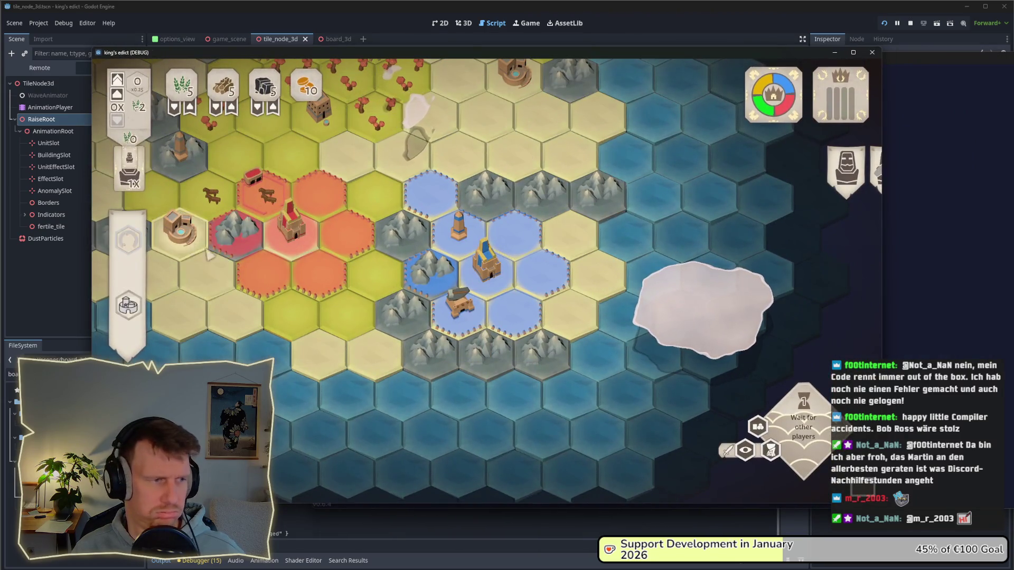
left_click(520, 319)
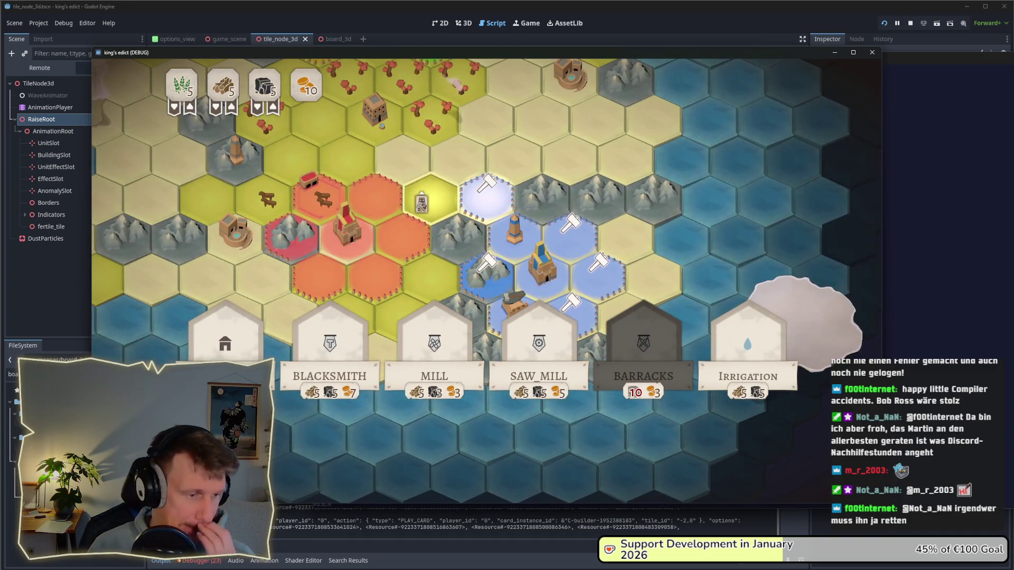
key("Escape")
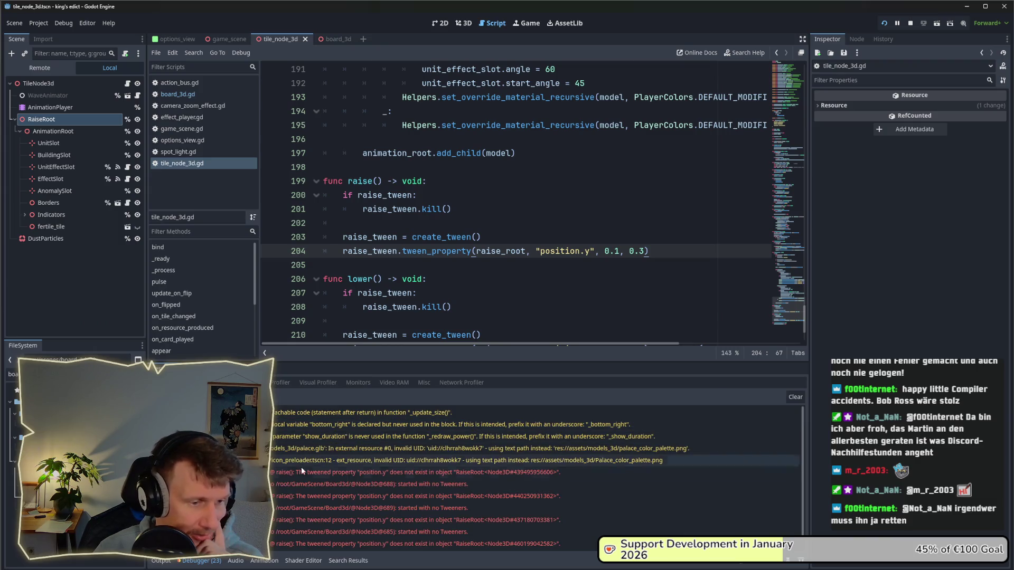
- Follow the first tween error to line 204 of tile_node_3d.gd and select 'position'
mouse_move(302, 467)
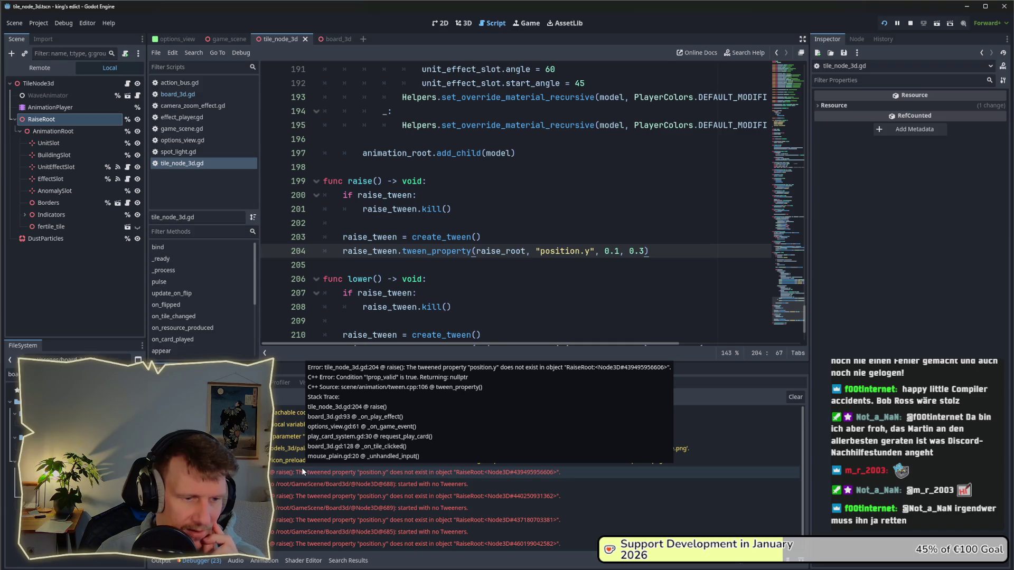
left_click(302, 467)
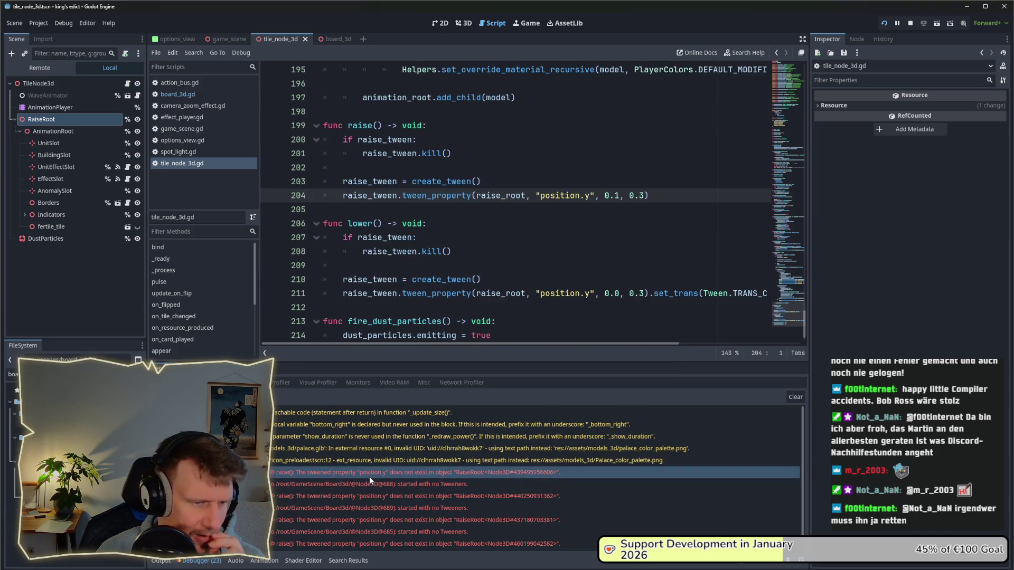
mouse_move(370, 478)
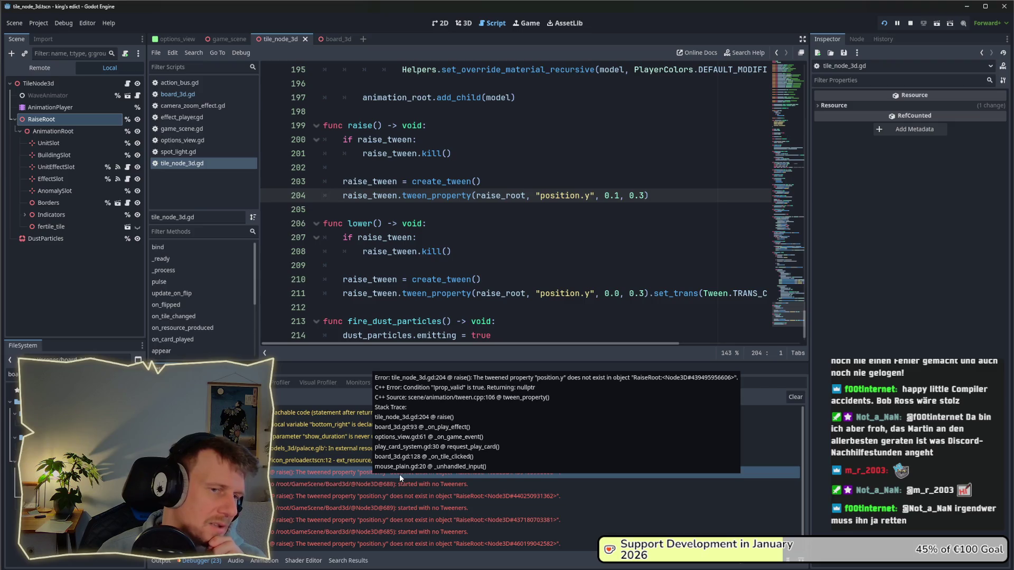
mouse_move(499, 504)
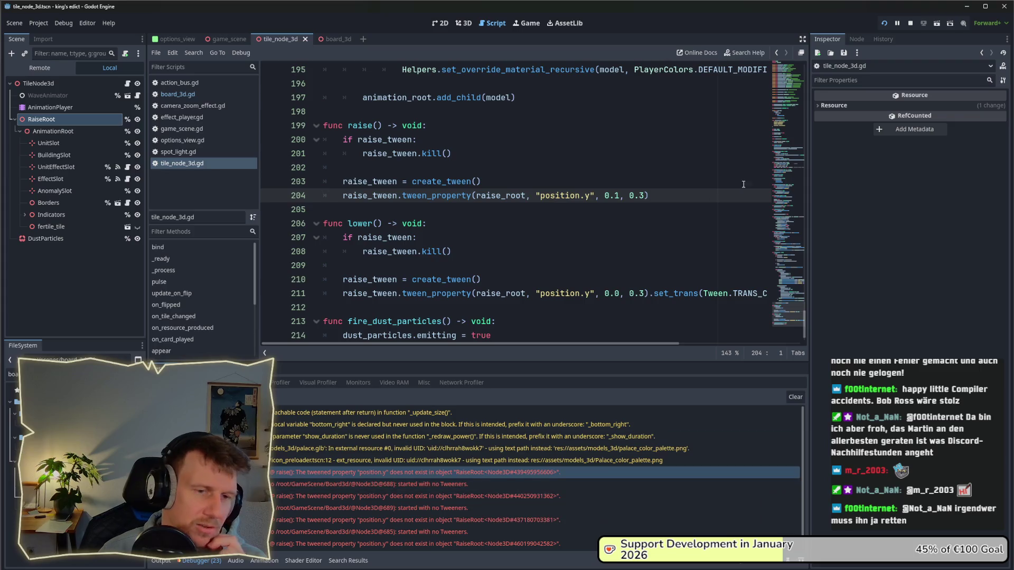
double_click(560, 195)
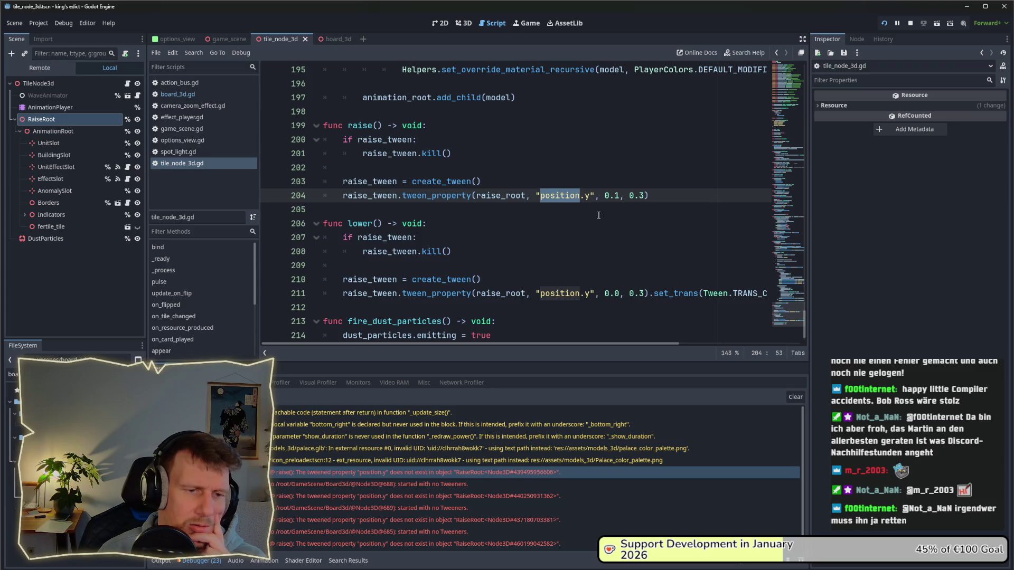
- Remove '.y' from "position.y" on both tween lines 204 and 211
left_click(61, 134)
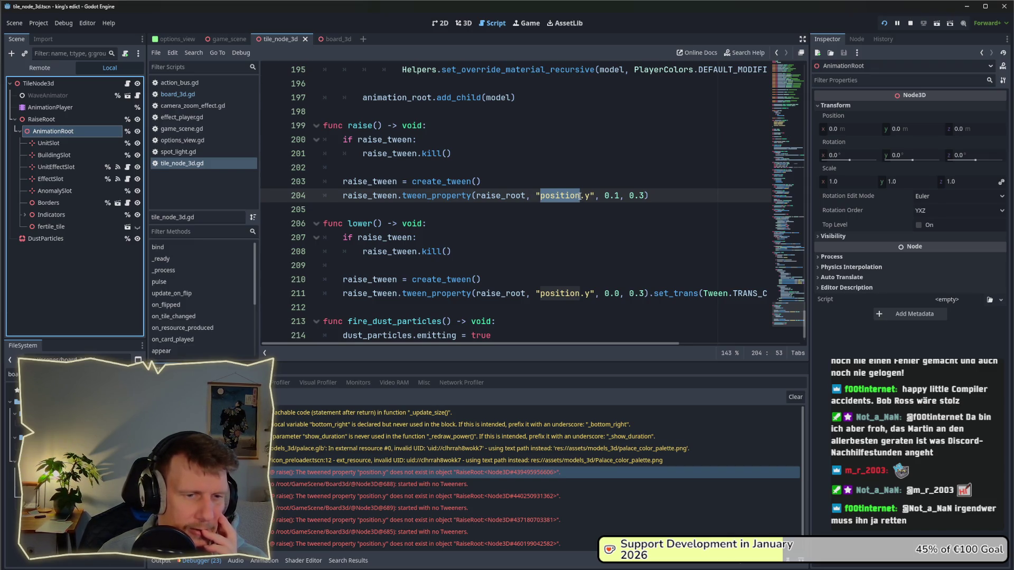
left_click(580, 197)
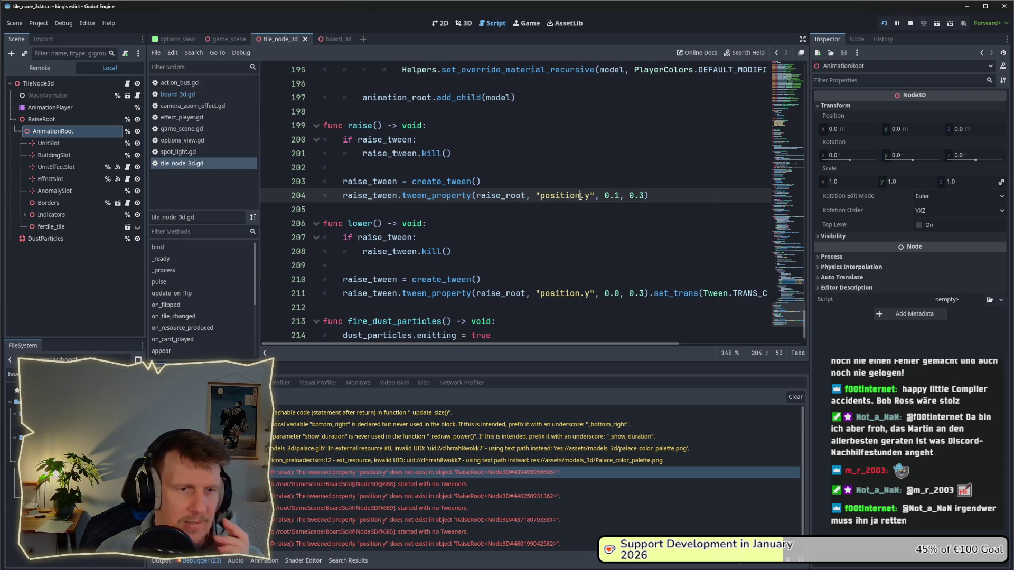
left_click_drag(581, 196, 588, 196)
key("BackSpace")
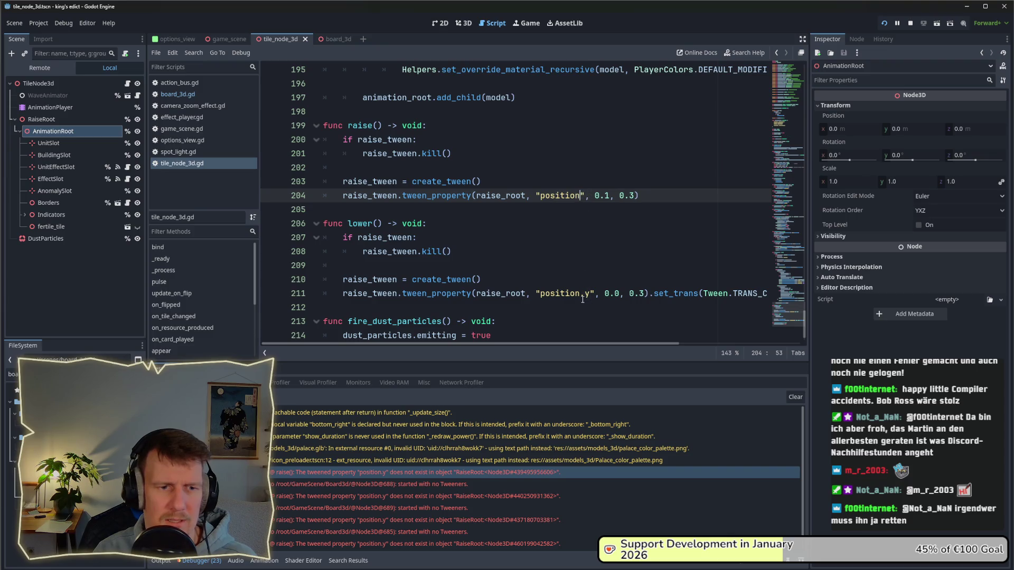
key("Down")
key("Down")
key("Down")
key("shift+Right")
key("shift+Right")
key("BackSpace")
- Replace raise()'s 0.1 target with Vector3(0, 0.1, 0) and save
left_click(621, 196)
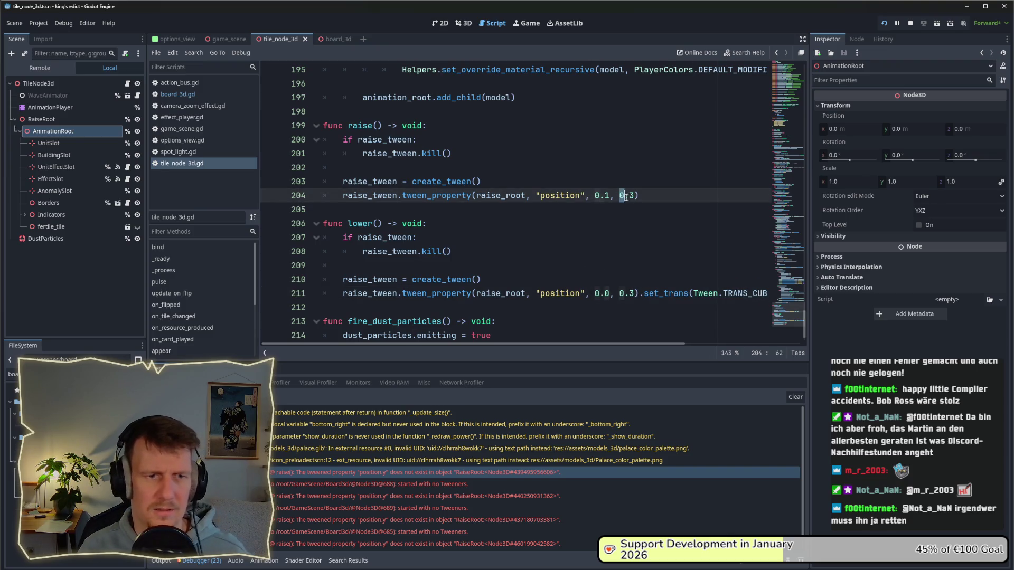
left_click_drag(595, 197, 611, 196)
type("Vector3")
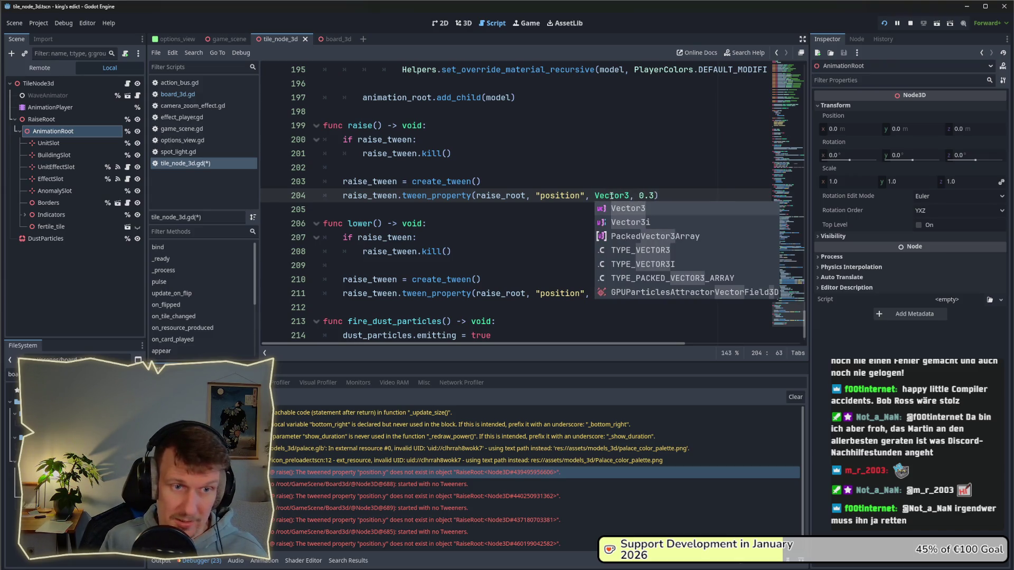
type("(0")
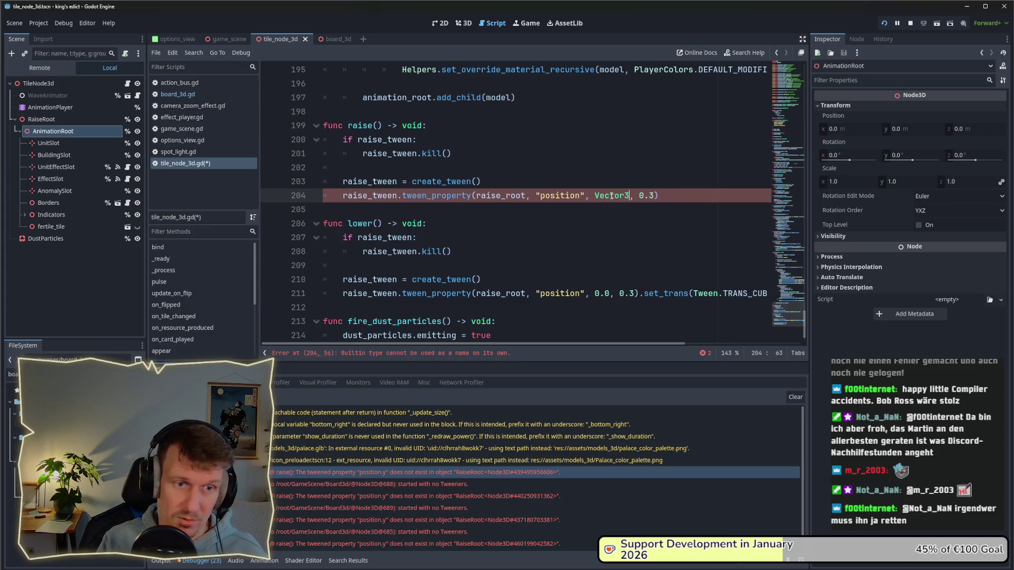
type(".")
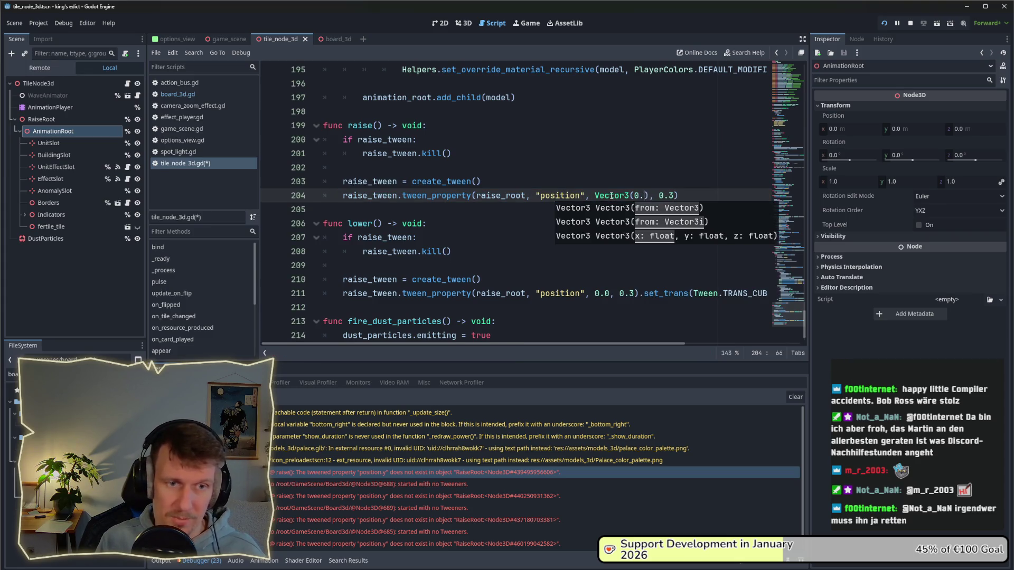
key("BackSpace")
type(", 0.1, 0")
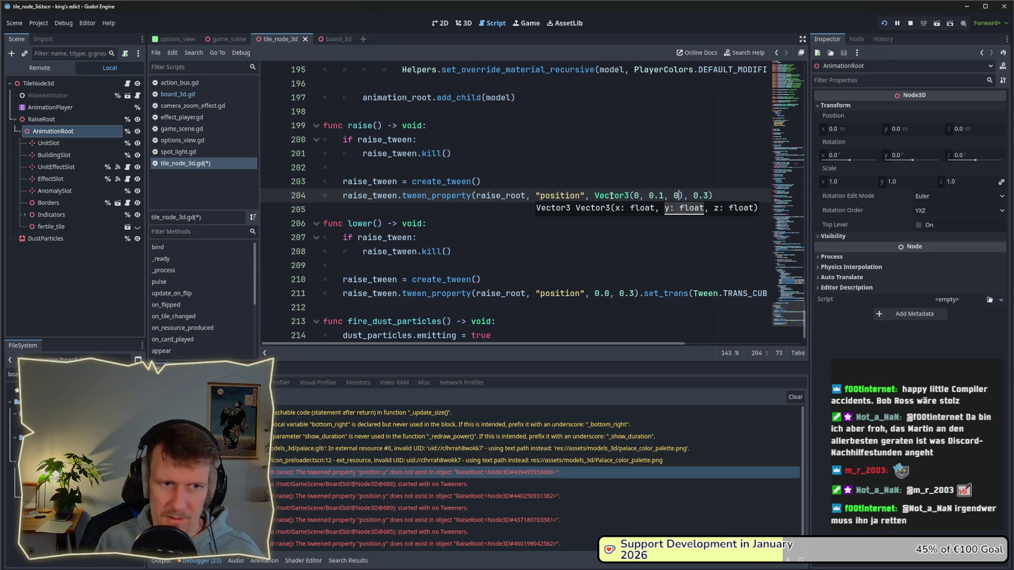
key("ctrl+s")
- Give lower()'s tween on line 211 a Vector3 target and save the script
left_click_drag(682, 196, 595, 196)
key("ctrl+c")
left_click_drag(596, 293, 606, 293)
key("ctrl+v")
left_click(655, 292)
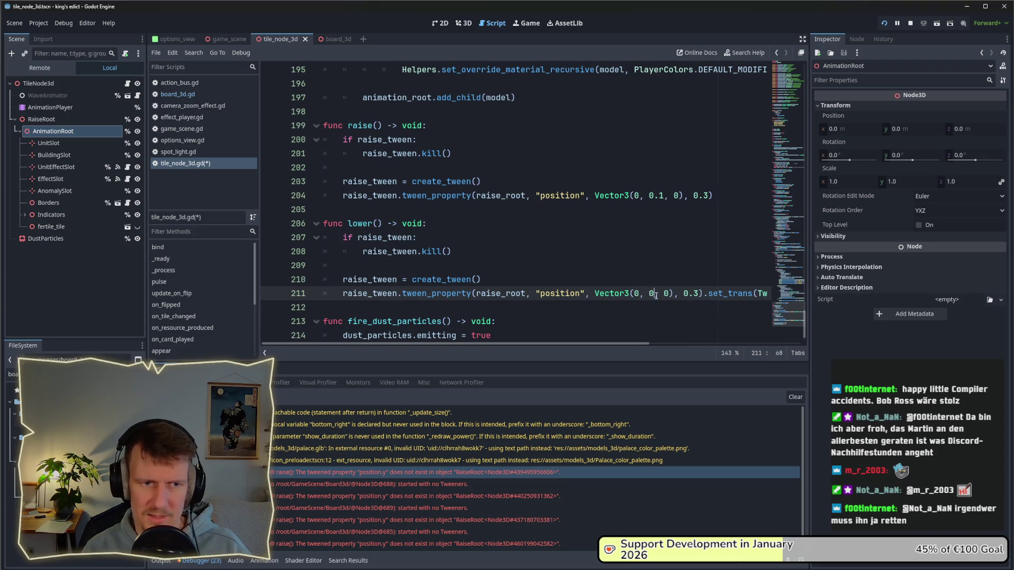
key("ctrl+s")
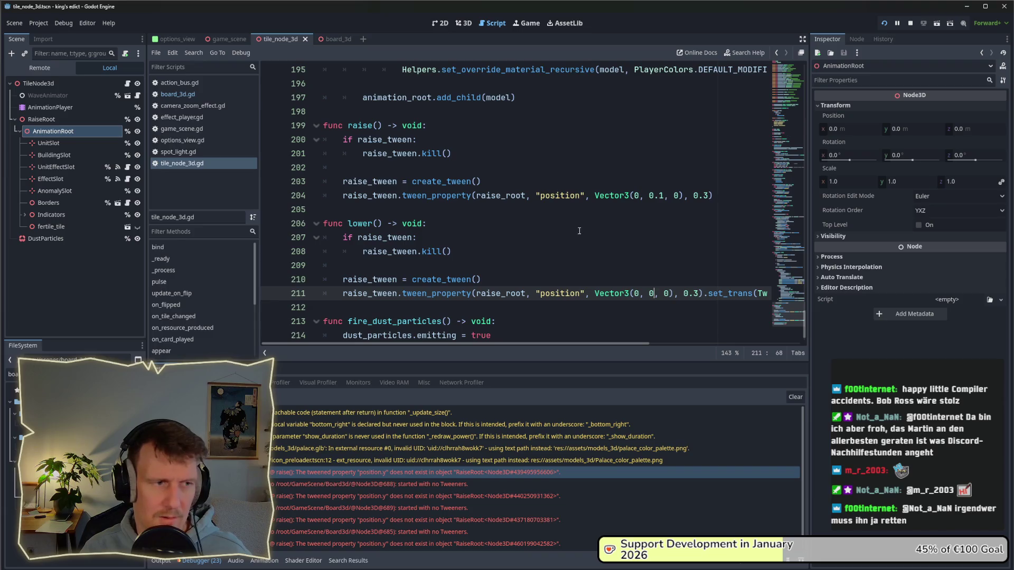
left_click(883, 23)
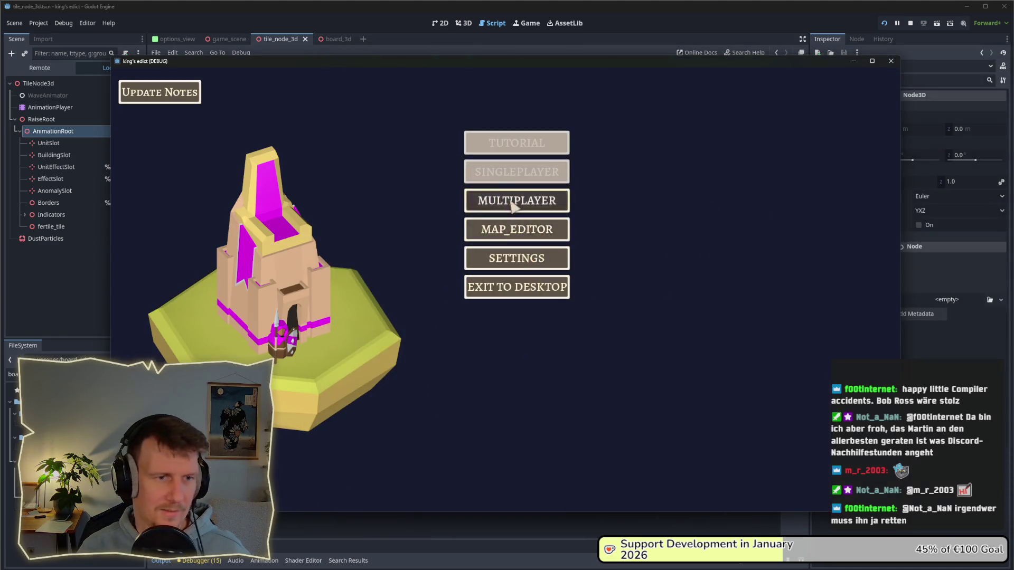
- Start a multiplayer match on i_know_this_place.map
left_click(516, 200)
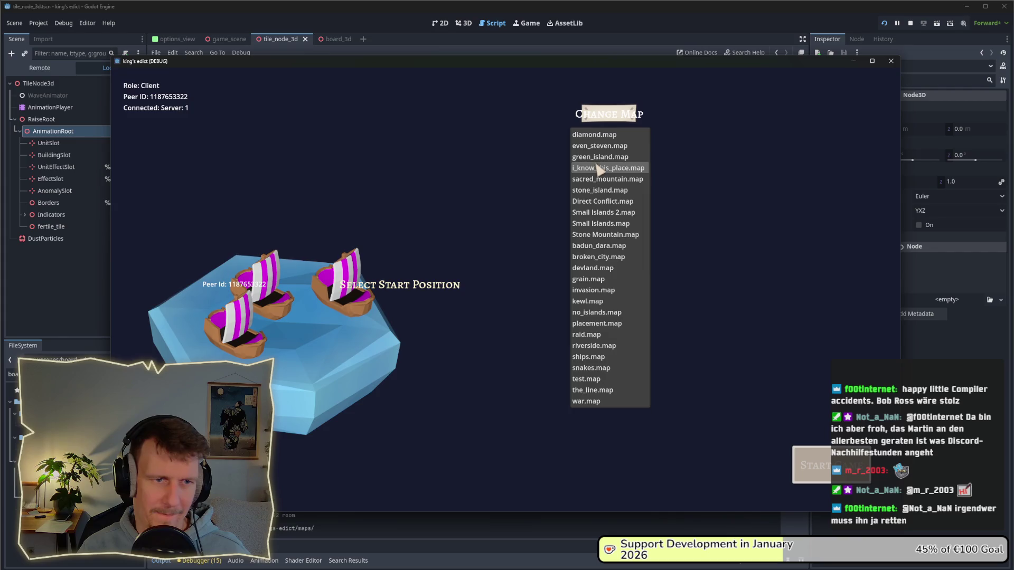
left_click(608, 168)
left_click(353, 315)
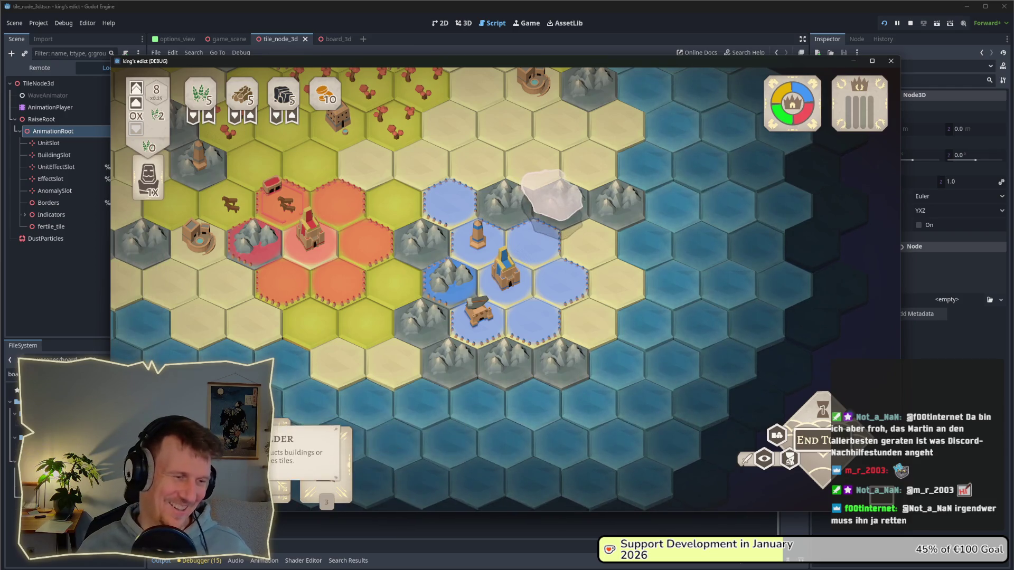
- Check the building choices on several build hexes around the castle, cancelling each
left_click(280, 459)
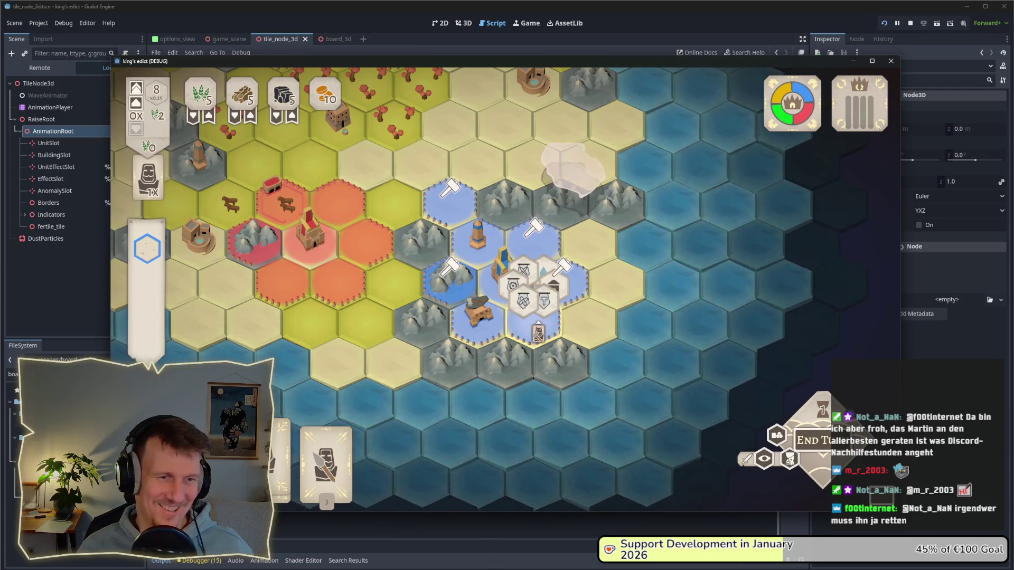
left_click(533, 311)
right_click(525, 267)
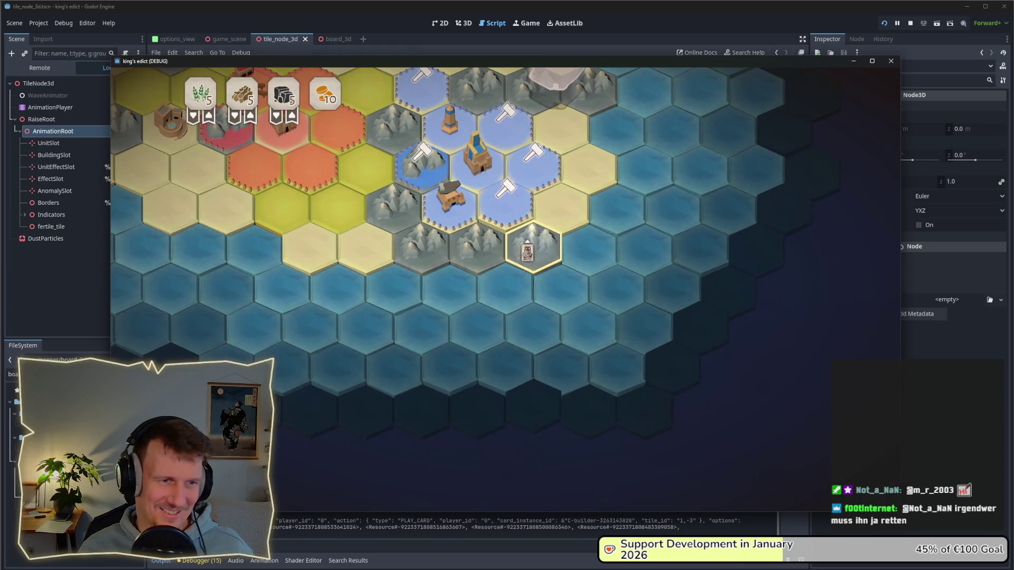
left_click(533, 161)
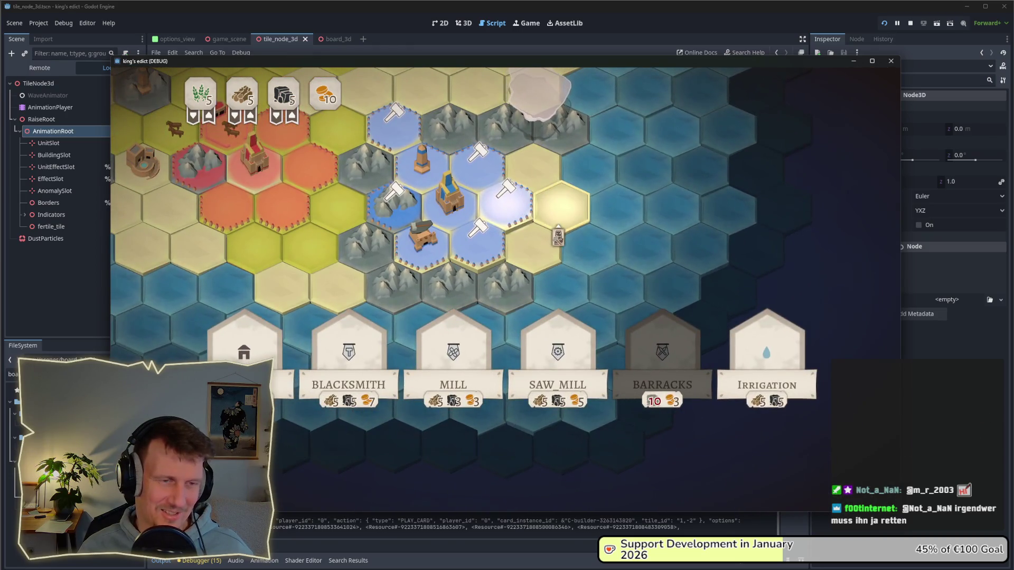
left_click(478, 158)
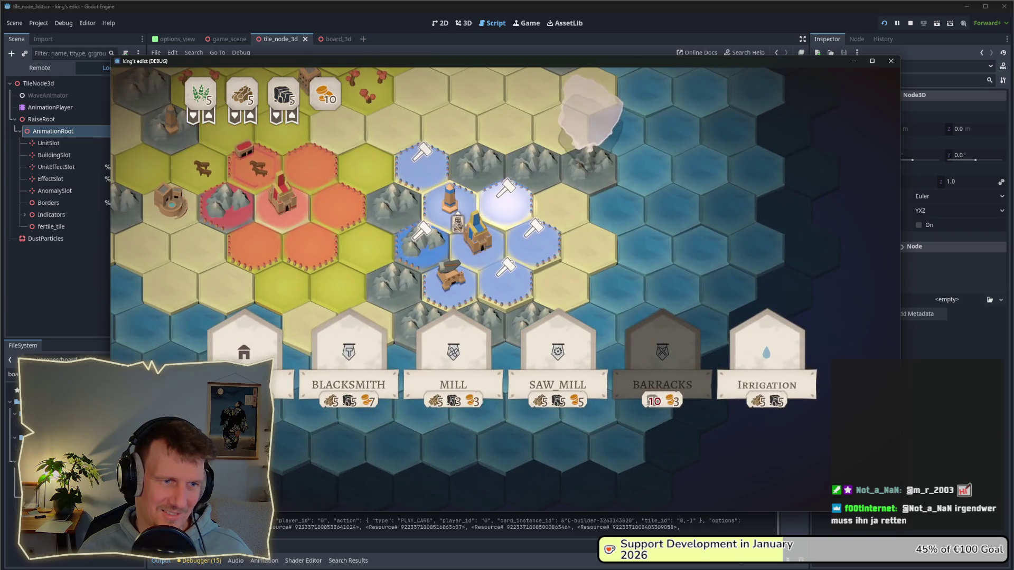
key("Escape")
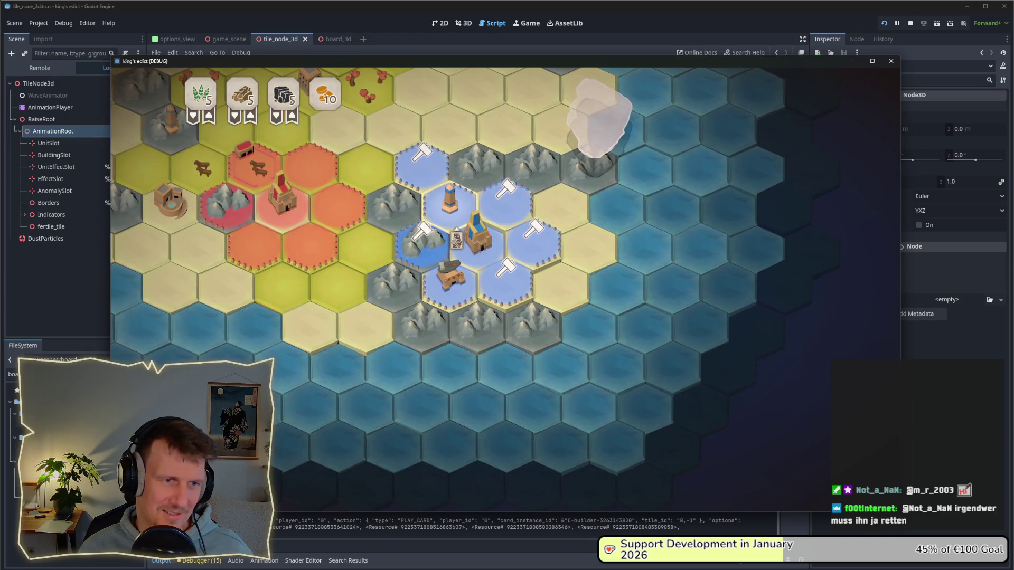
left_click(421, 158)
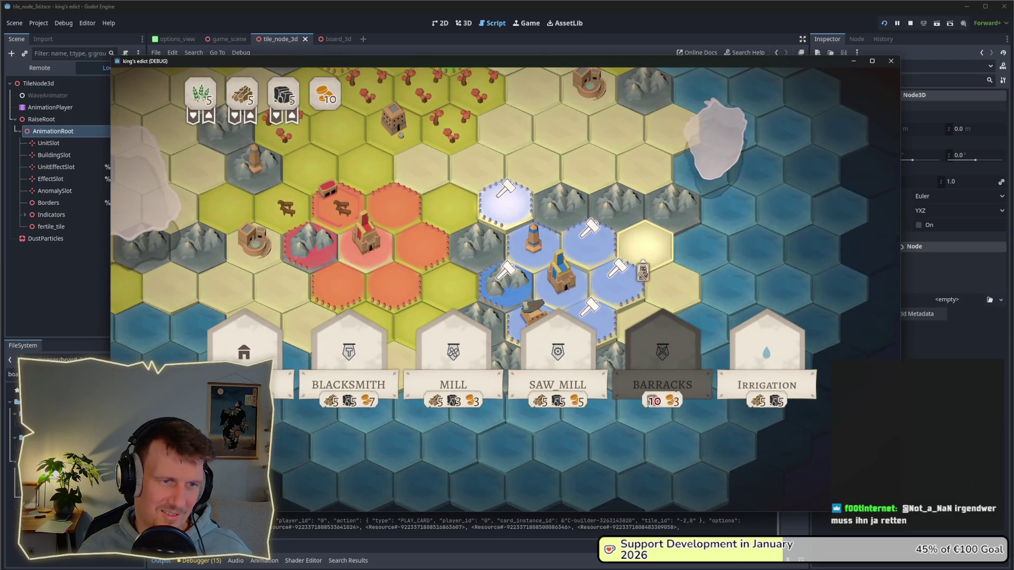
key("Escape")
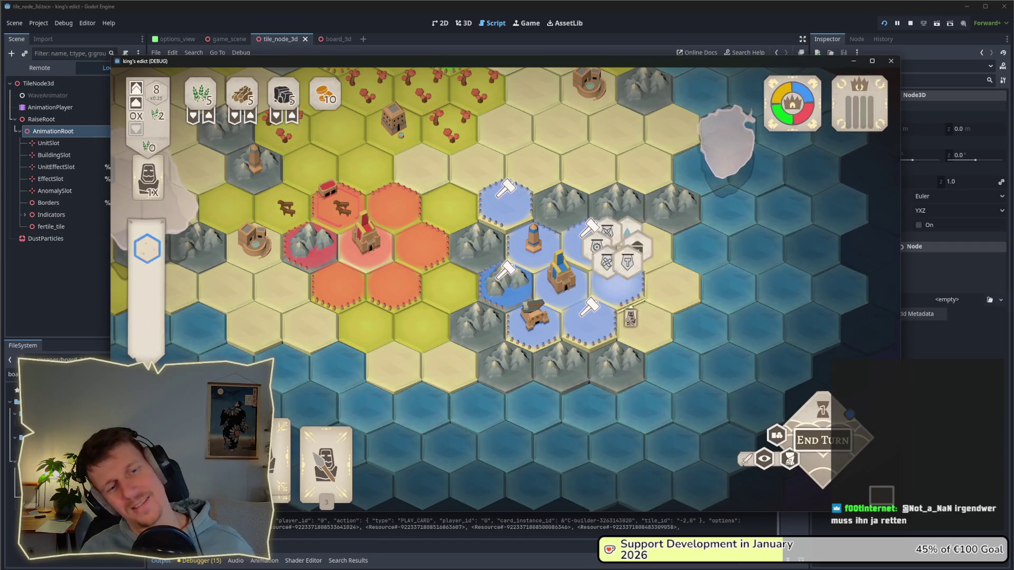
- Build a MINE on a mountain hex and recruit a builder at the castle
left_click(499, 311)
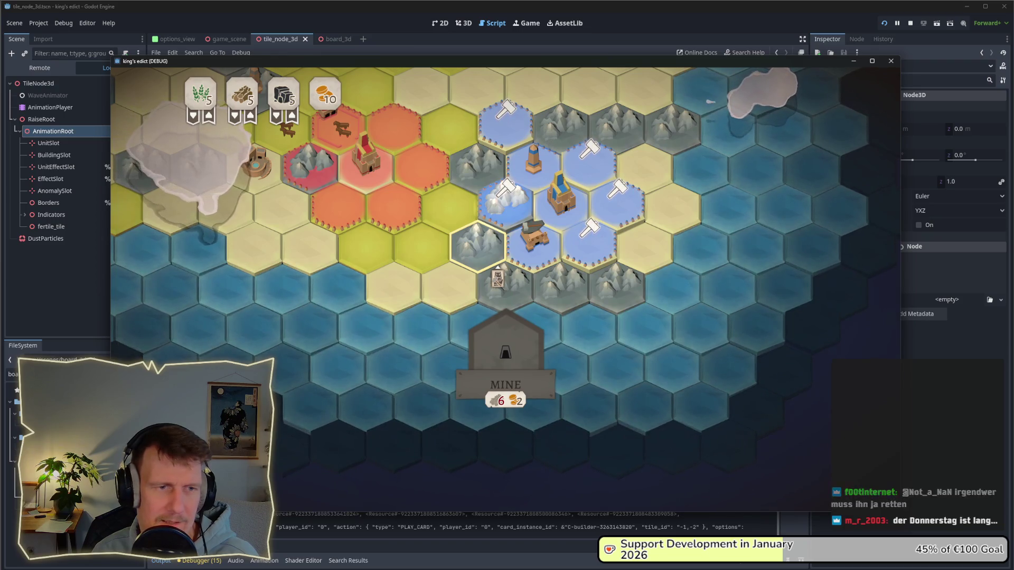
left_click(589, 303)
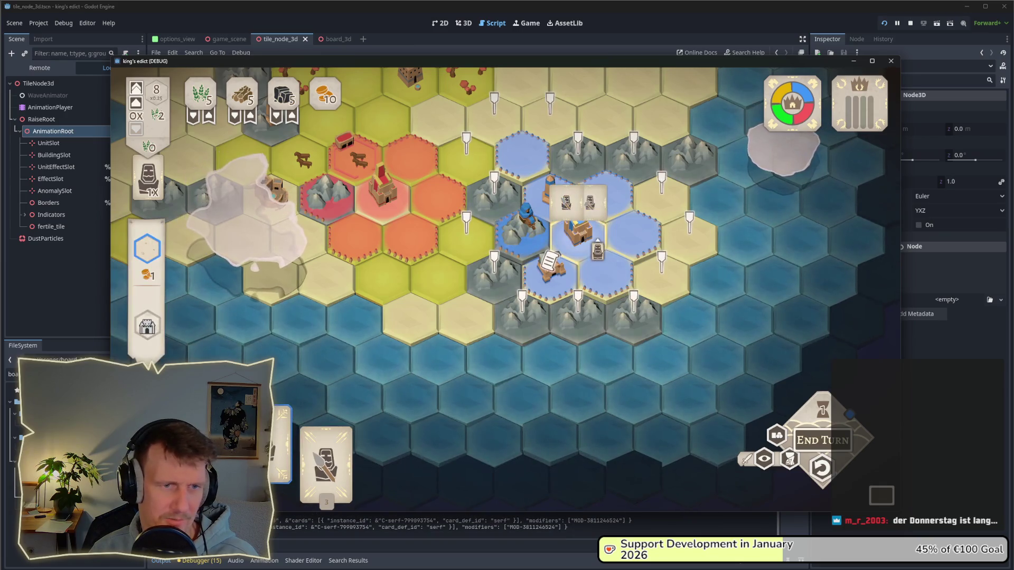
left_click(578, 226)
left_click(453, 349)
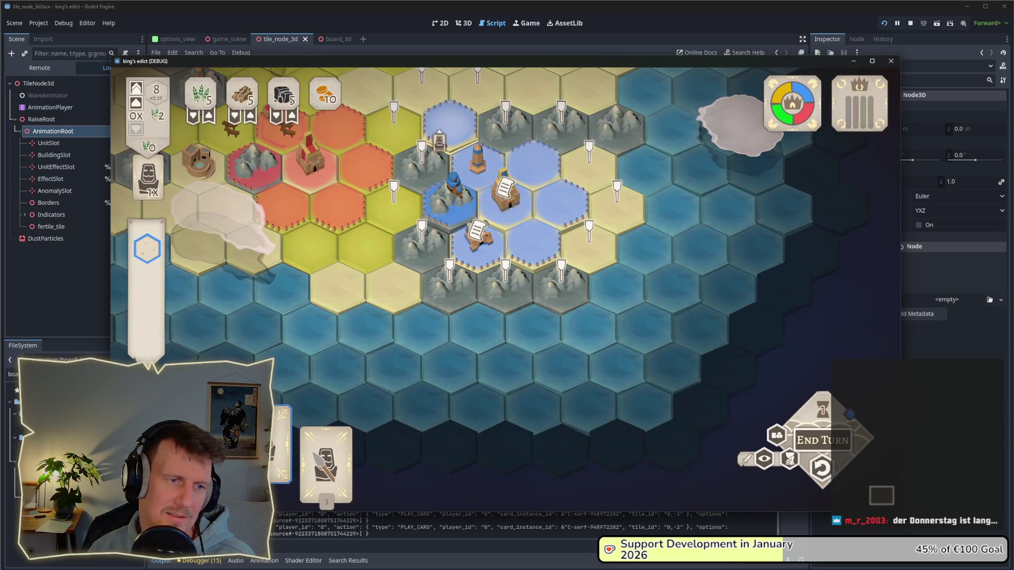
- Place and undo a spearman, play the Servant card on a mountain, pick a reward, stop
left_click(506, 264)
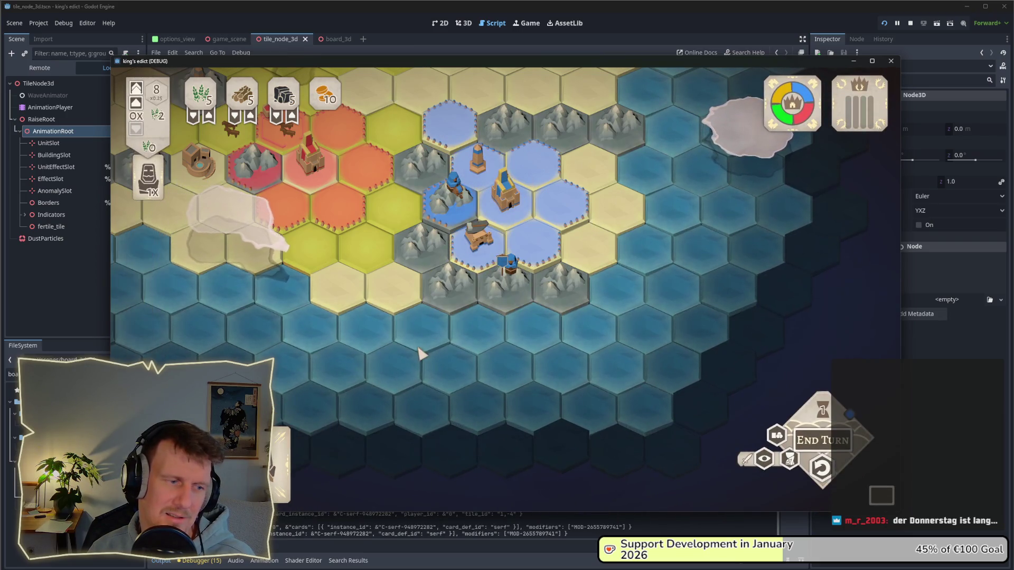
left_click(821, 468)
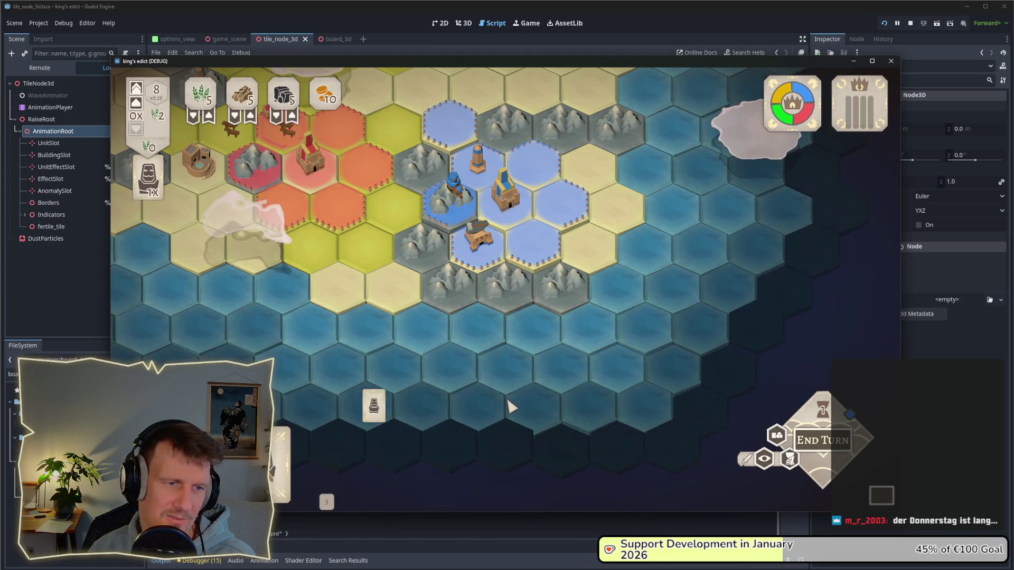
left_click_drag(338, 464, 451, 282)
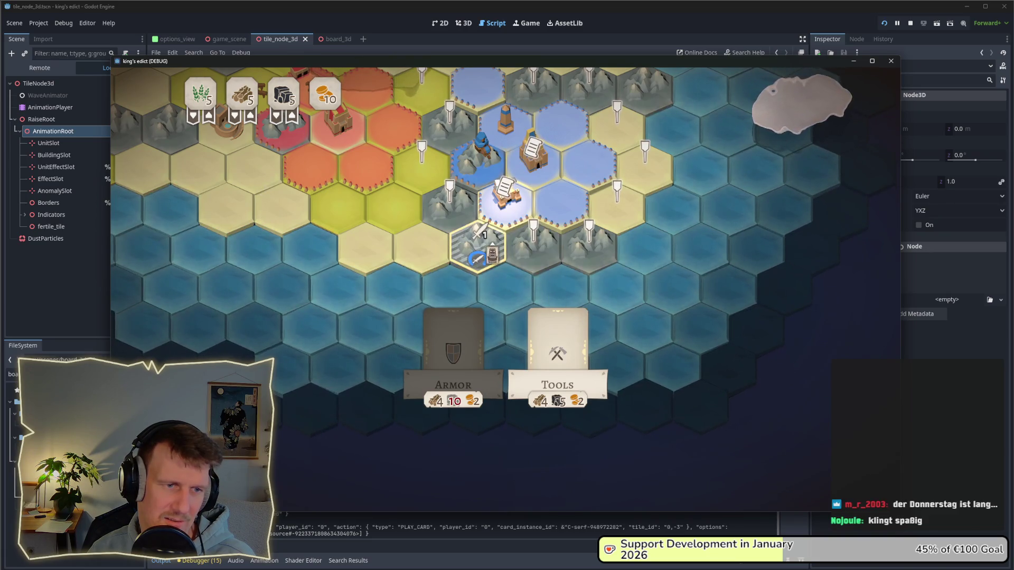
left_click(548, 370)
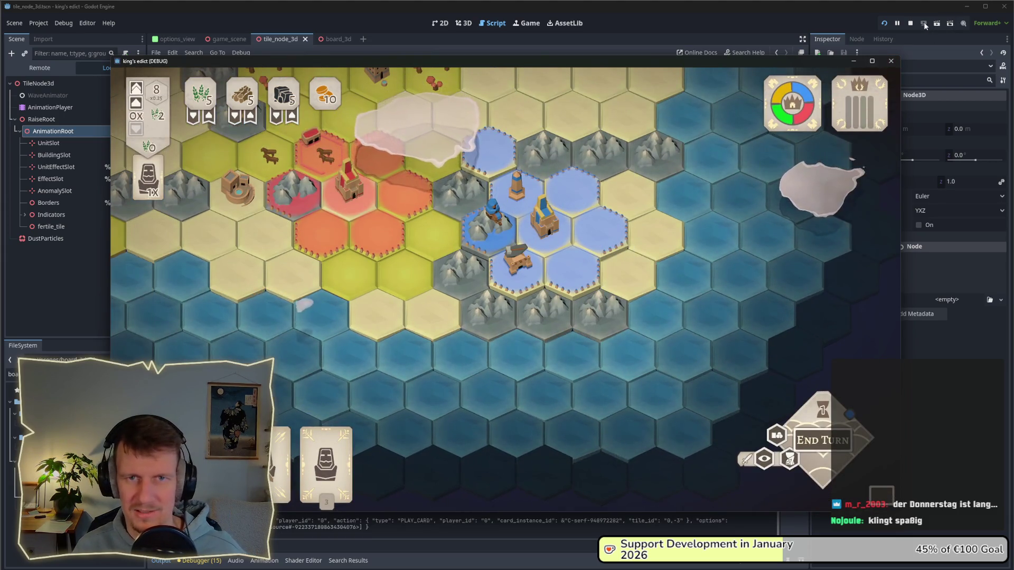
left_click(910, 23)
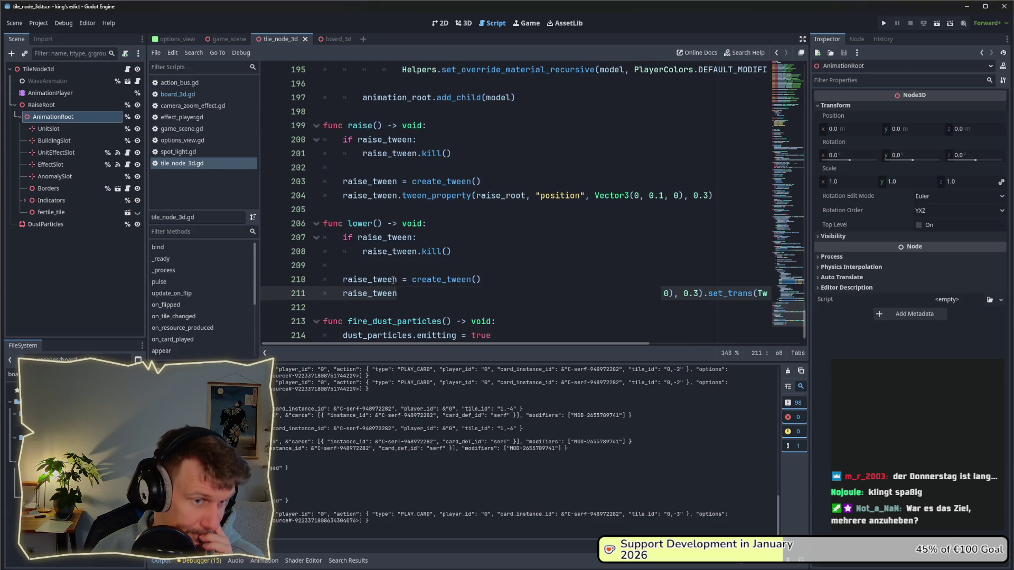
- Review the create_tween line in lower() and glance at options_view.gd
left_click_drag(480, 280, 344, 278)
left_click(413, 263)
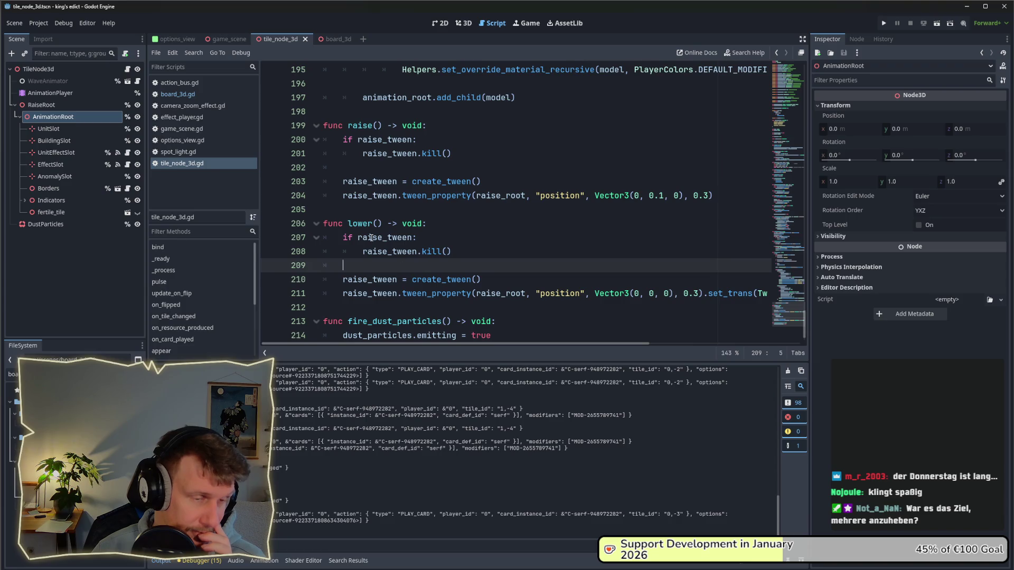
left_click(195, 140)
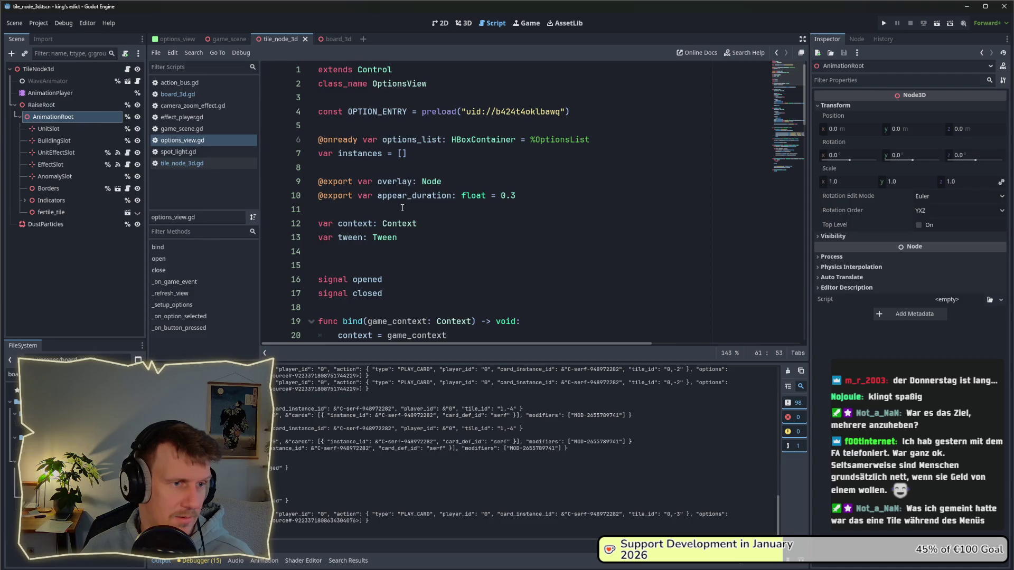
scroll(403, 207, "down", 5)
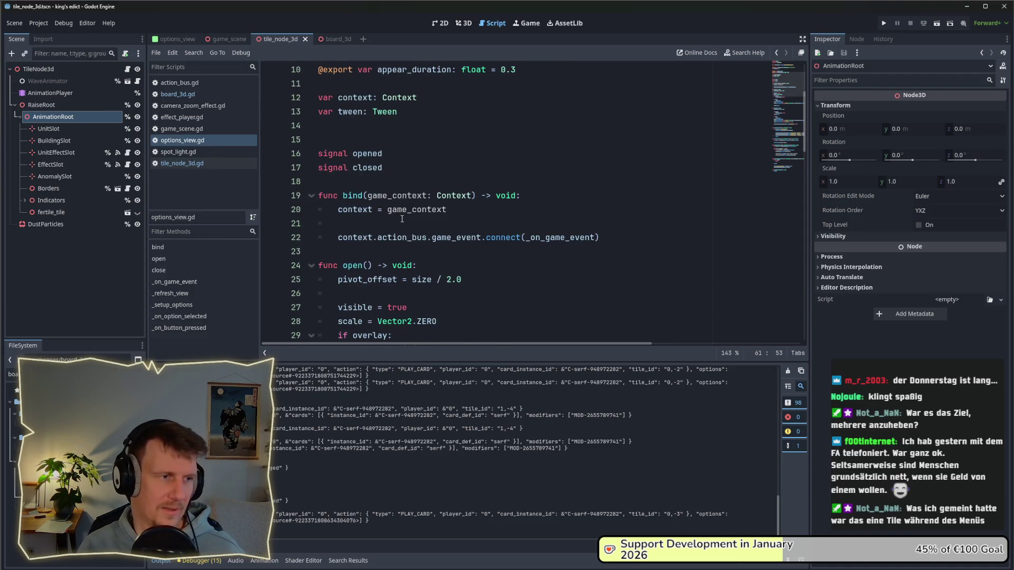
left_click(193, 165)
left_click(189, 142)
- Read board_3d.gd's raise_tile check on line 91 and the raise() call on line 93
left_click(180, 95)
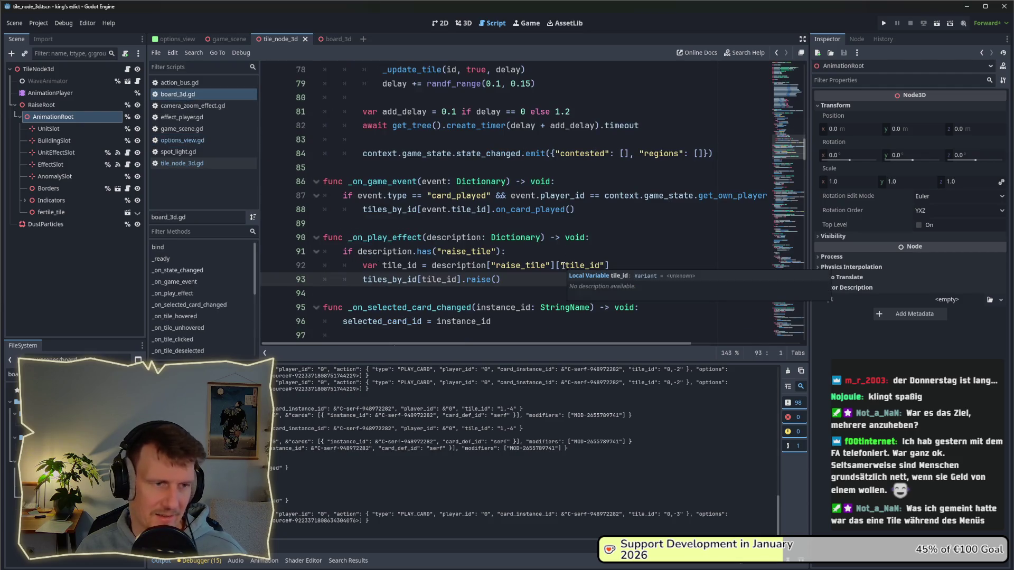
left_click(517, 253)
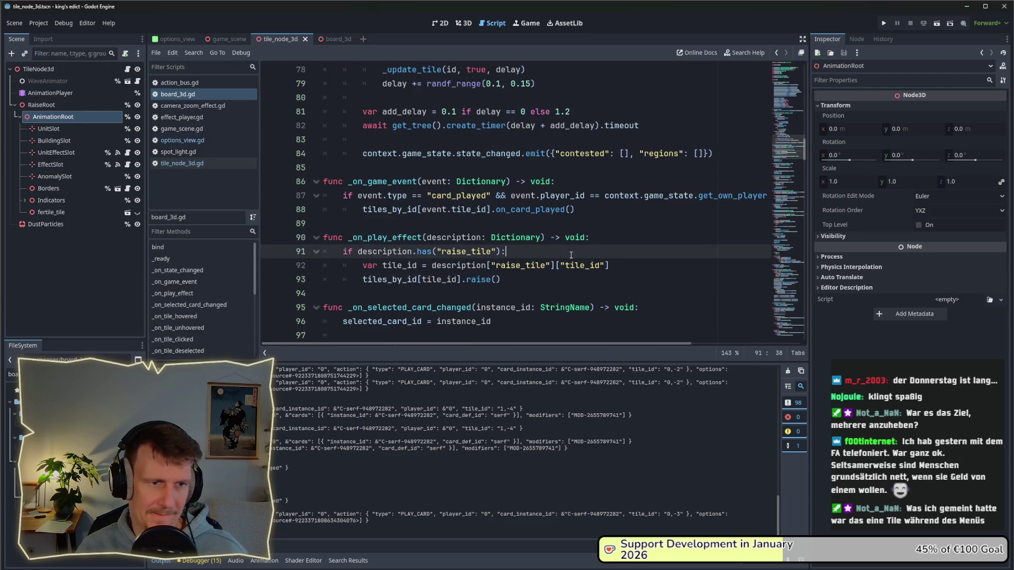
left_click(538, 274)
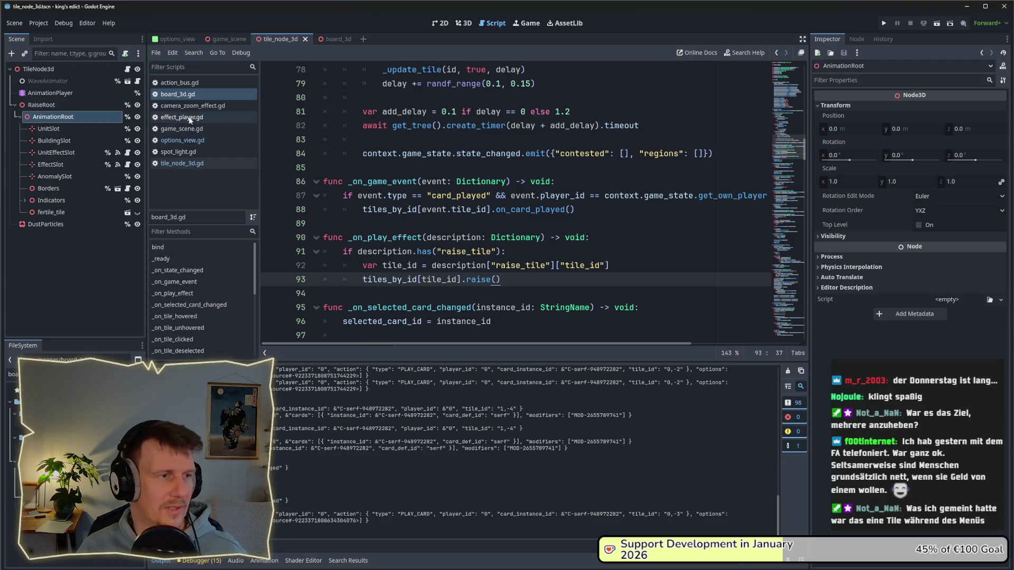
- Scroll options_view.gd down to its close() function and relaunch the game
left_click(182, 140)
scroll(432, 226, "down", 4)
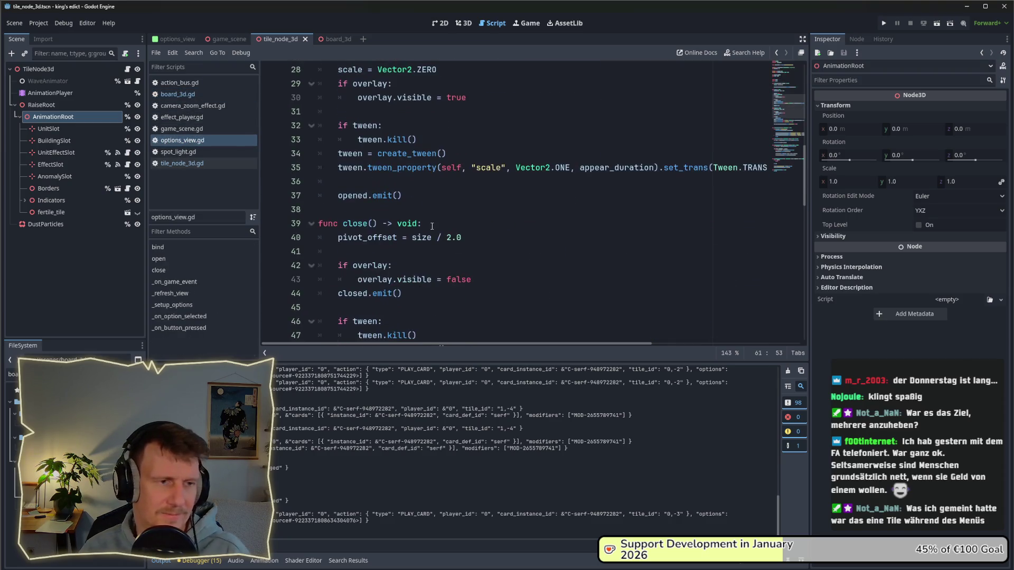
scroll(432, 226, "down", 3)
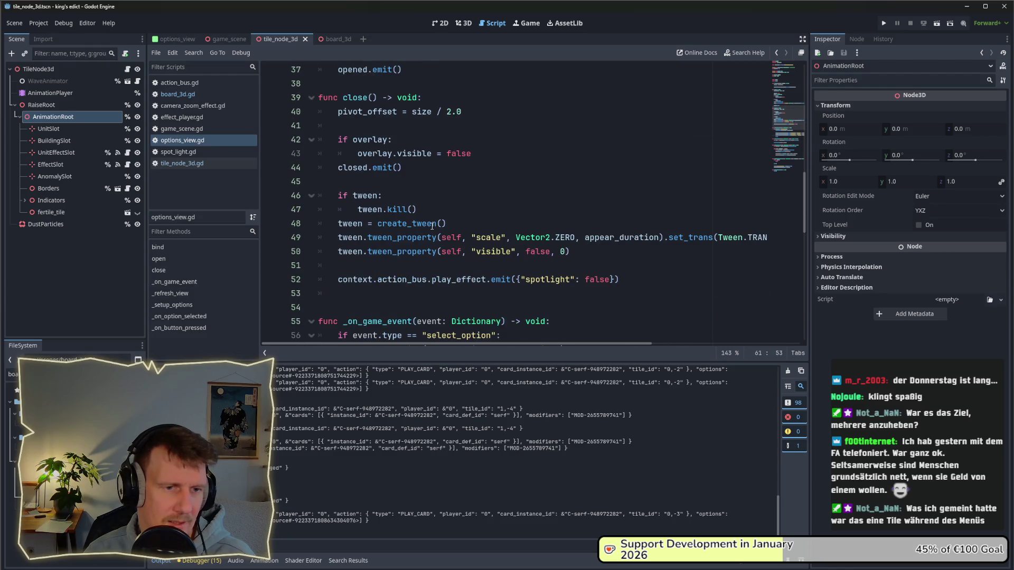
left_click(882, 23)
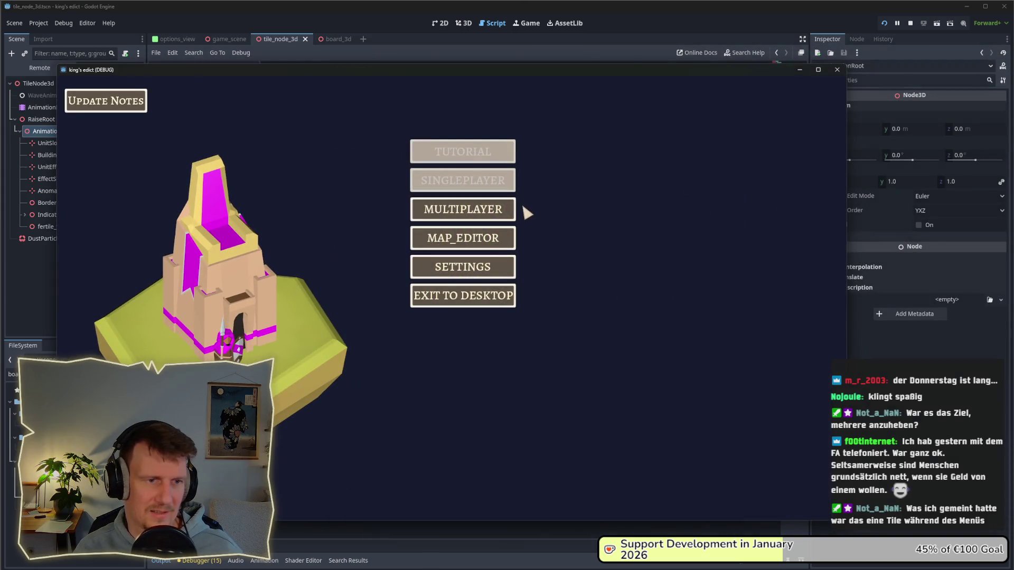
- Create a multiplayer game on i_know_this_place.map at start position 1 and open castle building options
left_click(506, 210)
left_click(536, 207)
left_click(555, 121)
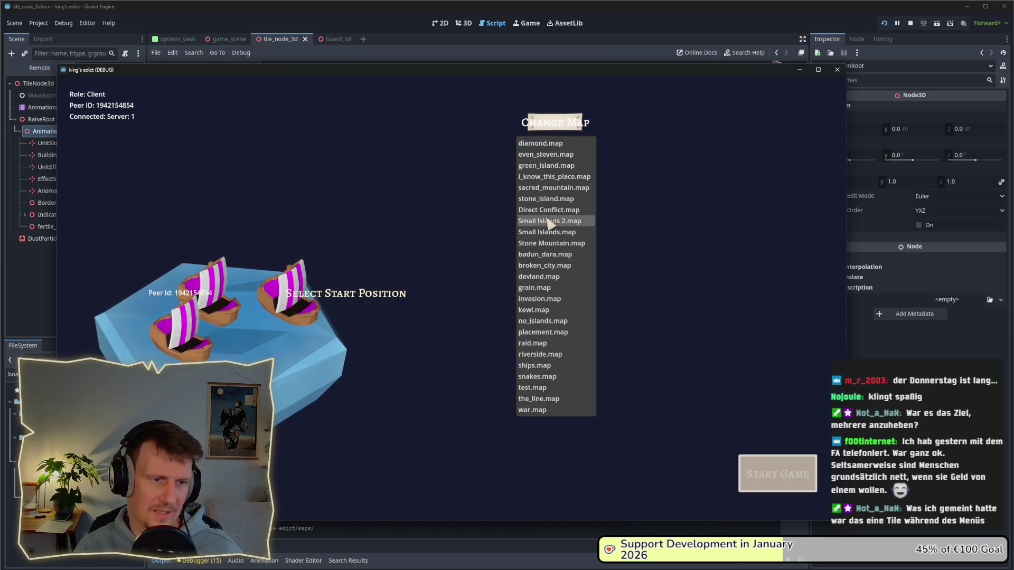
left_click(544, 177)
left_click(285, 343)
left_click(285, 338)
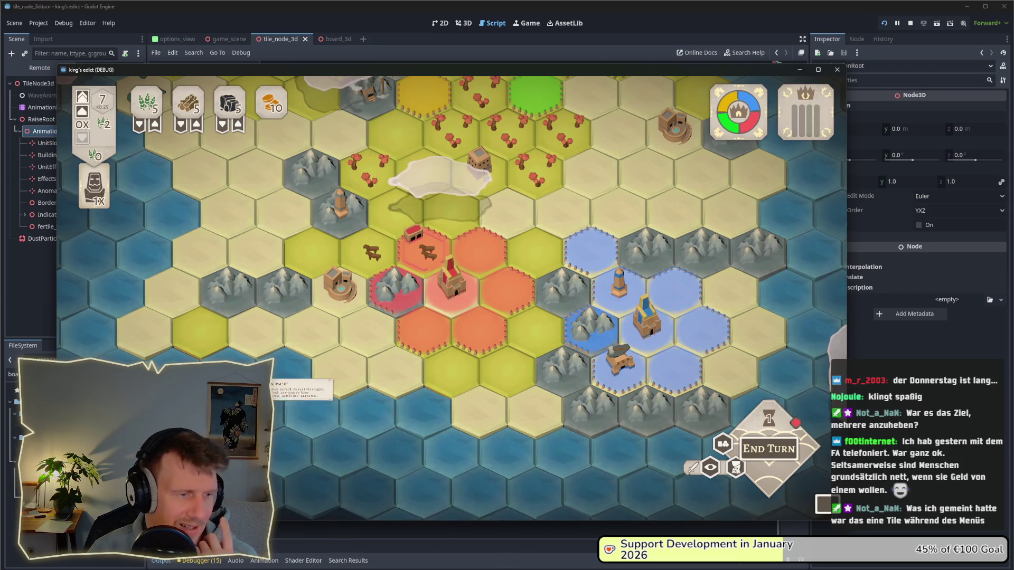
left_click(95, 186)
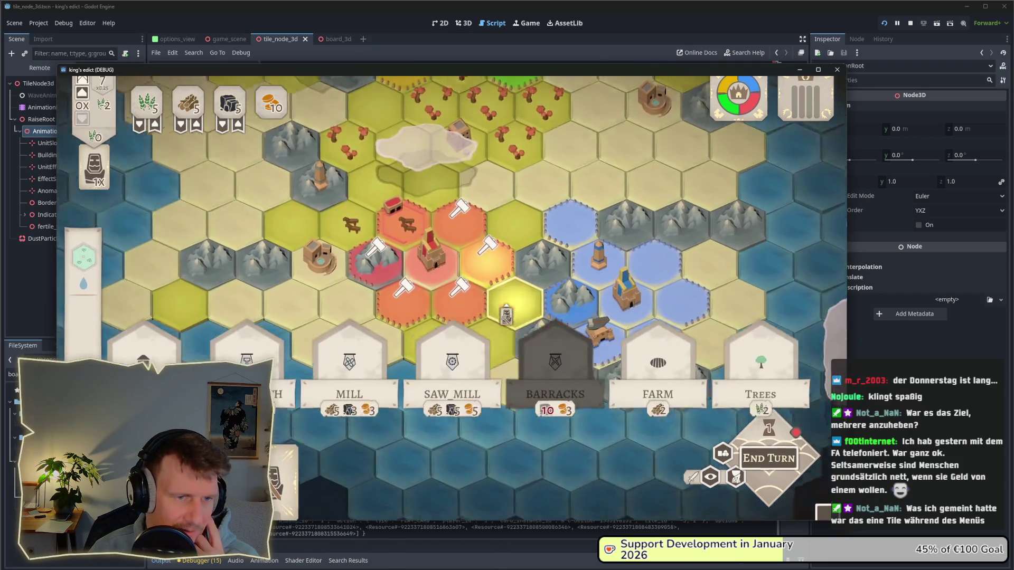